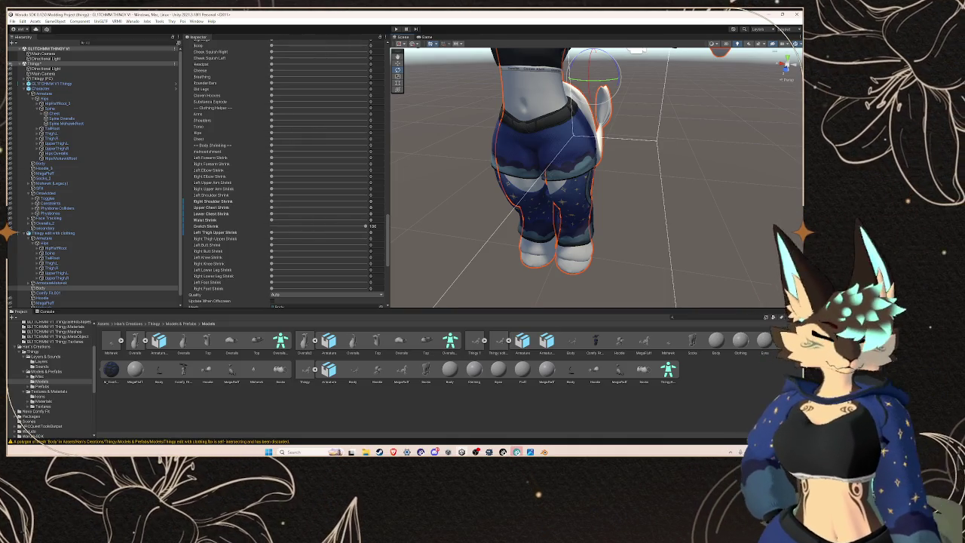
Step: In Blender, select the Comfy Fit.001 clothing mesh and switch to the Sculpting workspace
key(alt+Tab)
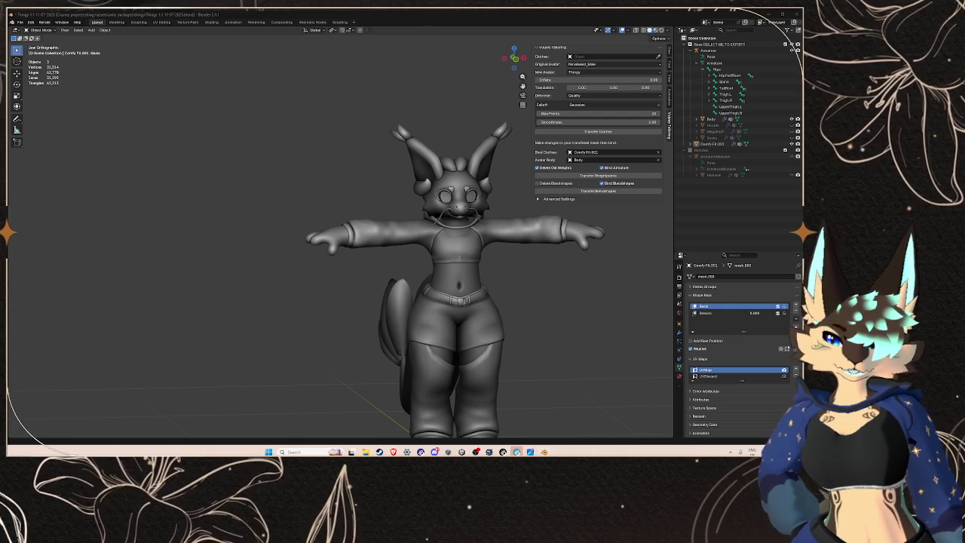
click(460, 325)
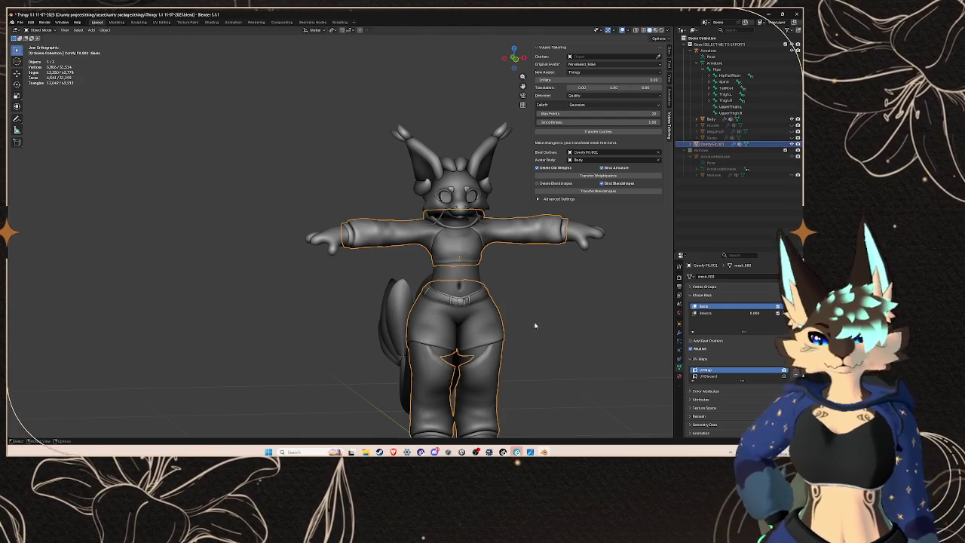
drag(519, 311, 407, 302)
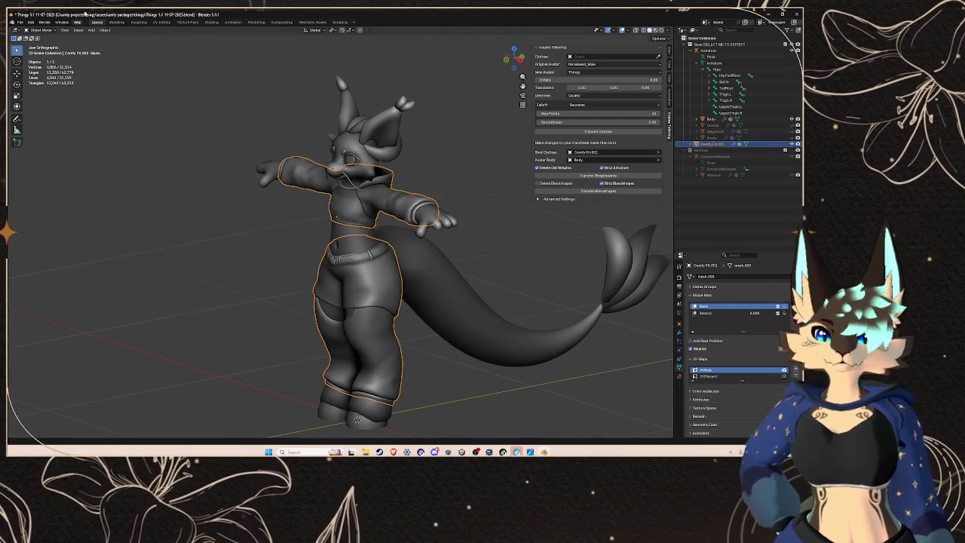
click(141, 23)
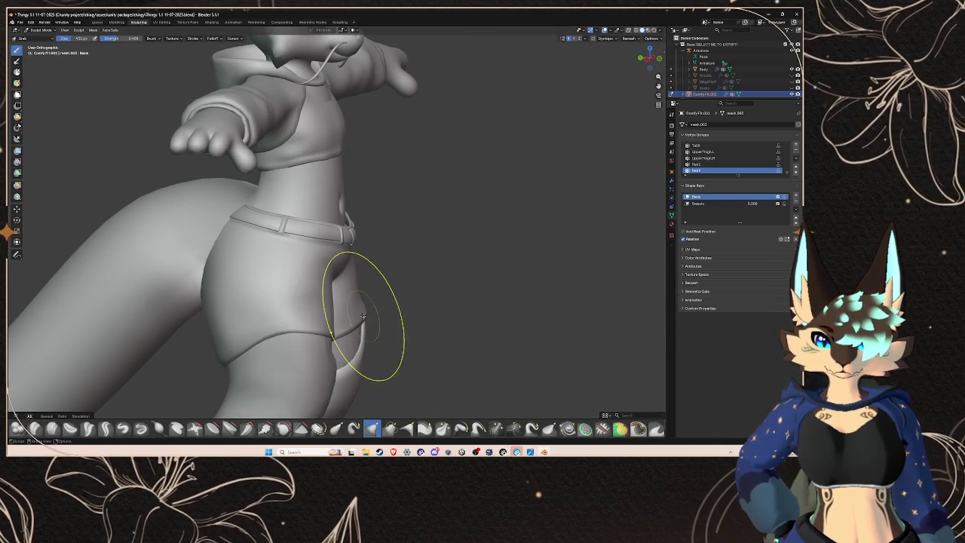
Step: With the Smooth brush, smooth the shorts around the hip, tail and knee bands
scroll(362, 289, down, 4)
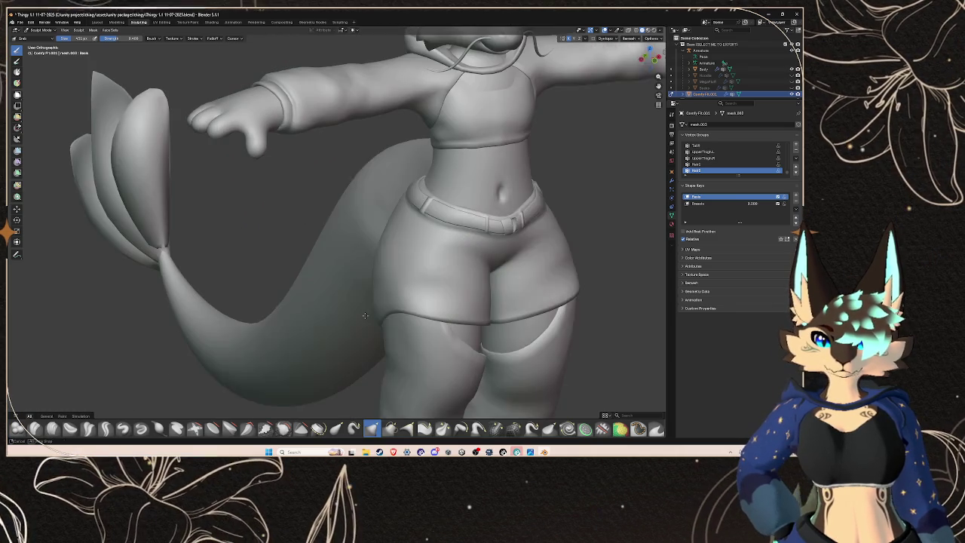
scroll(615, 272, up, 4)
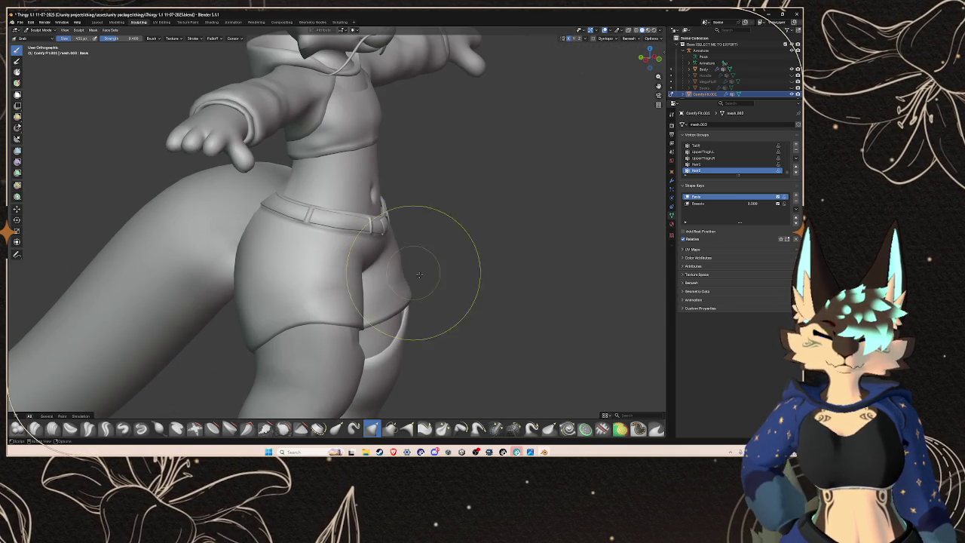
scroll(410, 271, down, 4)
scroll(409, 302, up, 4)
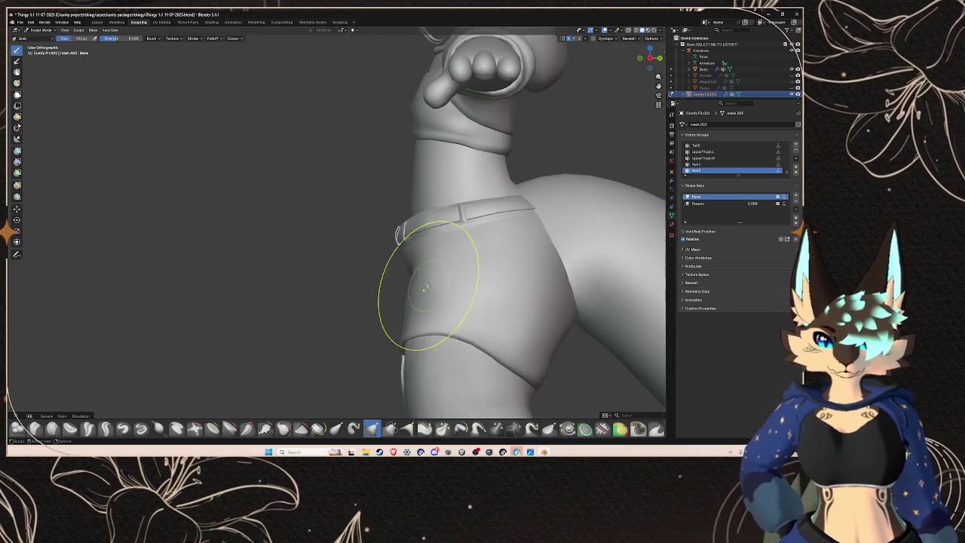
scroll(446, 308, down, 3)
scroll(473, 280, up, 4)
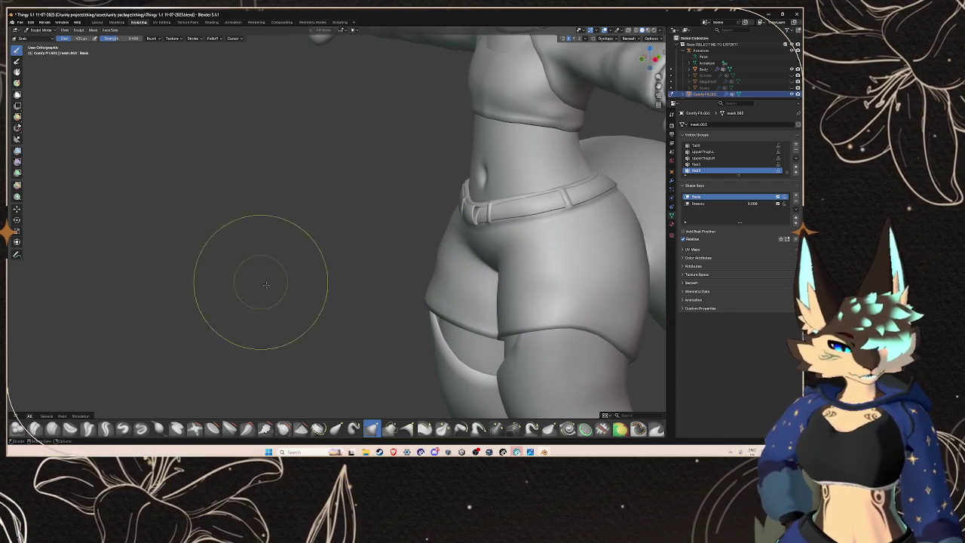
click(282, 428)
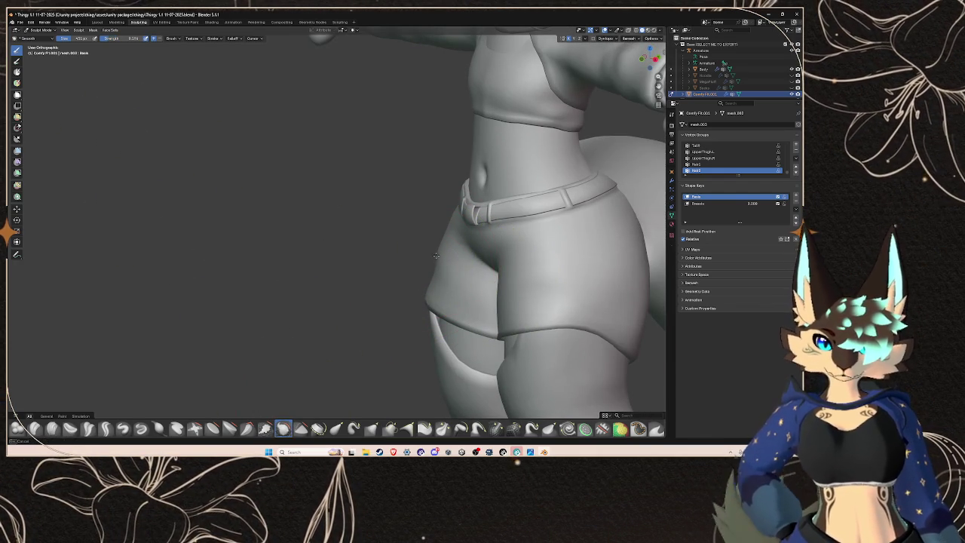
mouse_move(443, 258)
mouse_down()
mouse_move(481, 258)
mouse_move(510, 232)
mouse_move(462, 239)
mouse_up()
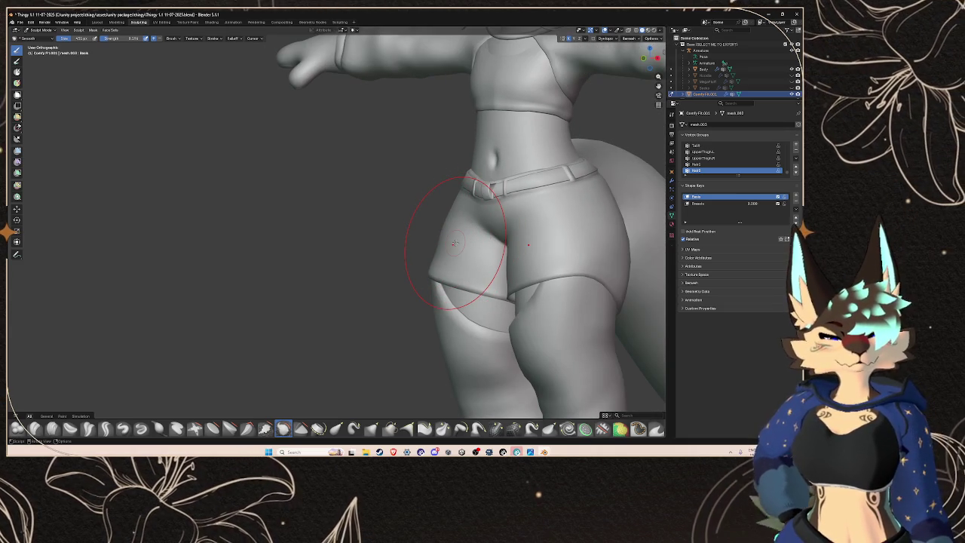
drag(455, 243, 376, 391)
mouse_move(414, 309)
mouse_down()
mouse_move(441, 226)
mouse_move(453, 257)
mouse_move(463, 204)
mouse_up()
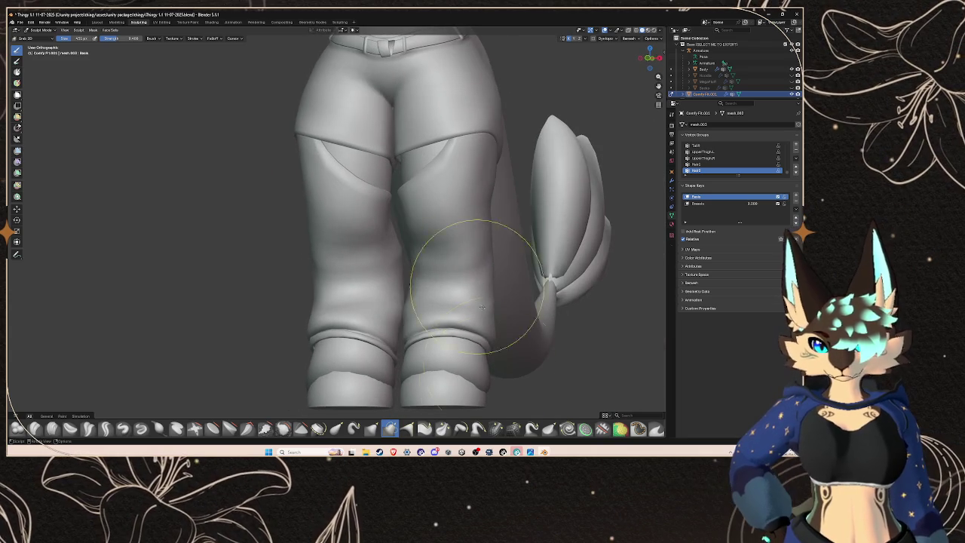
Step: Pull the shorts into shape around the waist with the Grab brush
mouse_move(470, 269)
mouse_down()
mouse_move(504, 308)
mouse_move(523, 149)
mouse_move(513, 167)
mouse_up()
mouse_move(518, 129)
mouse_down()
mouse_move(532, 114)
mouse_move(417, 256)
mouse_move(427, 203)
mouse_move(472, 197)
mouse_move(431, 205)
mouse_up()
mouse_move(371, 199)
mouse_down()
mouse_move(518, 219)
mouse_move(437, 174)
mouse_move(369, 153)
mouse_up()
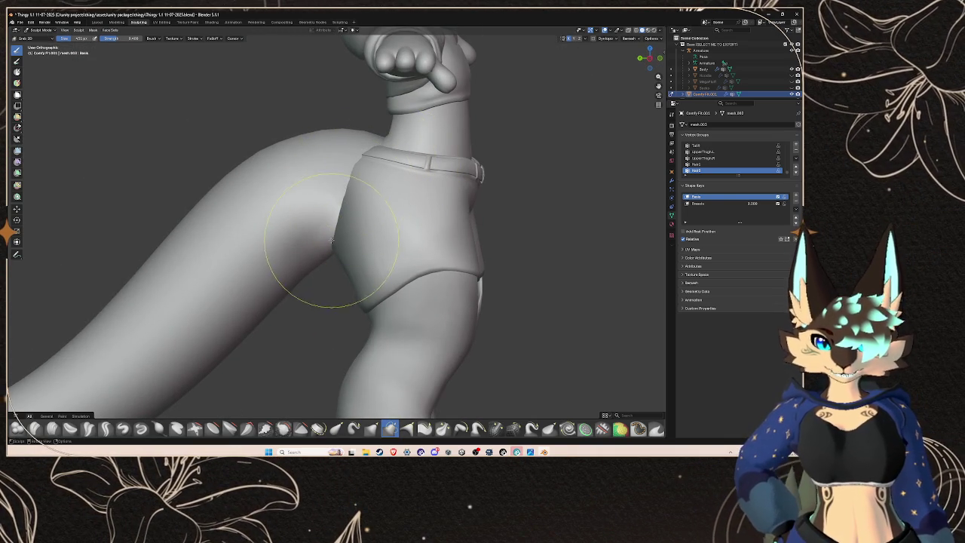
drag(337, 233, 385, 197)
mouse_move(446, 211)
mouse_down()
mouse_move(394, 238)
mouse_move(330, 234)
mouse_up()
Step: Refine the shorts' front and crotch below the belt so they hug the body
scroll(332, 243, up, 2)
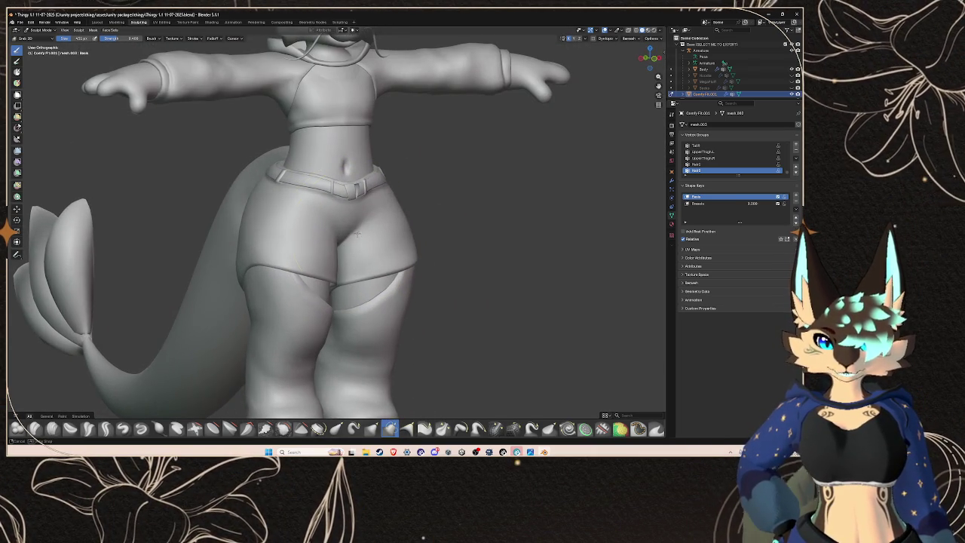
scroll(352, 190, up, 2)
mouse_move(366, 204)
mouse_down()
mouse_move(367, 231)
mouse_move(399, 194)
mouse_up()
scroll(367, 231, down, 3)
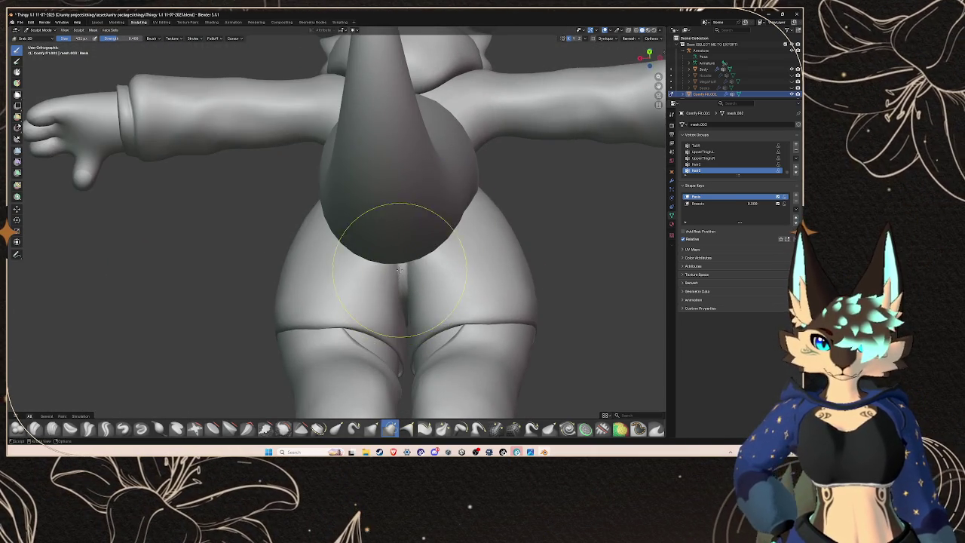
scroll(392, 285, up, 4)
mouse_move(391, 285)
mouse_down()
mouse_move(367, 279)
mouse_move(381, 233)
mouse_move(260, 196)
mouse_move(291, 170)
mouse_move(452, 194)
mouse_move(432, 203)
mouse_up()
scroll(382, 233, up, 2)
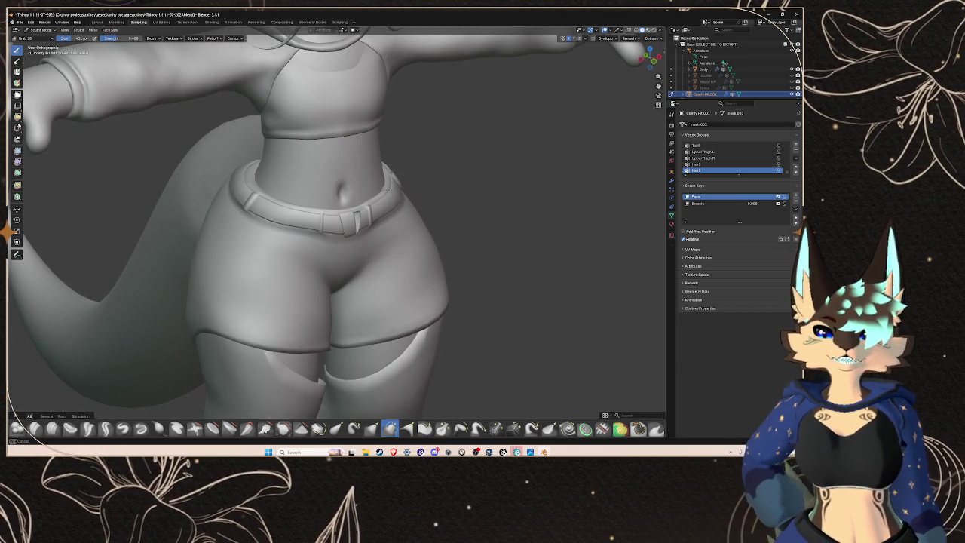
scroll(391, 179, down, 8)
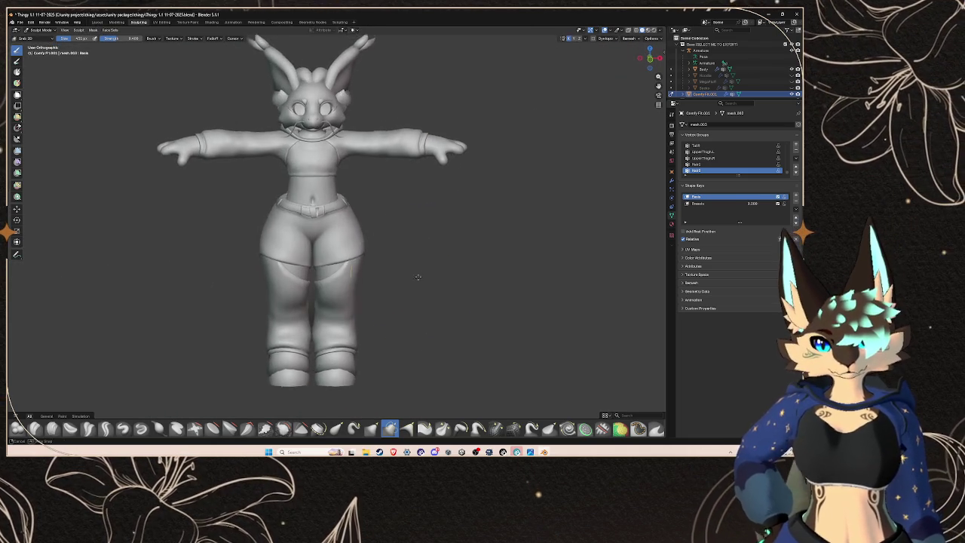
scroll(342, 156, up, 5)
Step: Finish grab and smooth strokes on the shorts and waistband, checking hips, back and tail
drag(350, 144, 366, 157)
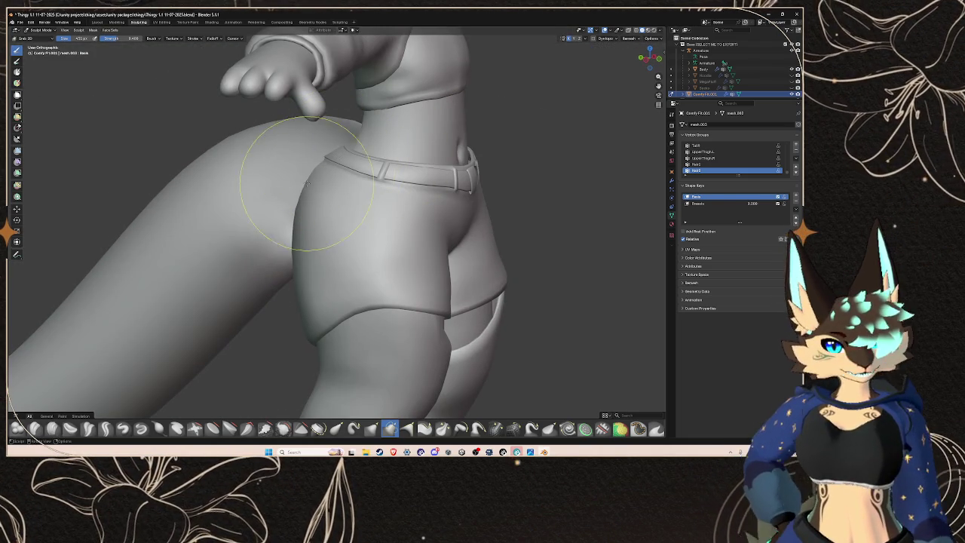
drag(302, 209, 236, 228)
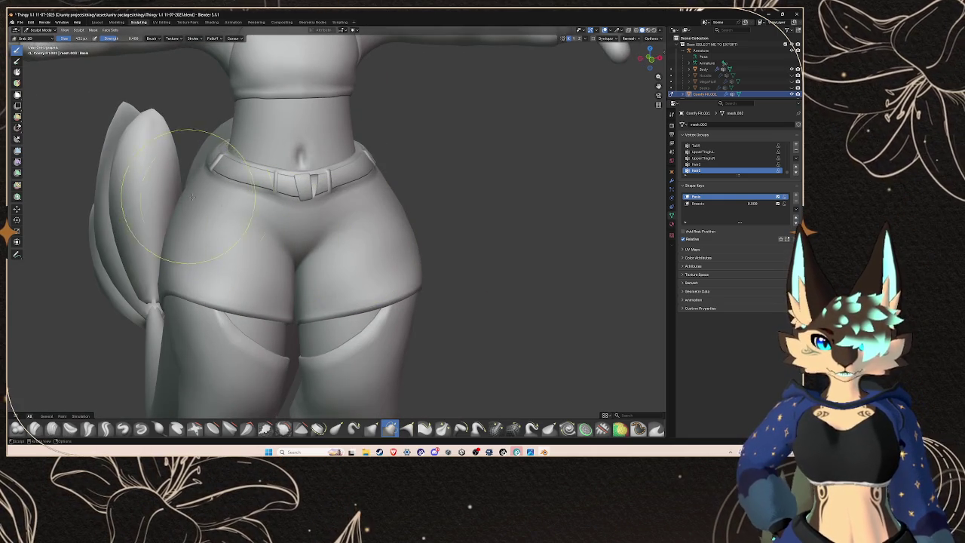
scroll(409, 194, down, 6)
mouse_move(399, 241)
mouse_down()
mouse_move(311, 244)
mouse_move(449, 244)
mouse_up()
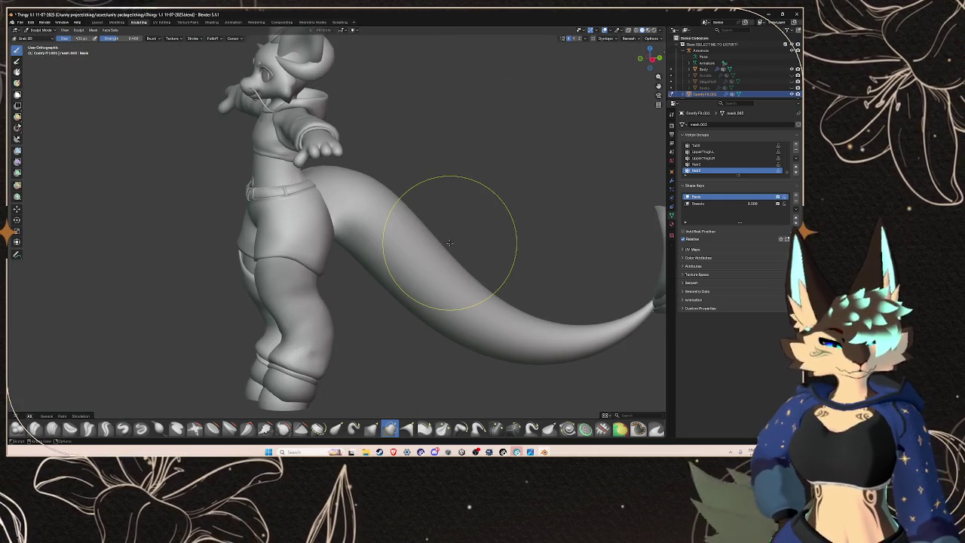
drag(358, 212, 485, 280)
scroll(545, 263, up, 5)
mouse_move(545, 263)
mouse_down()
mouse_move(366, 216)
mouse_move(372, 206)
mouse_move(399, 217)
mouse_move(367, 190)
mouse_up()
mouse_move(310, 229)
mouse_down()
mouse_move(377, 200)
mouse_move(316, 228)
mouse_move(226, 226)
mouse_up()
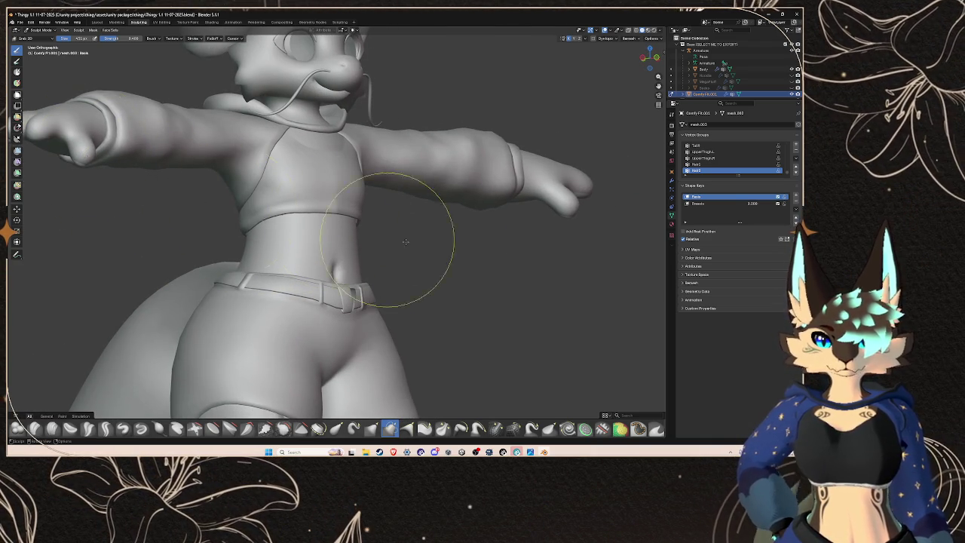
scroll(349, 235, down, 5)
drag(377, 241, 425, 248)
Step: Save the blend file and return to the Layout workspace
click(20, 22)
click(62, 62)
click(96, 21)
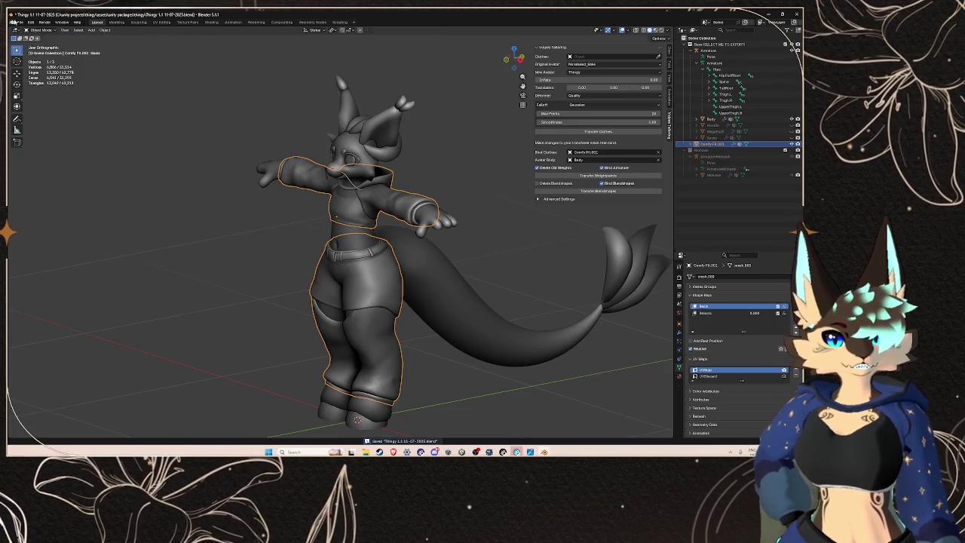
Step: Export the model as FBX over Thingy edit with clothing.fbx and switch to Unity
click(20, 22)
mouse_move(45, 117)
click(135, 167)
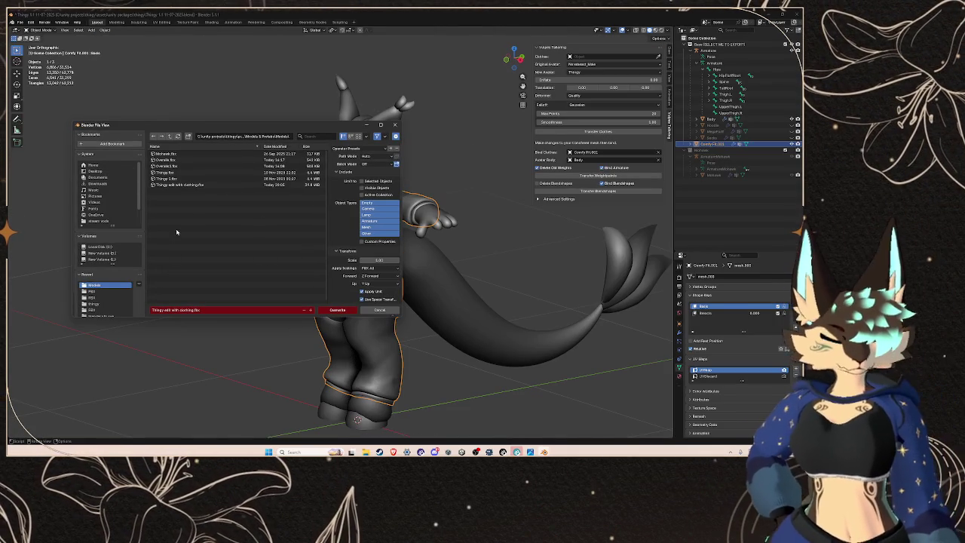
click(183, 186)
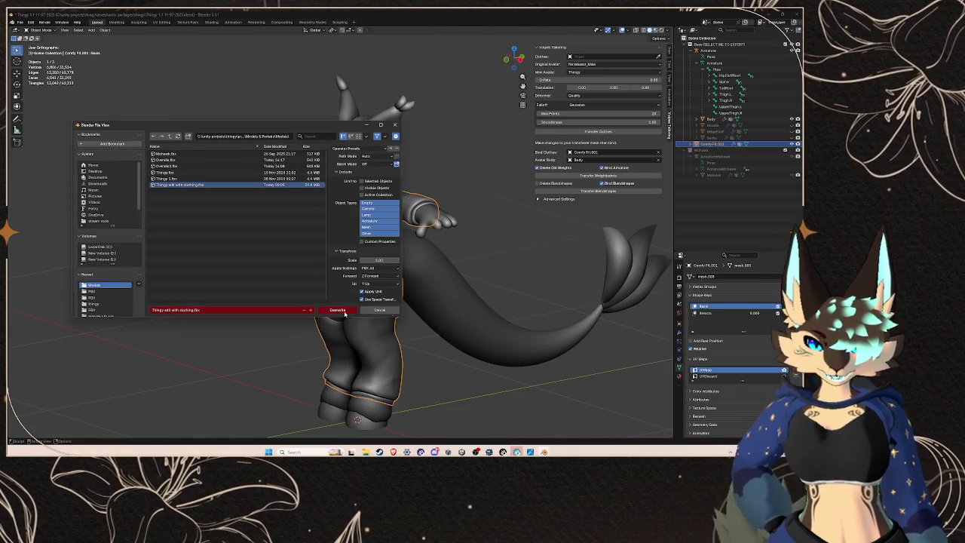
click(345, 312)
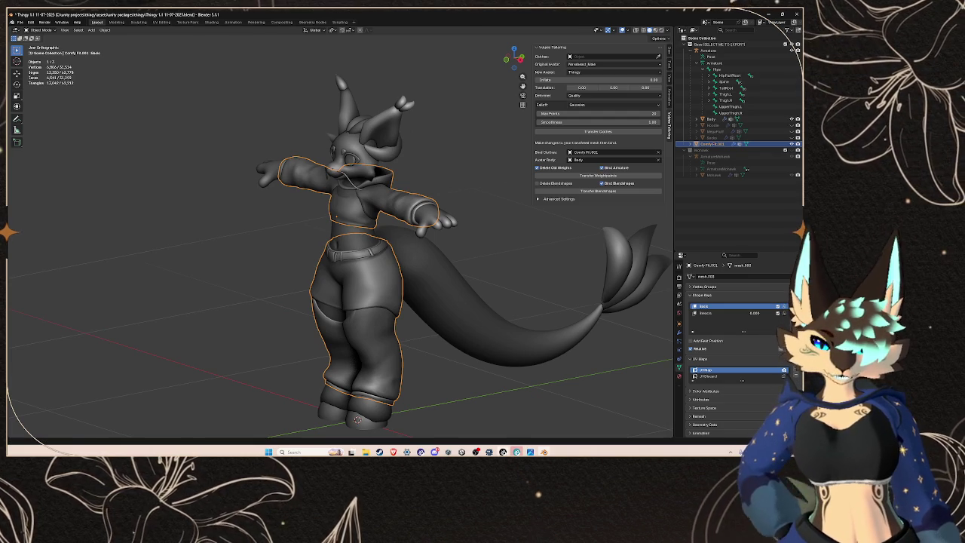
mouse_move(503, 451)
click(461, 451)
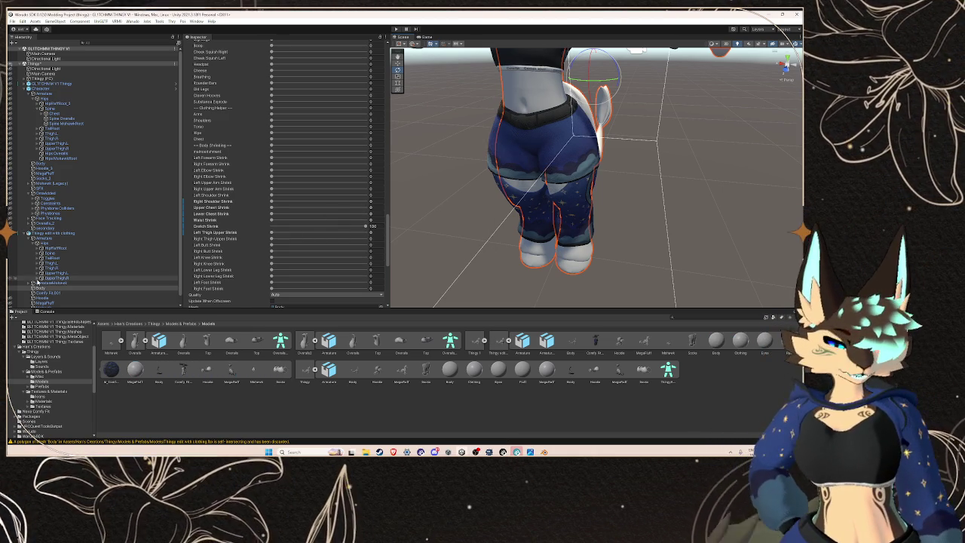
Step: Select the clothing armature's ThighL bone and rotate it to test the shorts' deformation
click(41, 252)
click(36, 253)
click(47, 258)
key(Down)
key(Down)
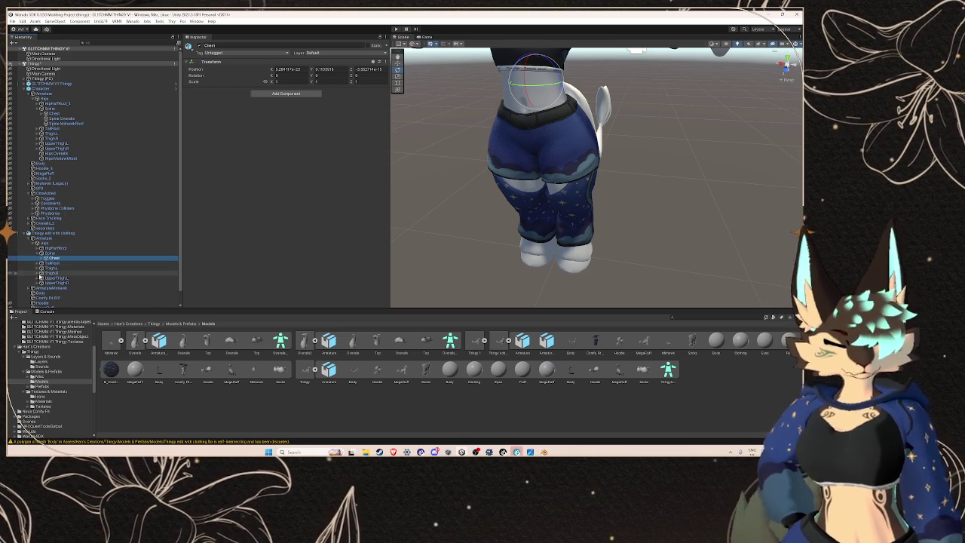
mouse_move(456, 244)
mouse_down()
mouse_move(586, 173)
mouse_move(557, 142)
mouse_move(581, 73)
mouse_move(484, 172)
mouse_move(508, 176)
mouse_up()
key(e)
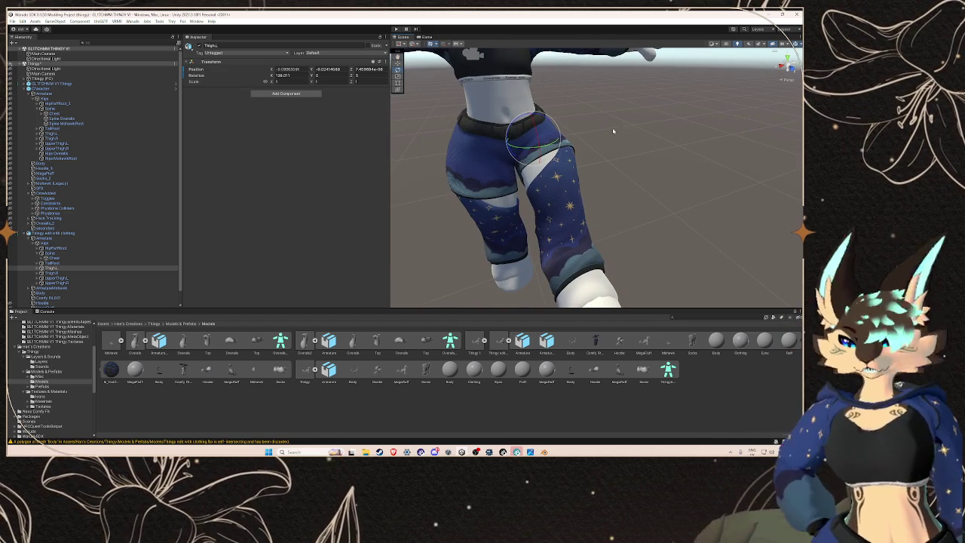
Step: Inspect the bent thigh from front, back and low angles, then return to Blender
scroll(570, 130, up, 2)
drag(563, 133, 587, 130)
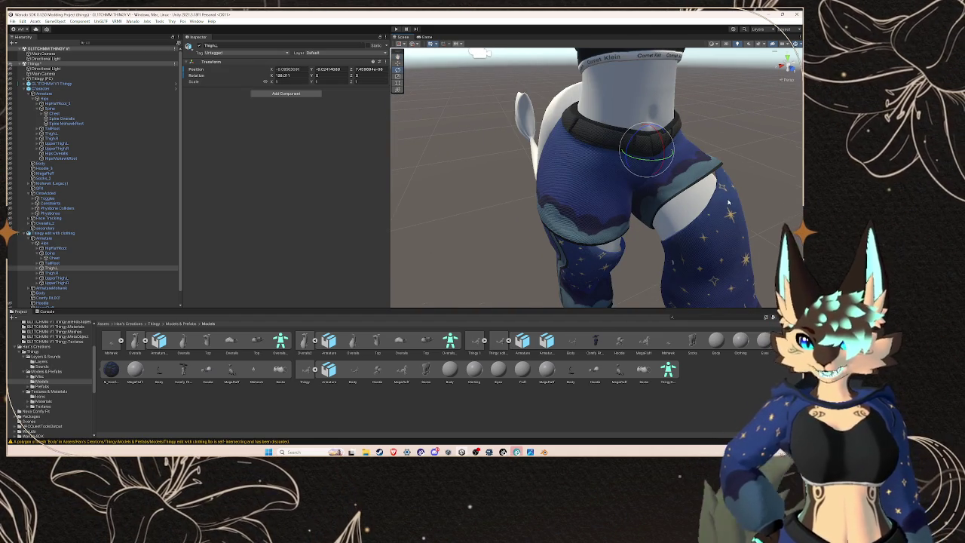
drag(703, 181, 568, 92)
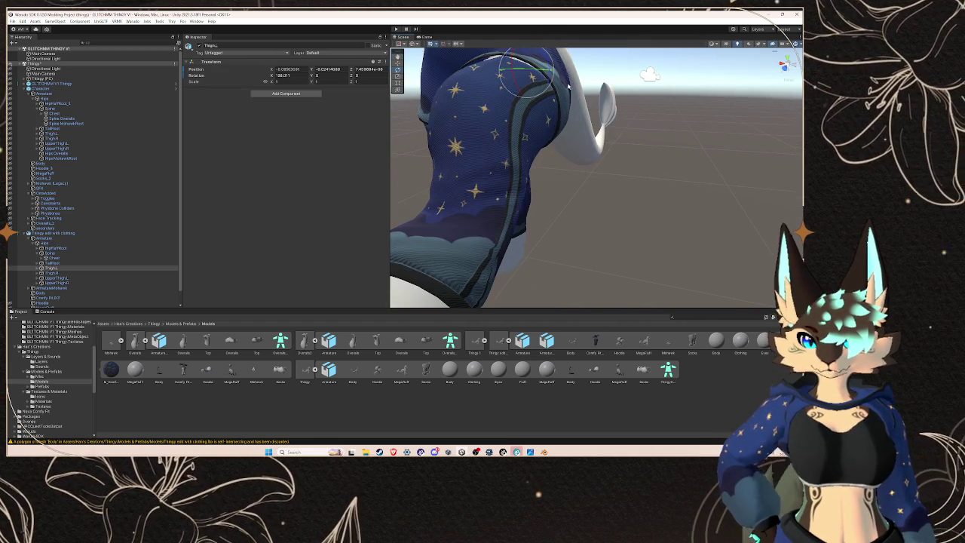
scroll(553, 113, down, 3)
mouse_move(513, 270)
mouse_down()
mouse_move(531, 242)
mouse_move(655, 221)
mouse_move(599, 189)
mouse_move(636, 162)
mouse_up()
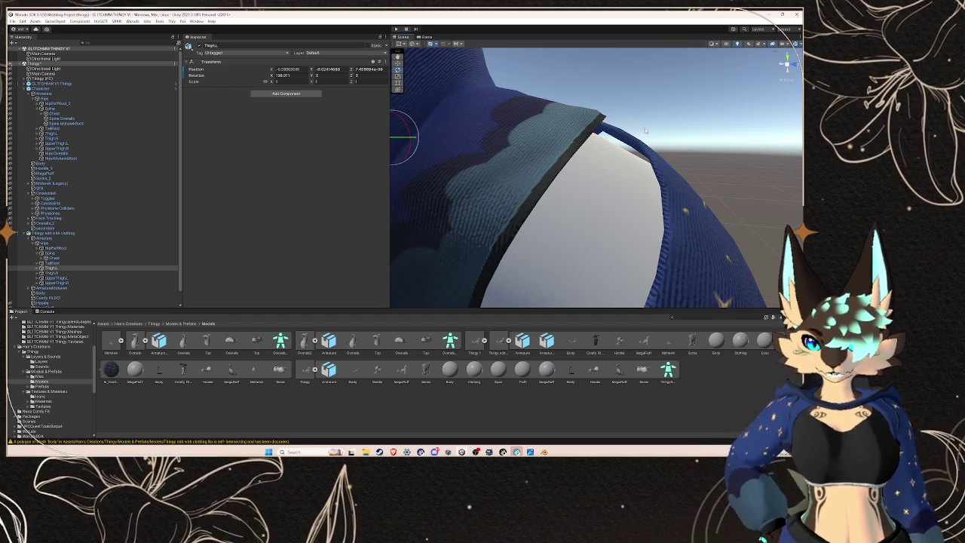
key(alt+Tab)
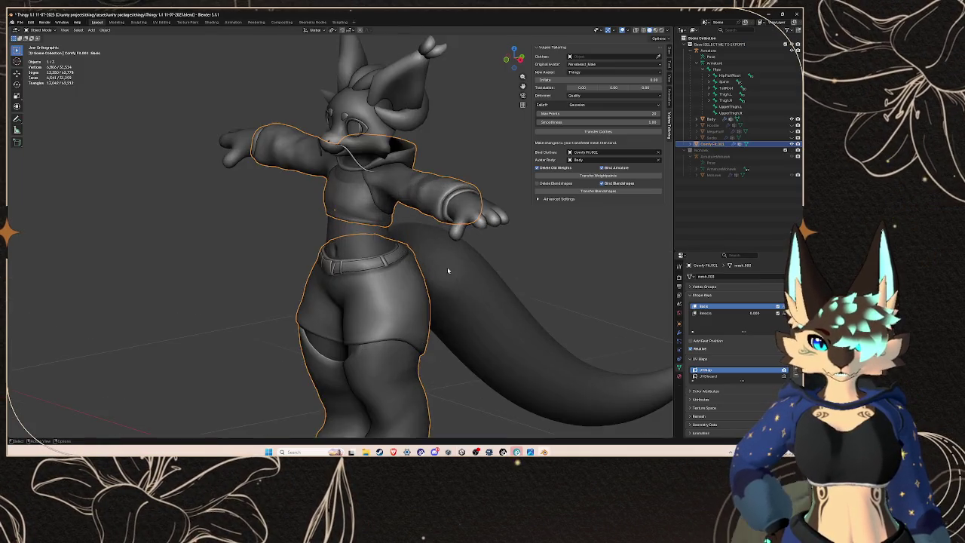
Step: Put the clothing mesh back into Sculpt Mode and zoom in on the shorts' thigh hem
mouse_move(472, 295)
mouse_down()
mouse_move(368, 213)
mouse_move(417, 242)
mouse_move(503, 231)
mouse_move(528, 208)
mouse_move(295, 254)
mouse_move(342, 254)
mouse_move(334, 259)
mouse_move(293, 151)
mouse_move(225, 59)
mouse_up()
click(154, 23)
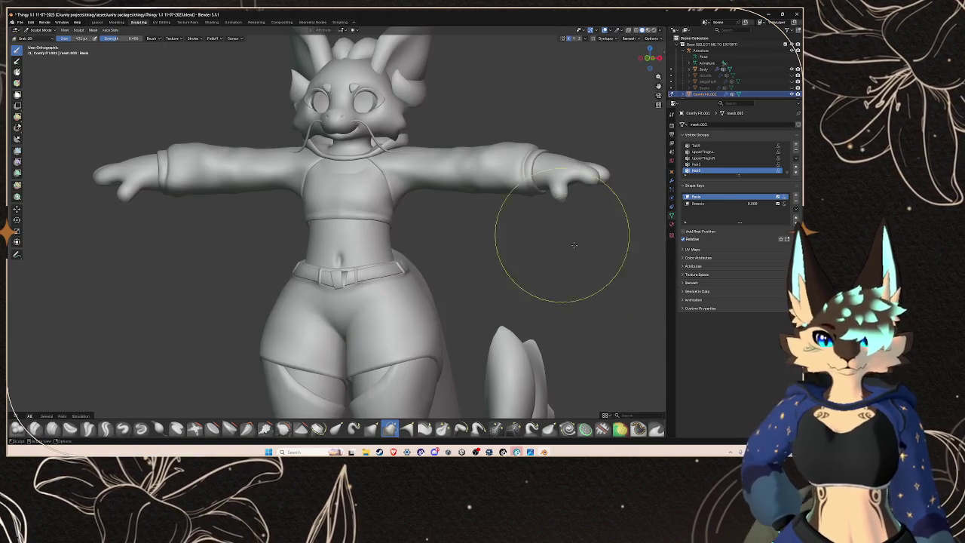
scroll(508, 202, up, 4)
scroll(497, 166, up, 8)
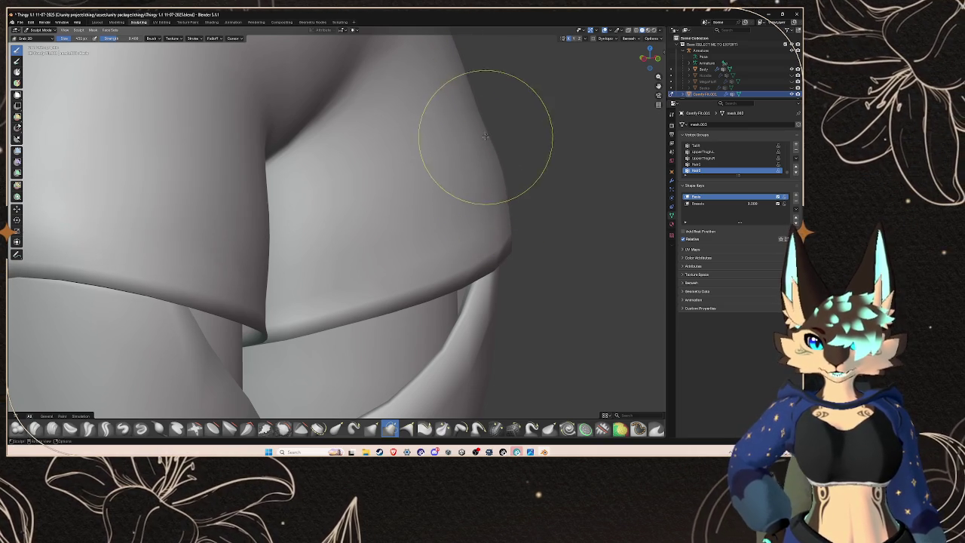
scroll(531, 110, down, 2)
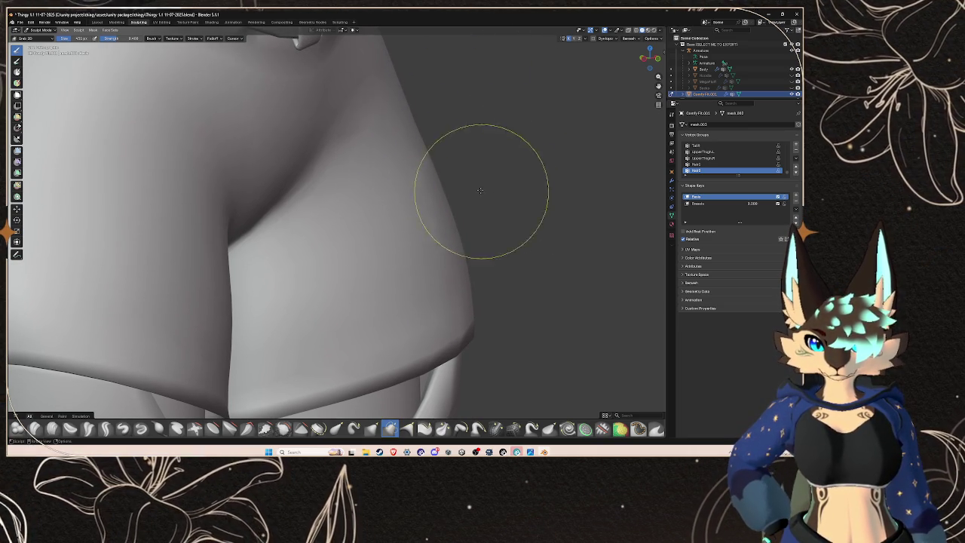
Step: Reshape the crease where the shorts' hem meets the thigh with the Grab brush
drag(459, 336, 430, 242)
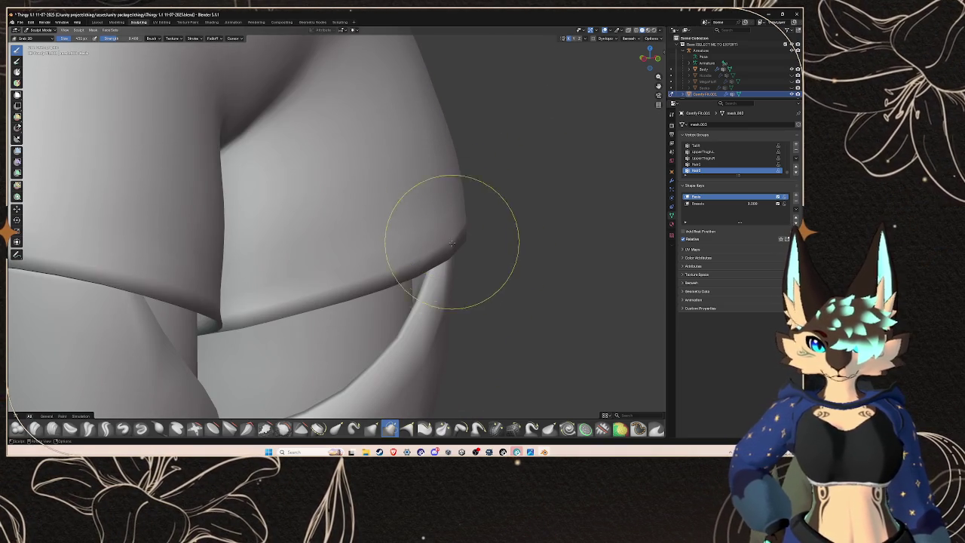
mouse_move(454, 287)
mouse_down()
mouse_move(399, 279)
mouse_move(513, 266)
mouse_move(415, 193)
mouse_up()
mouse_move(503, 238)
mouse_down()
mouse_move(551, 272)
mouse_move(463, 216)
mouse_move(388, 188)
mouse_move(368, 226)
mouse_move(431, 216)
mouse_move(541, 271)
mouse_up()
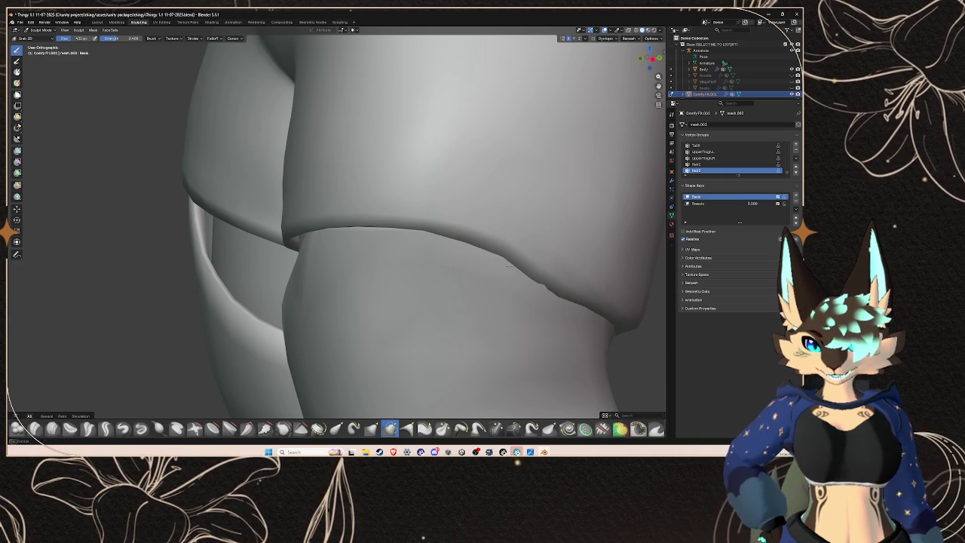
mouse_move(425, 222)
mouse_down()
mouse_move(562, 249)
mouse_move(580, 271)
mouse_up()
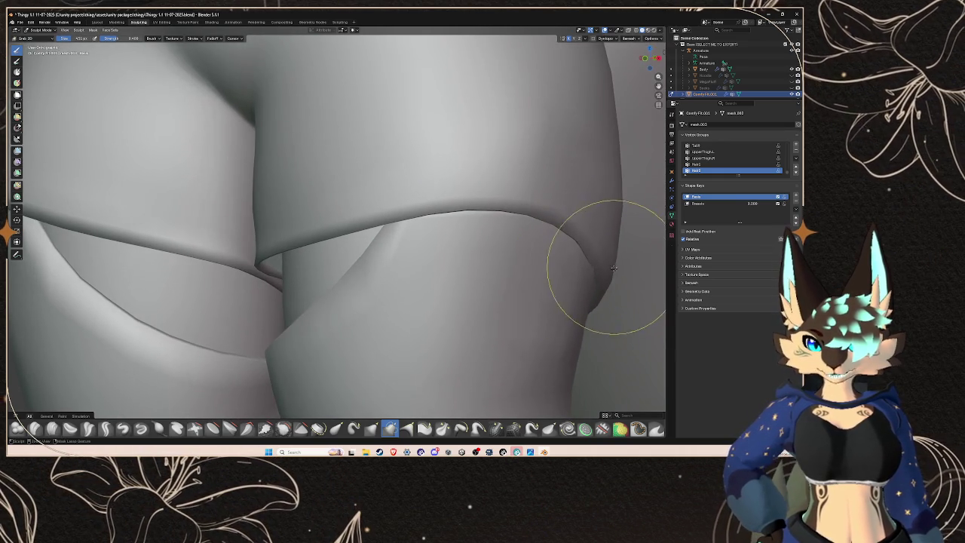
scroll(581, 268, up, 3)
drag(624, 230, 449, 199)
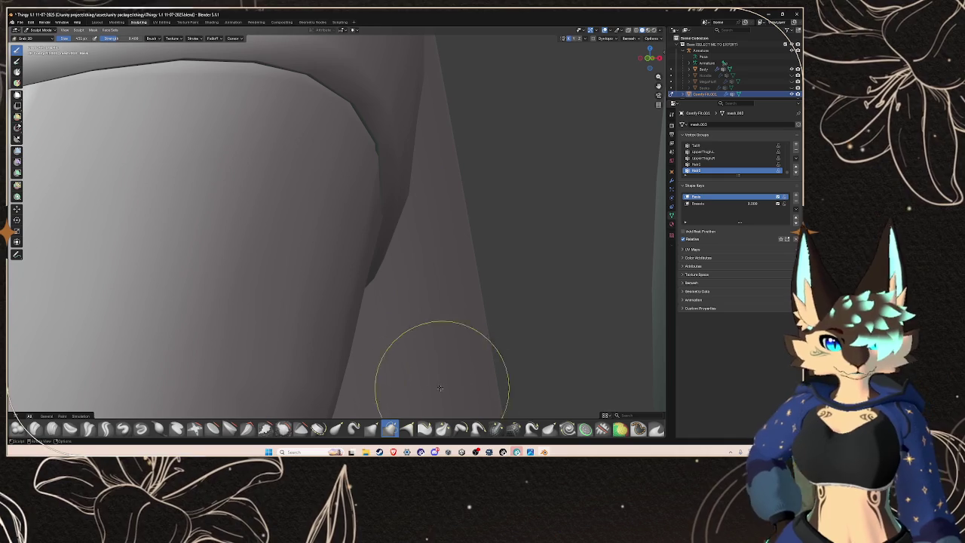
Step: Switch sculpt brush and reshape the hem edge along the thigh crease
click(371, 428)
drag(394, 151, 370, 279)
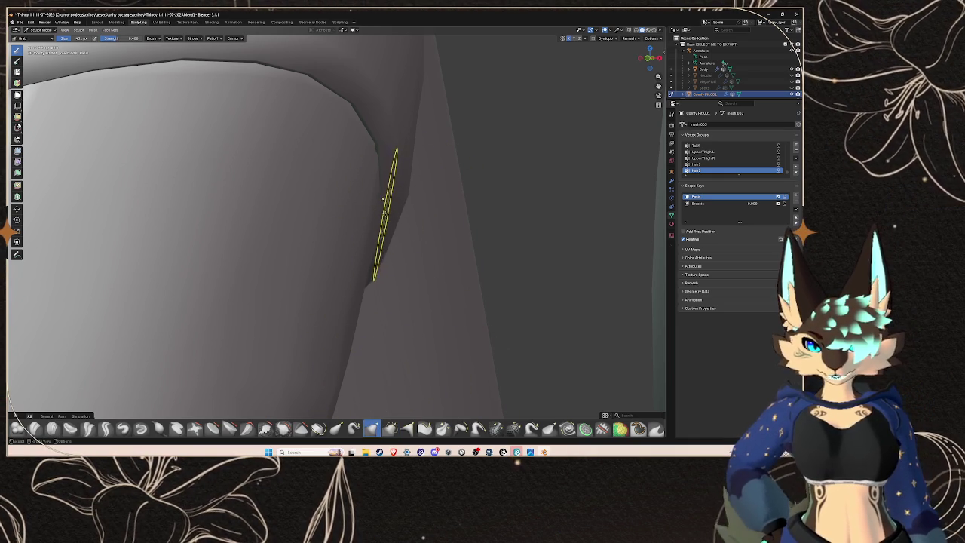
drag(373, 211, 410, 237)
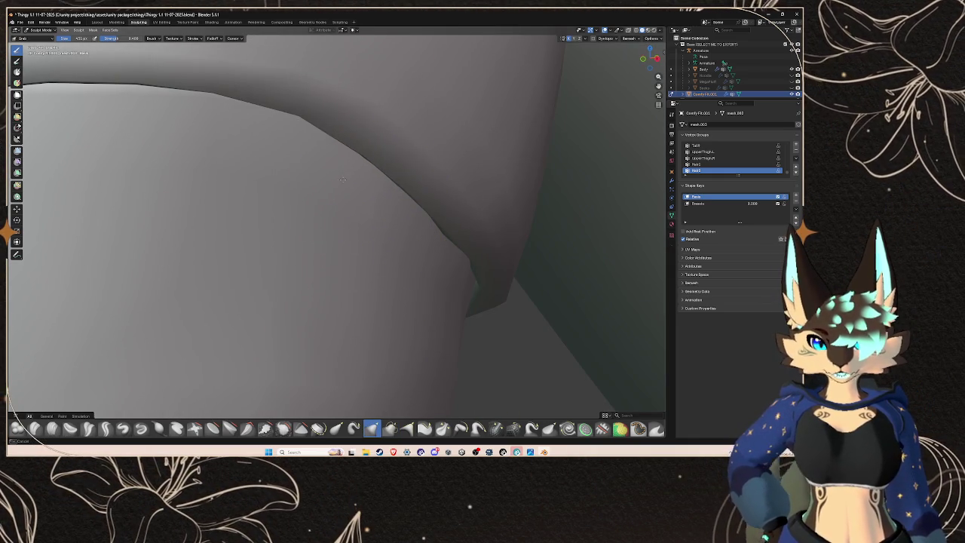
drag(344, 155, 291, 183)
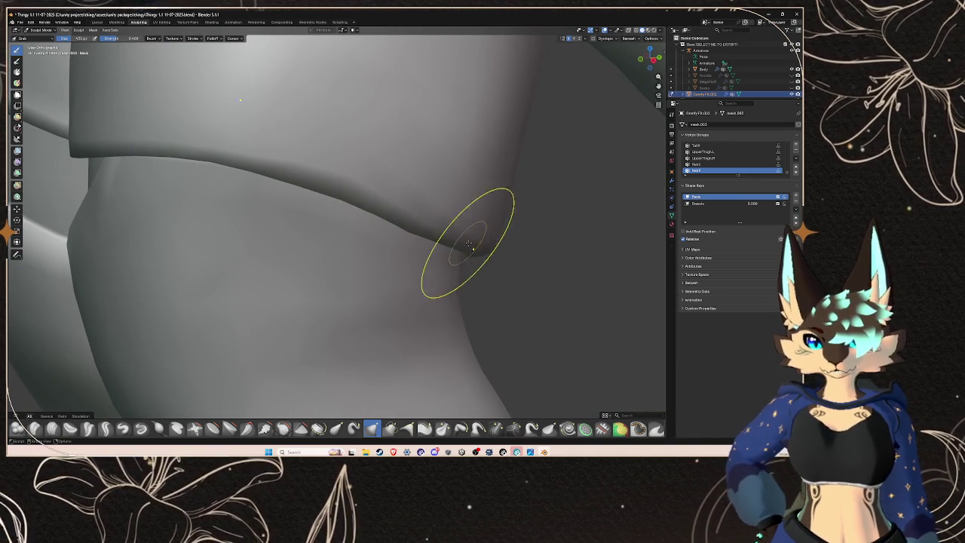
drag(410, 248, 422, 225)
scroll(441, 238, down, 10)
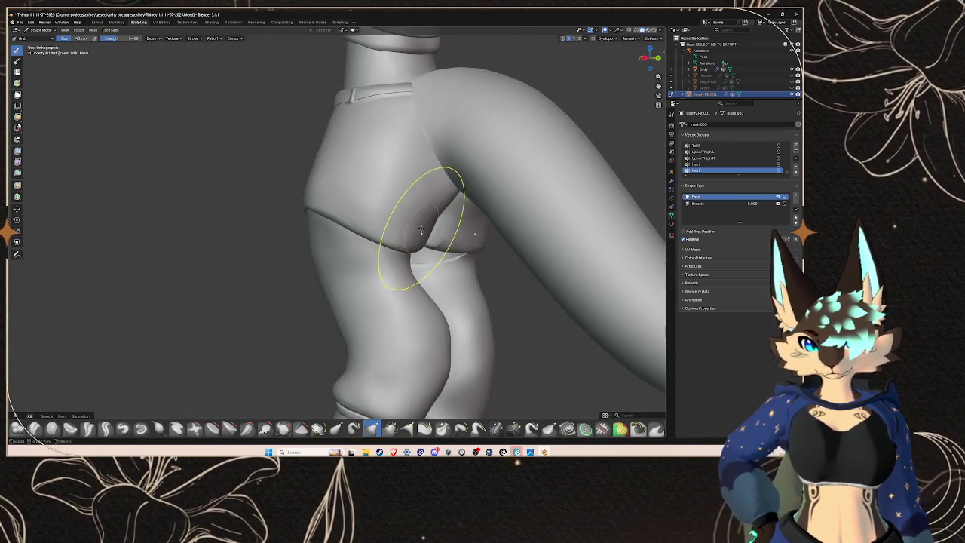
scroll(461, 251, up, 10)
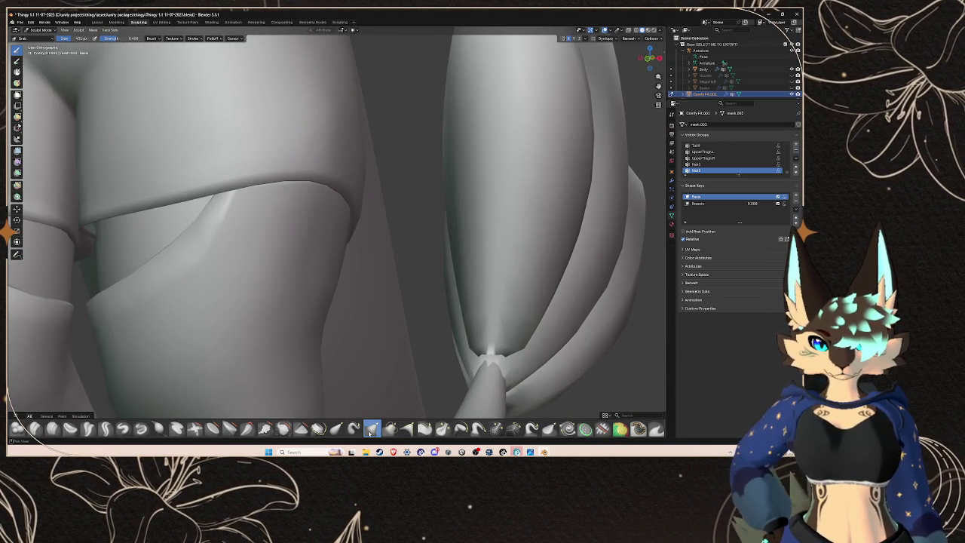
Step: Work the lower crease of the hem with another sculpt brush
click(390, 427)
scroll(381, 309, up, 3)
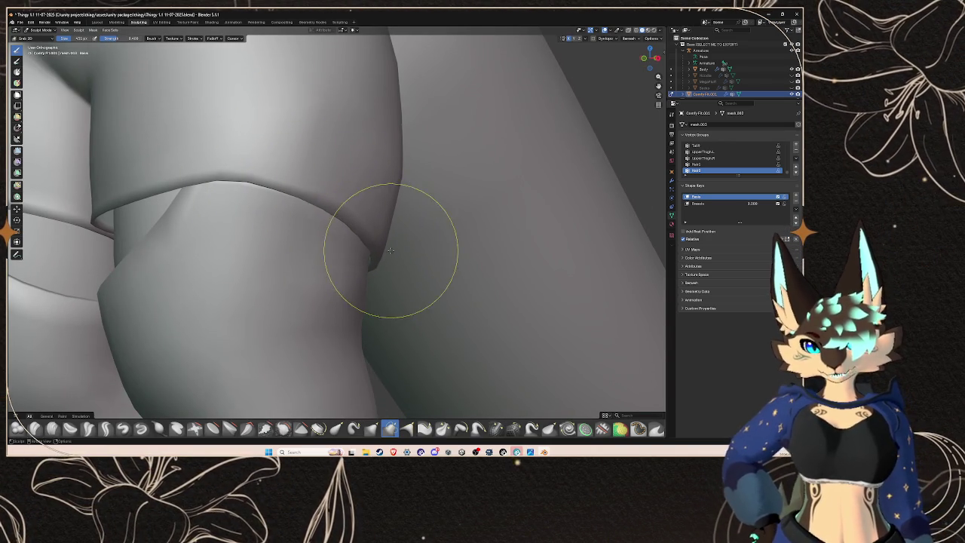
scroll(391, 250, down, 5)
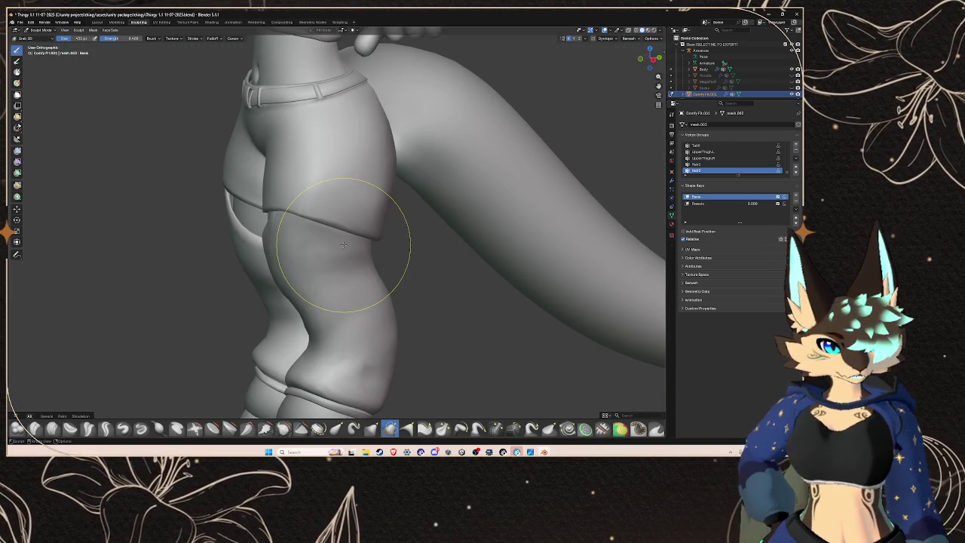
scroll(357, 243, down, 4)
scroll(394, 224, up, 6)
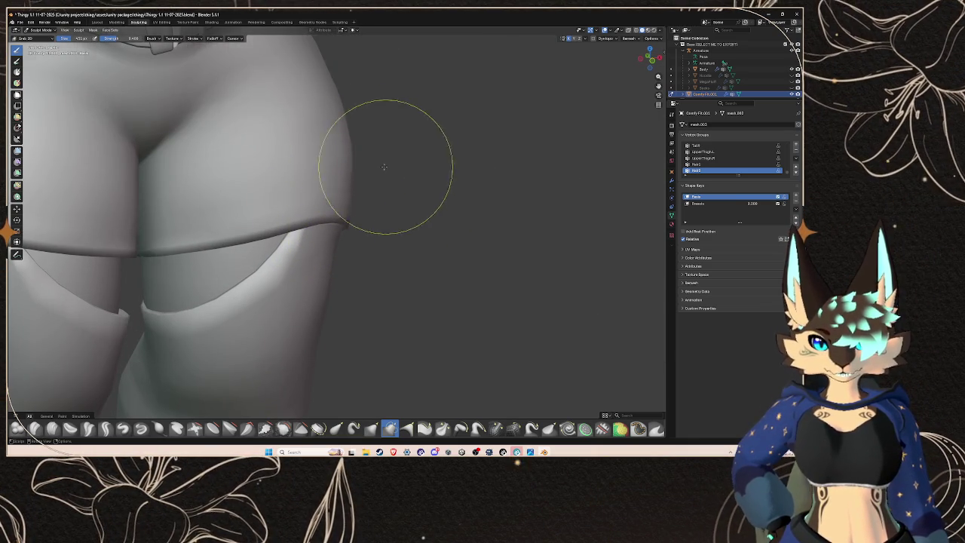
Step: Orbit around the hip from rear to front to check the reshaped hem
key(KP_6)
scroll(358, 164, down, 3)
key(KP_6)
key(KP_6)
key(KP_6)
scroll(263, 189, up, 4)
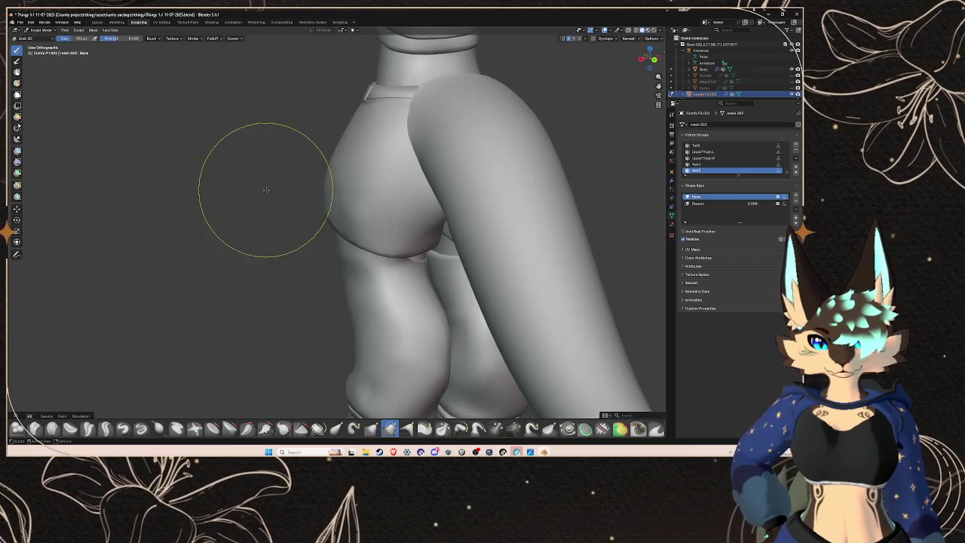
key(KP_6)
scroll(338, 224, up, 1)
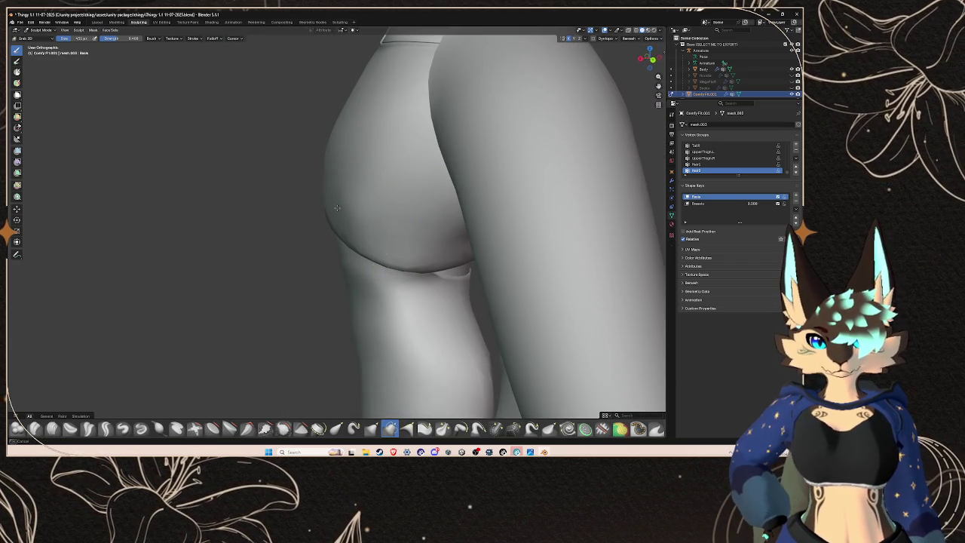
key(KP_6)
key(KP_6)
key(KP_6)
scroll(452, 193, down, 3)
scroll(365, 215, up, 3)
key(KP_6)
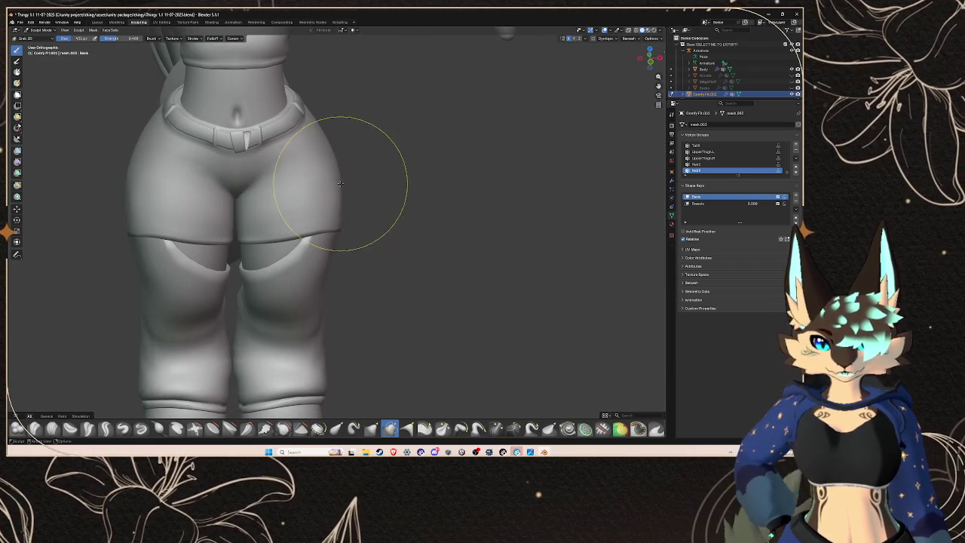
key(KP_4)
key(KP_4)
scroll(370, 207, up, 4)
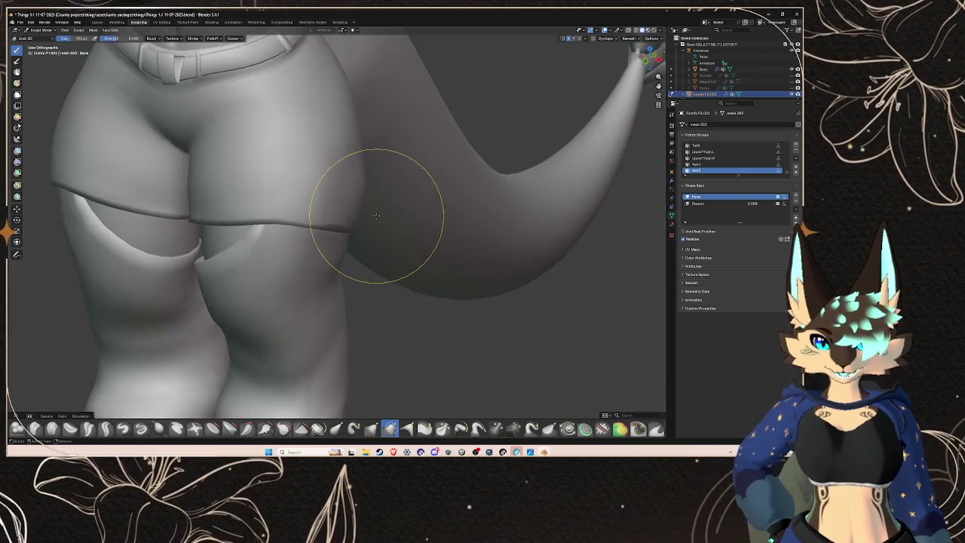
Step: Smooth the shorts' hem against the thigh with the Smooth brush
click(282, 429)
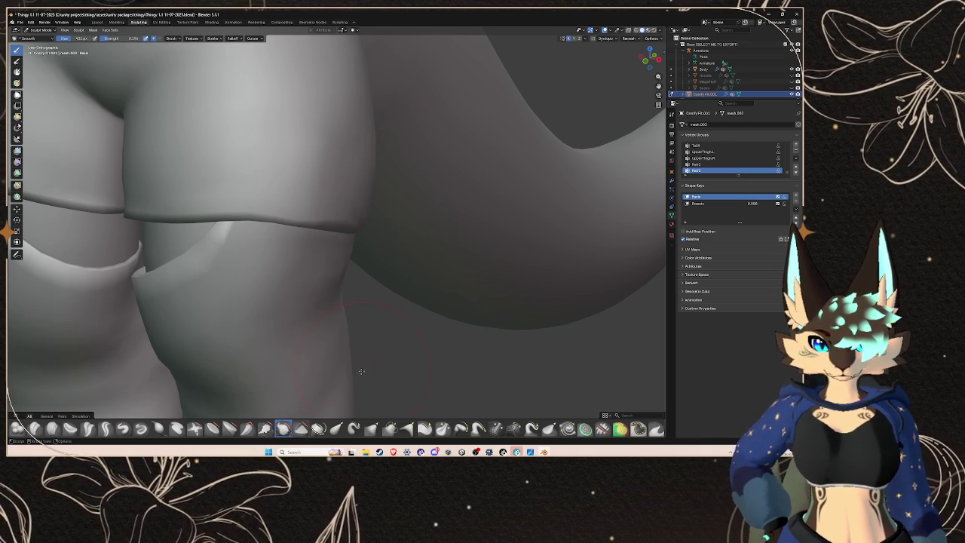
drag(312, 415, 341, 138)
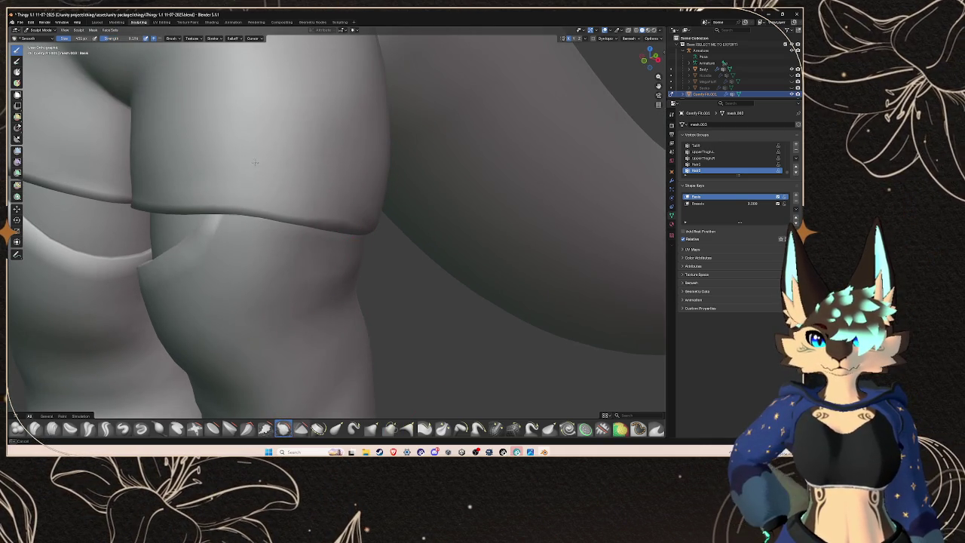
scroll(262, 167, down, 8)
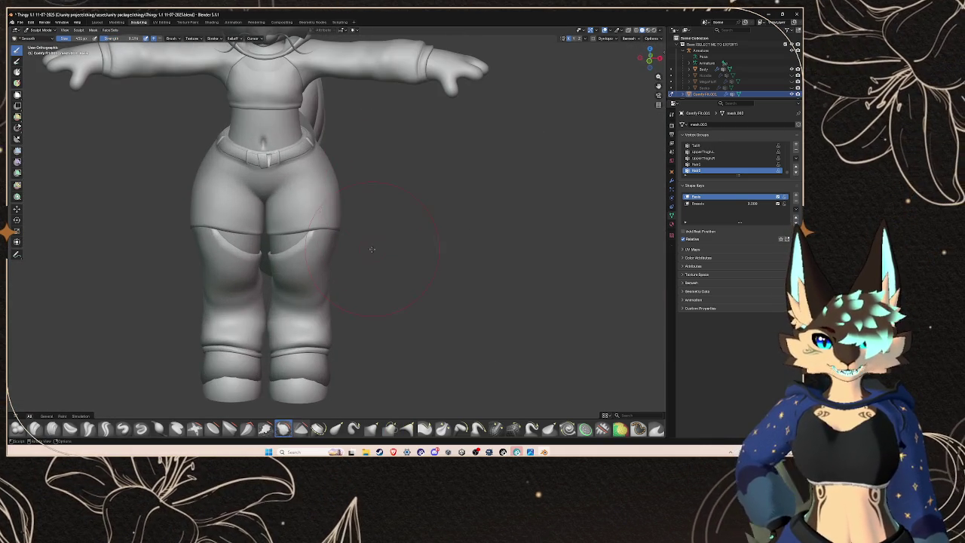
click(20, 22)
Step: Save the blend file and go back to the Layout workspace
click(53, 63)
click(78, 22)
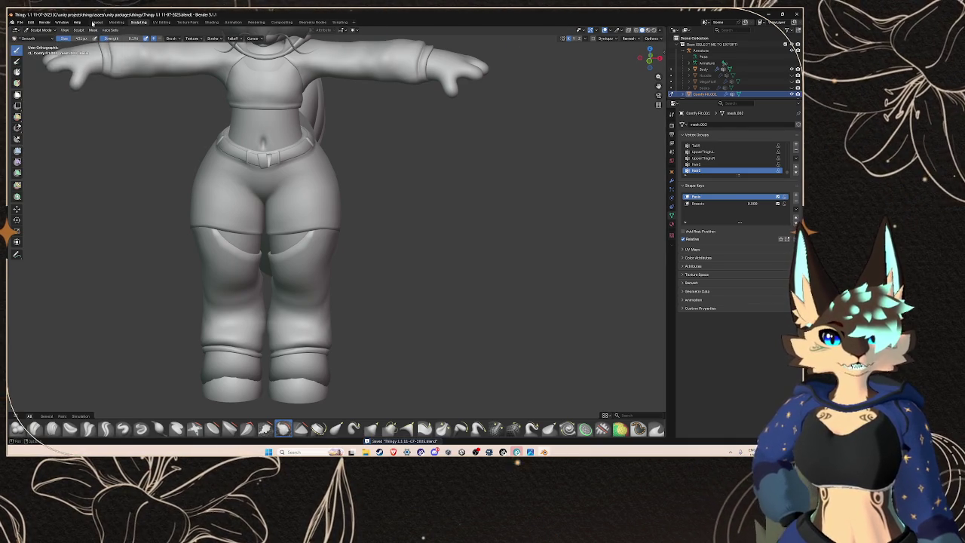
click(96, 22)
Step: Close the File menu and deselect the outfit in the viewport
click(20, 22)
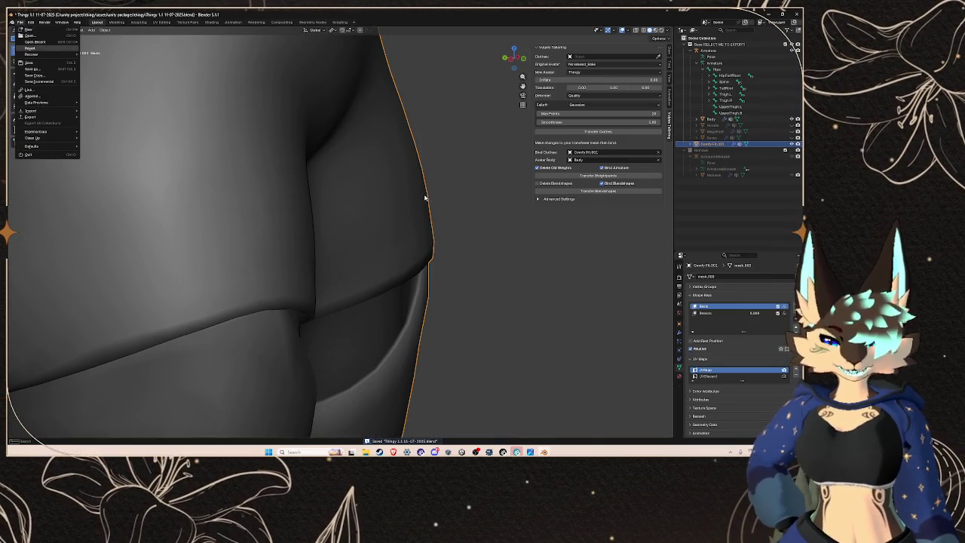
key(Escape)
scroll(426, 198, down, 6)
scroll(373, 225, up, 3)
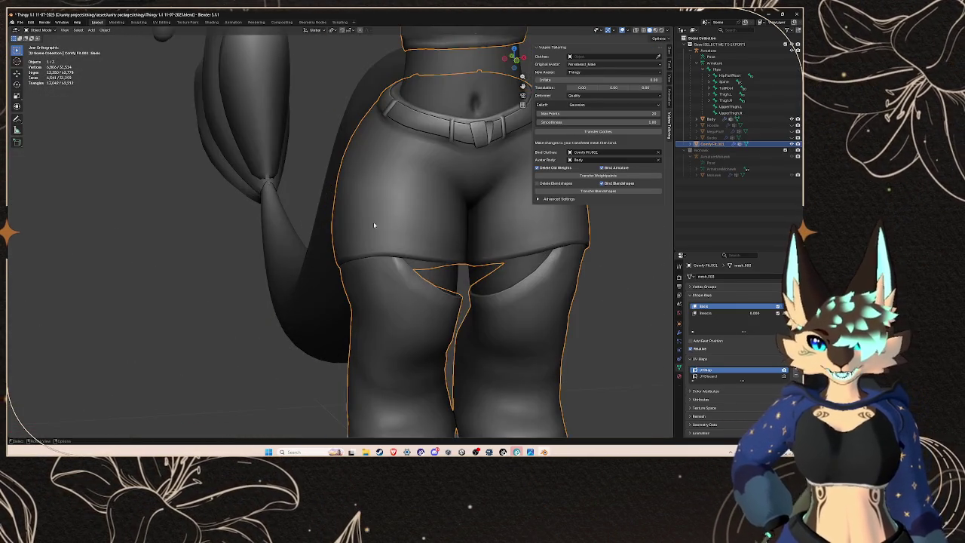
click(347, 221)
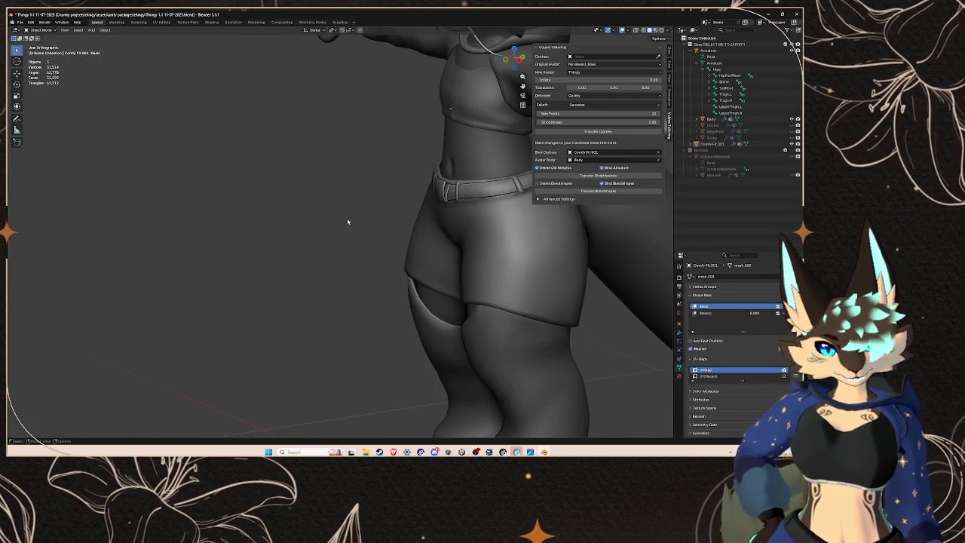
Step: Export the model as FBX, overwriting Thingy edit with clothing.fbx
click(22, 22)
mouse_move(34, 117)
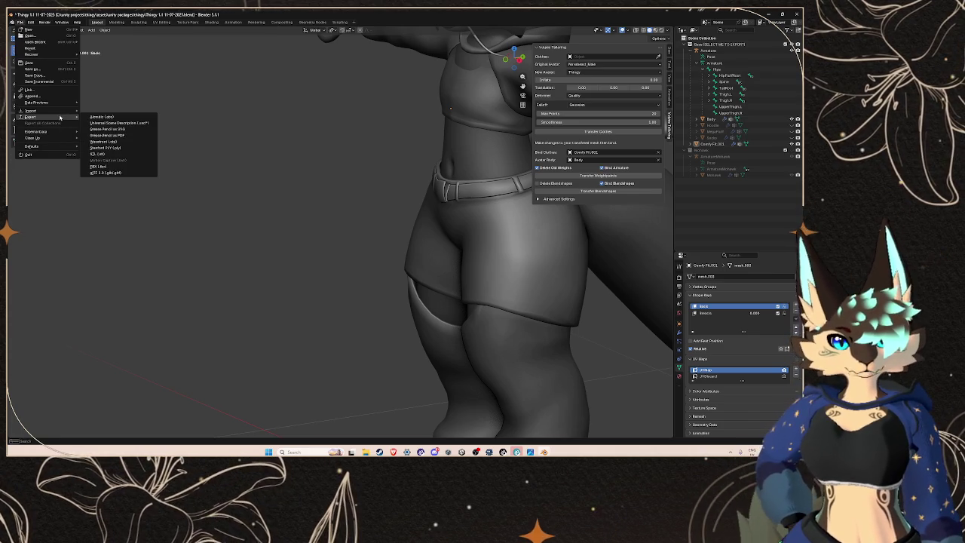
click(105, 166)
double_click(226, 185)
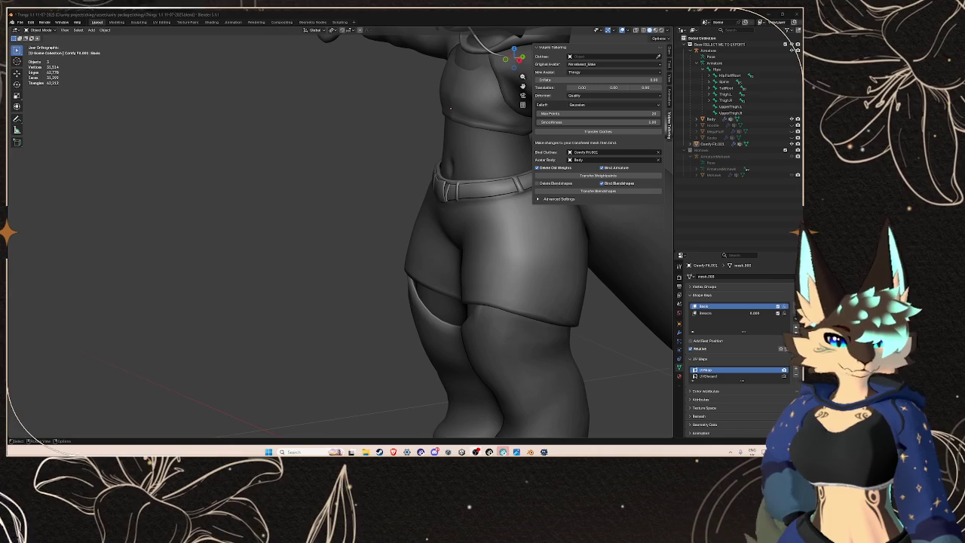
click(336, 452)
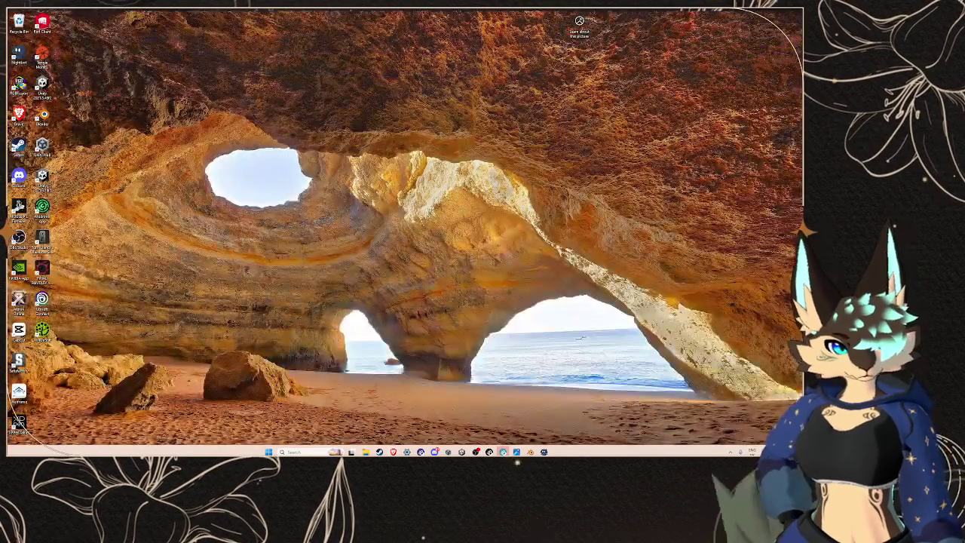
Step: Bring Blender back and look over the character from back and front
click(516, 452)
scroll(304, 252, down, 3)
mouse_move(303, 253)
mouse_down()
mouse_move(409, 263)
mouse_move(484, 249)
mouse_move(402, 249)
mouse_up()
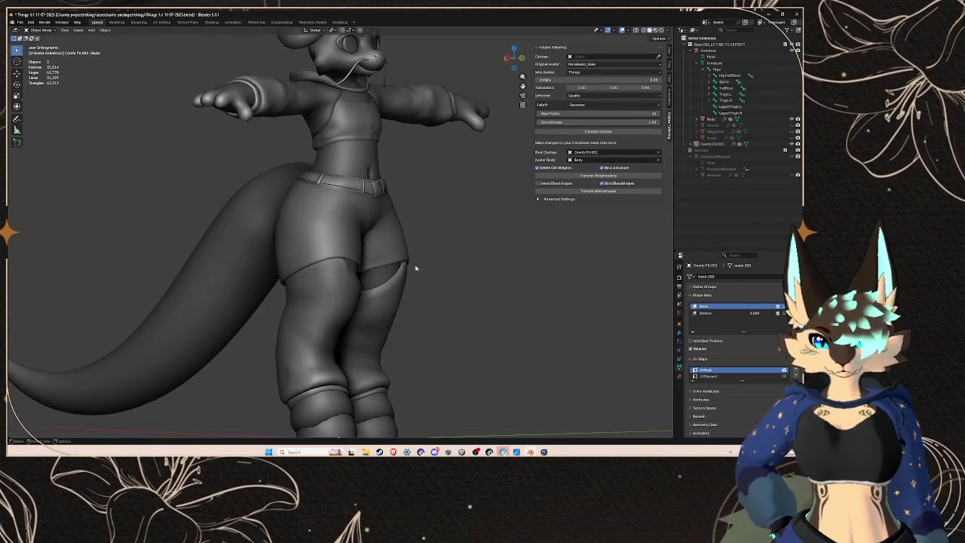
drag(409, 315, 409, 362)
Step: In Unity, inspect the re-imported avatar's shorts over the hips, thighs and tail
key(alt+Tab)
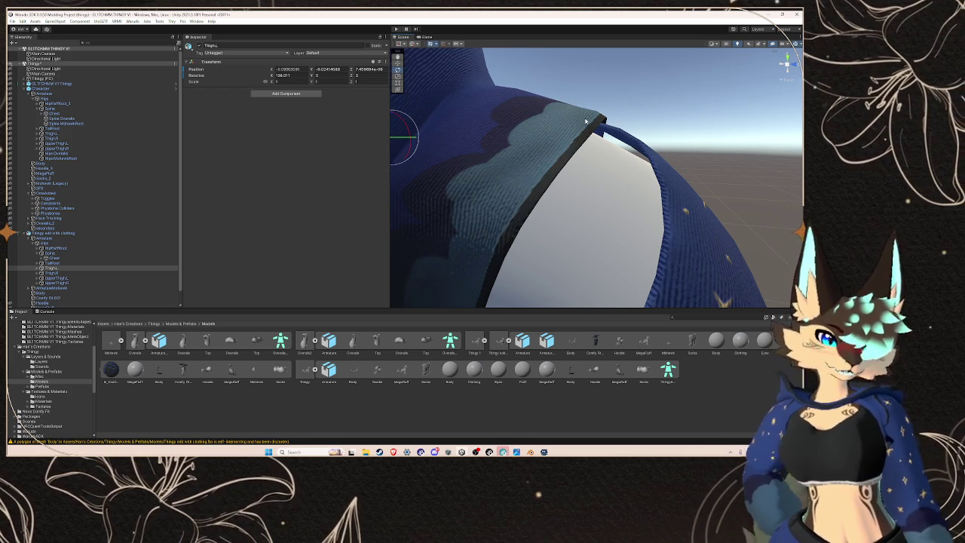
mouse_move(590, 118)
mouse_down()
mouse_move(525, 183)
mouse_move(640, 169)
mouse_move(556, 199)
mouse_move(579, 188)
mouse_move(562, 165)
mouse_up()
scroll(640, 168, down, 5)
scroll(647, 156, up, 3)
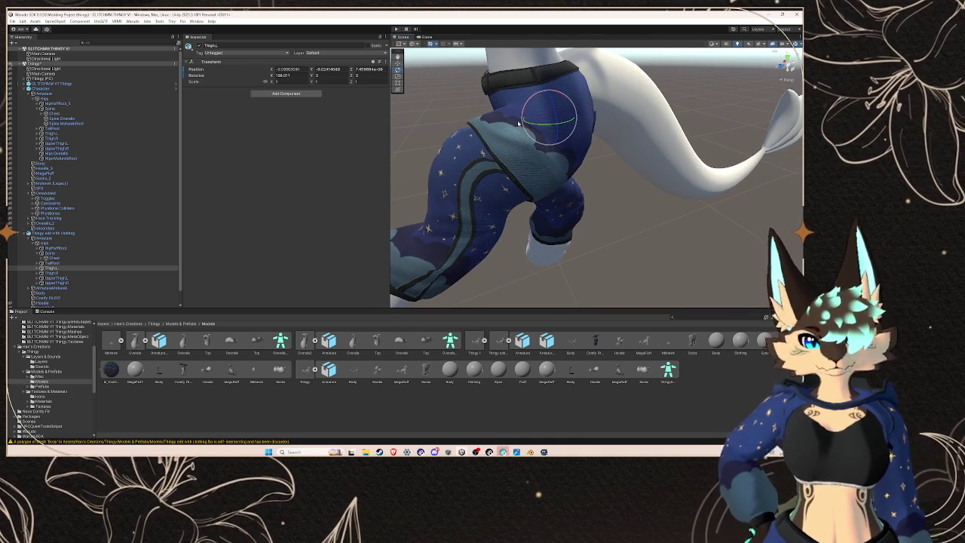
mouse_move(564, 224)
mouse_down()
mouse_move(698, 194)
mouse_move(541, 207)
mouse_move(597, 200)
mouse_move(599, 221)
mouse_up()
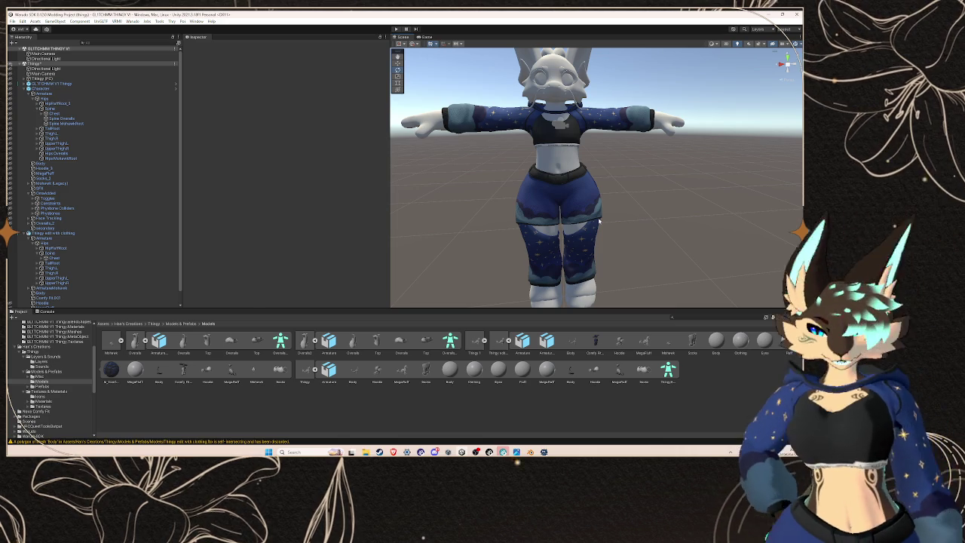
mouse_move(566, 143)
mouse_down()
mouse_move(597, 139)
mouse_move(589, 158)
mouse_move(565, 166)
mouse_move(620, 181)
mouse_move(520, 178)
mouse_move(515, 147)
mouse_move(562, 156)
mouse_up()
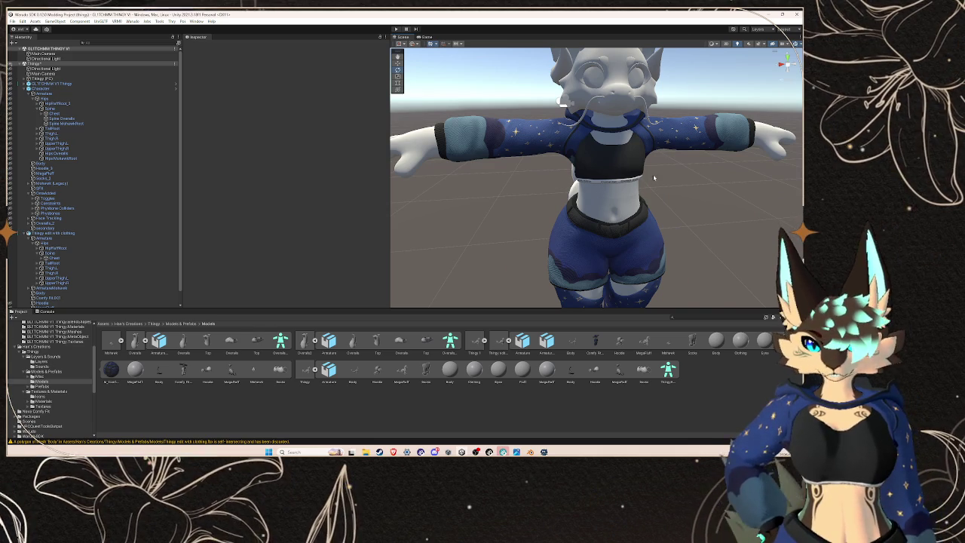
scroll(616, 168, down, 6)
drag(617, 173, 591, 201)
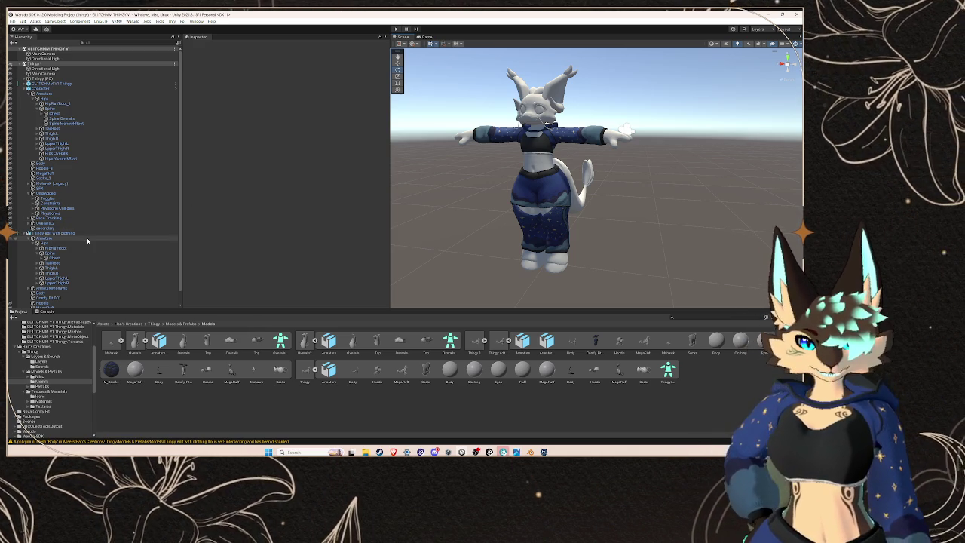
Step: Select Character, then GLITCHMM V1 Thingy, to review its VRM metadata and transform in the Inspector
scroll(86, 241, down, 1)
scroll(618, 166, up, 5)
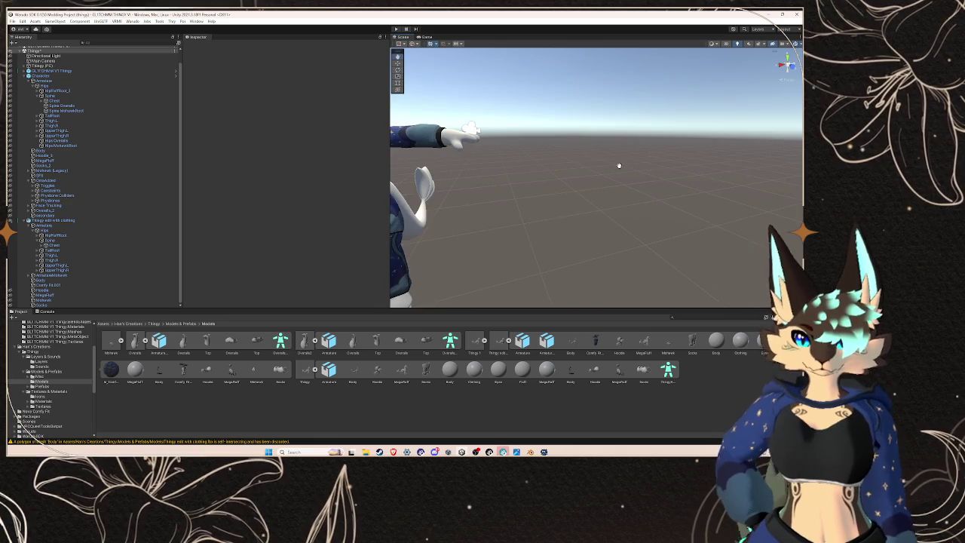
drag(633, 175, 599, 212)
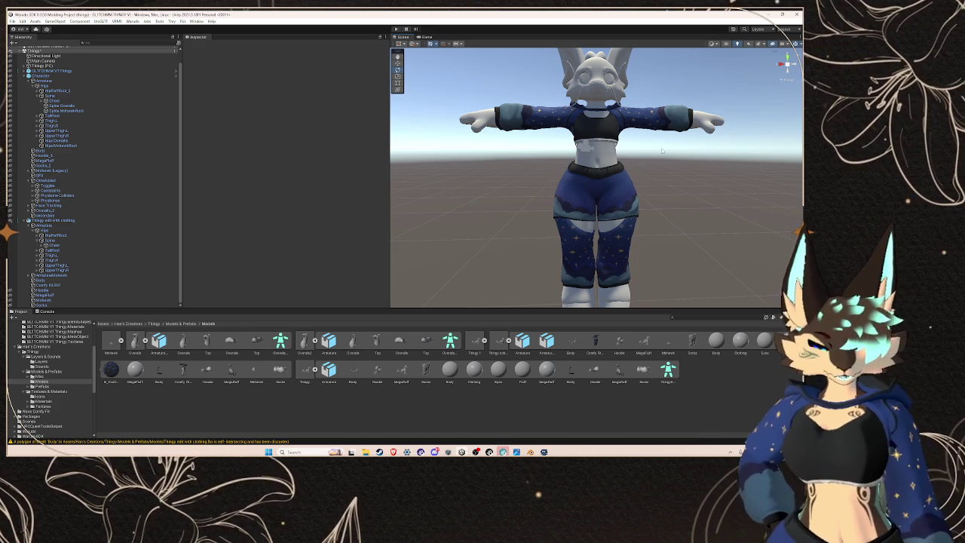
scroll(662, 151, up, 2)
scroll(662, 151, down, 2)
mouse_move(662, 151)
mouse_down()
mouse_move(531, 173)
mouse_move(590, 175)
mouse_up()
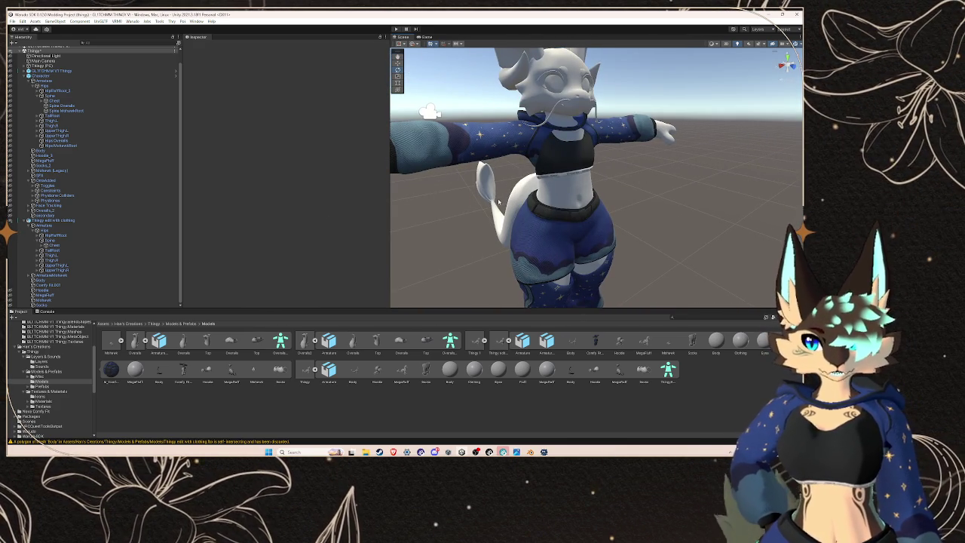
scroll(498, 202, down, 4)
click(48, 76)
click(51, 71)
mouse_move(445, 159)
mouse_down()
mouse_move(531, 164)
mouse_move(483, 170)
mouse_move(538, 179)
mouse_move(531, 184)
mouse_up()
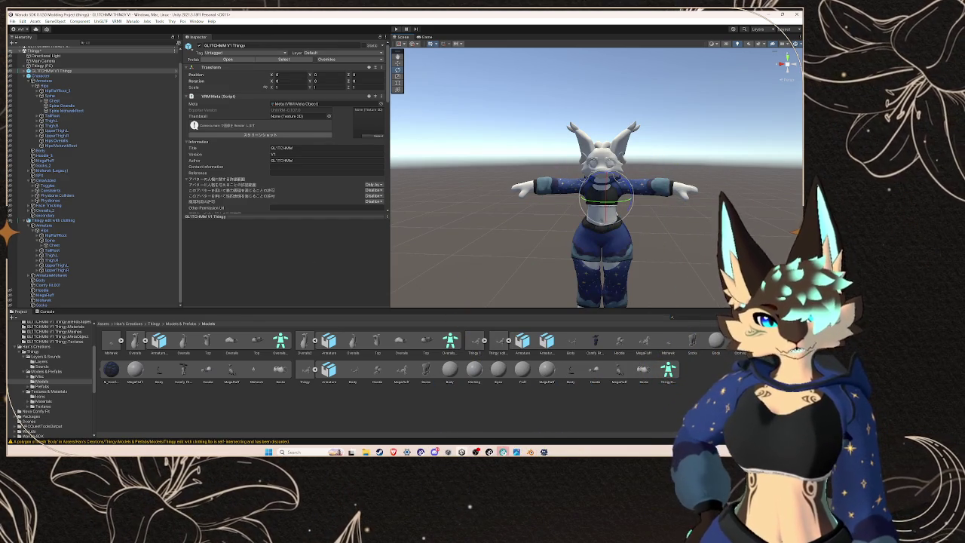
Step: Expand Thingy (PC) and browse its child objects, including PhysBones, Mafewek (Legacy) and SFX
click(38, 221)
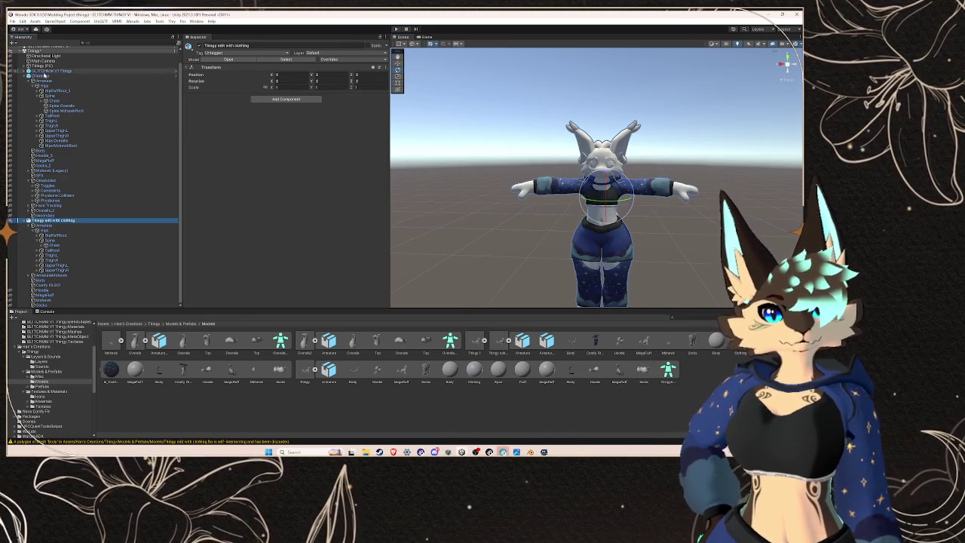
click(43, 66)
key(Right)
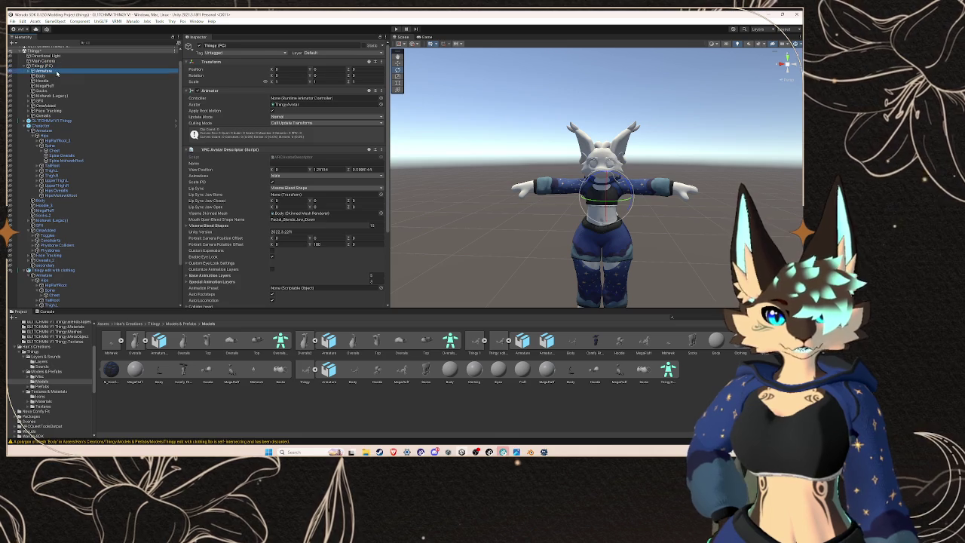
click(55, 80)
click(56, 86)
click(63, 96)
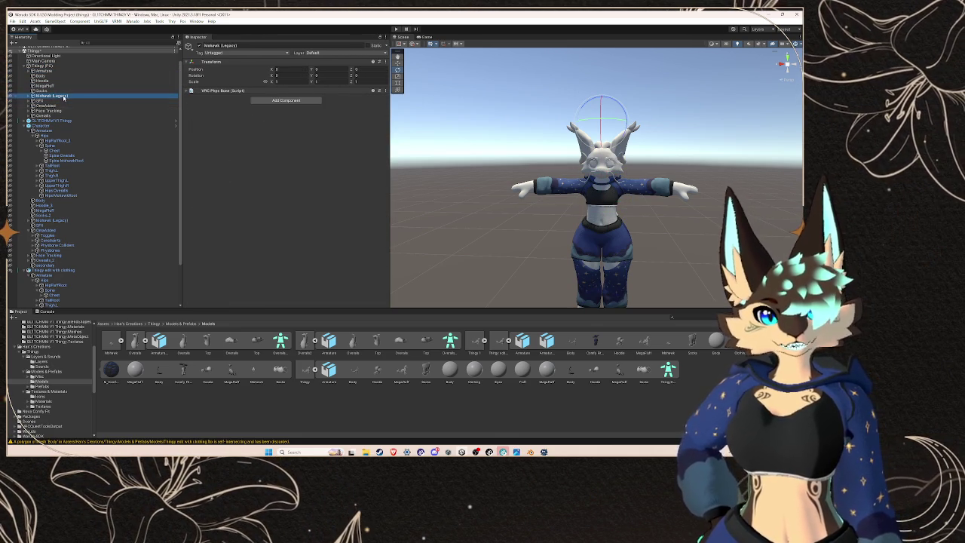
click(58, 100)
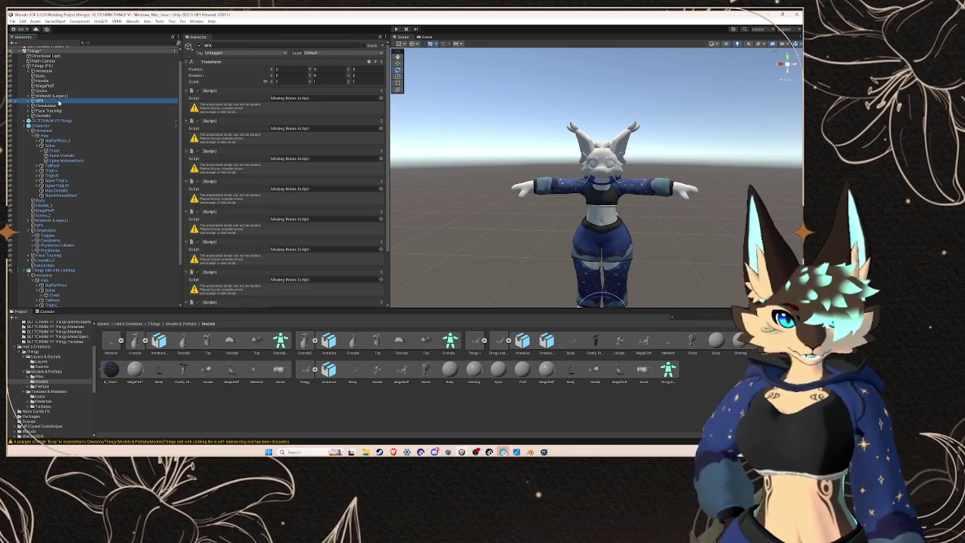
Step: Expand the Armature down through Hips and Spine bones, then return to SFX
click(44, 70)
click(28, 70)
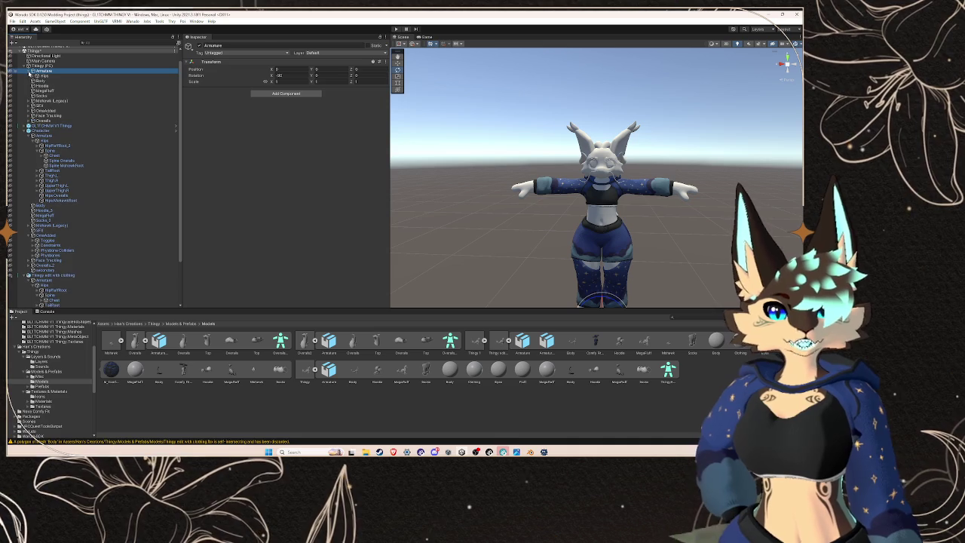
click(33, 75)
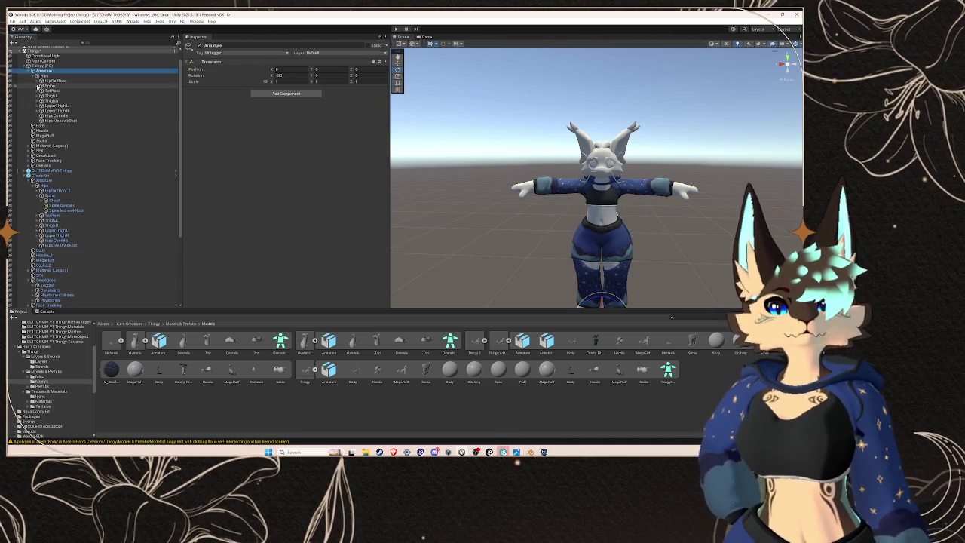
click(37, 86)
click(37, 86)
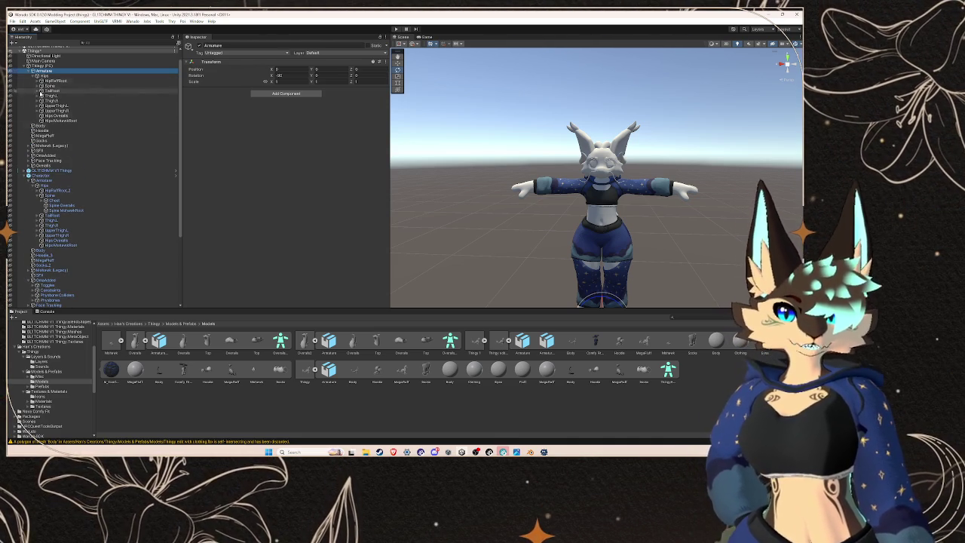
click(42, 151)
Step: Remove each missing-script component from SFX until only its Transform remains
click(381, 91)
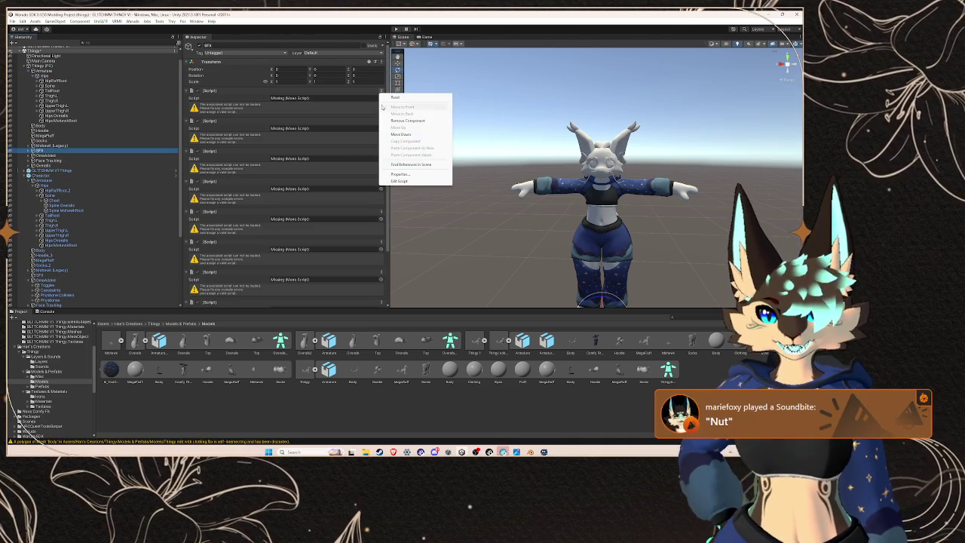
click(397, 123)
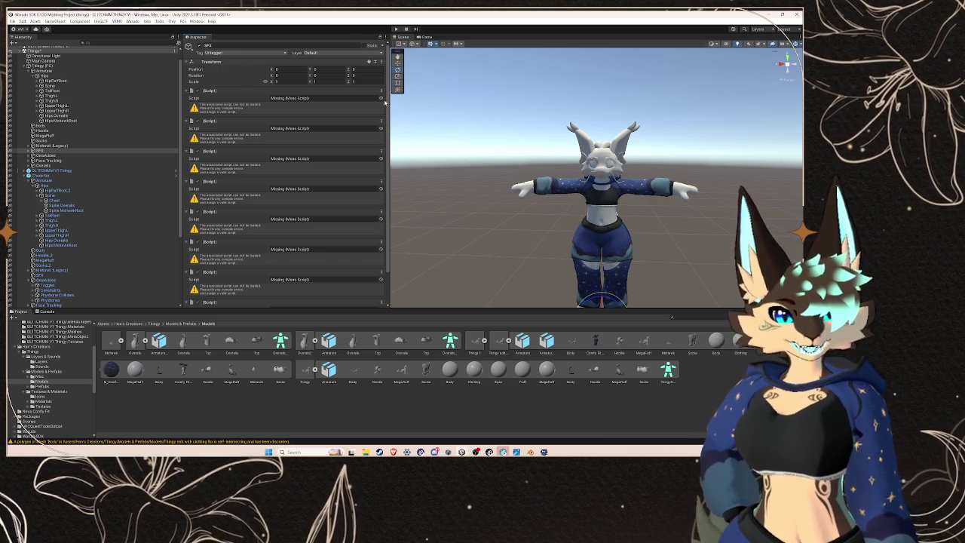
click(380, 92)
click(387, 120)
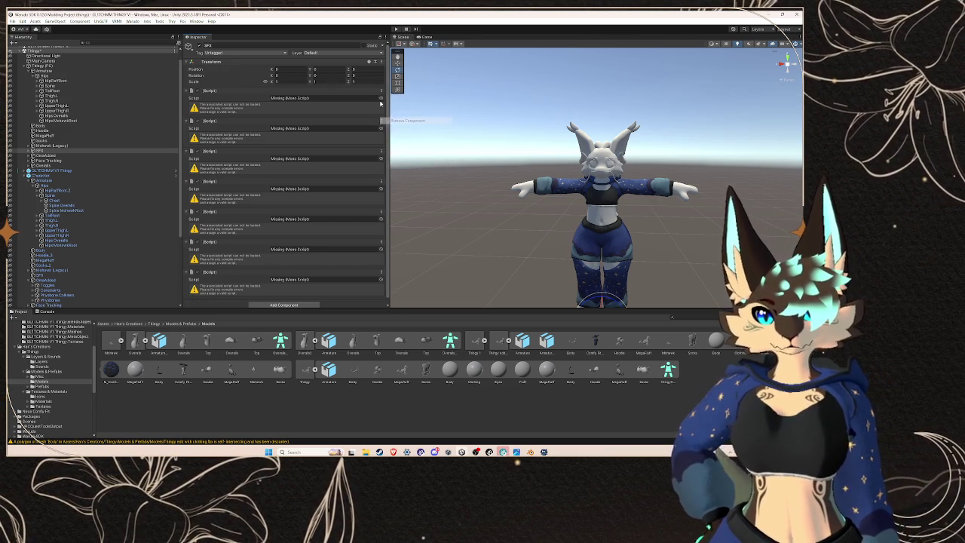
click(380, 91)
click(407, 120)
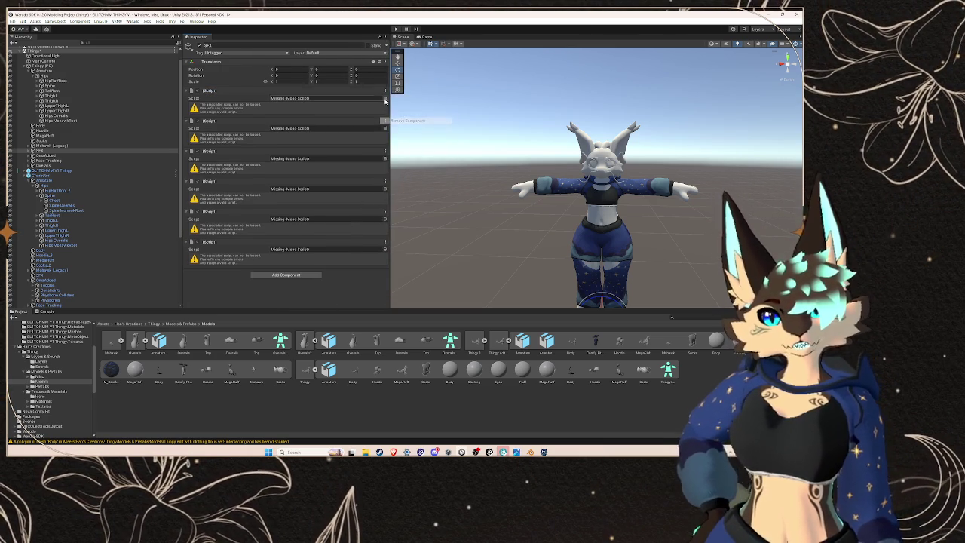
click(384, 91)
click(411, 120)
click(384, 91)
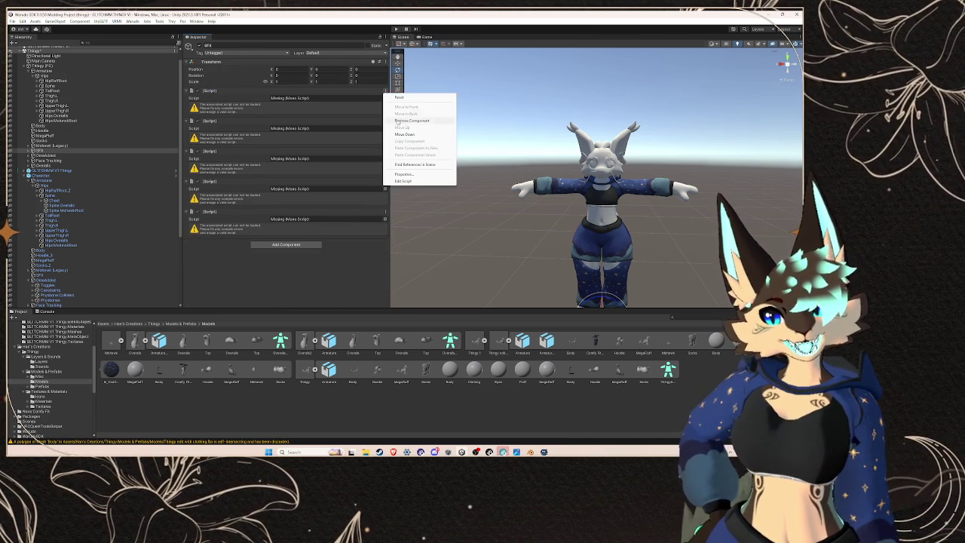
click(411, 121)
click(384, 91)
click(411, 120)
click(384, 91)
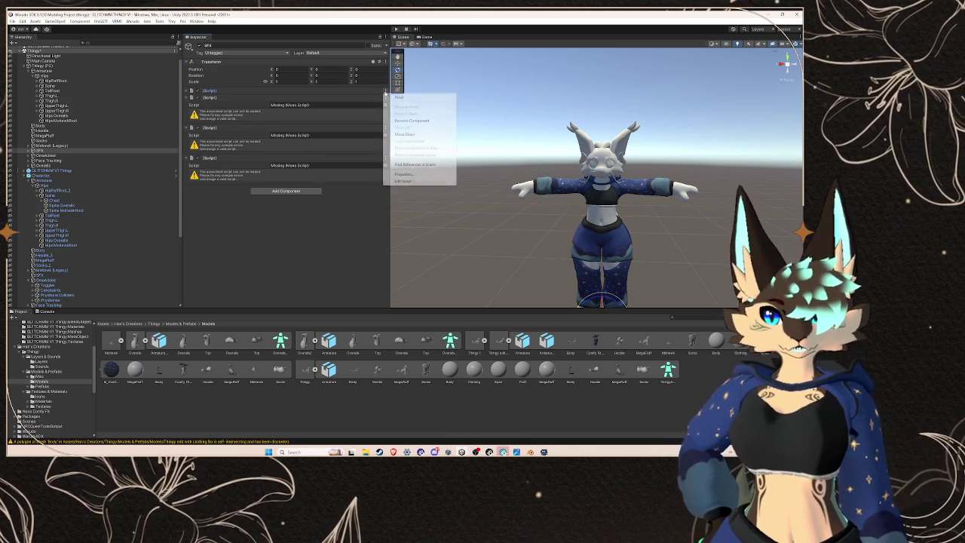
click(411, 120)
click(384, 92)
click(398, 121)
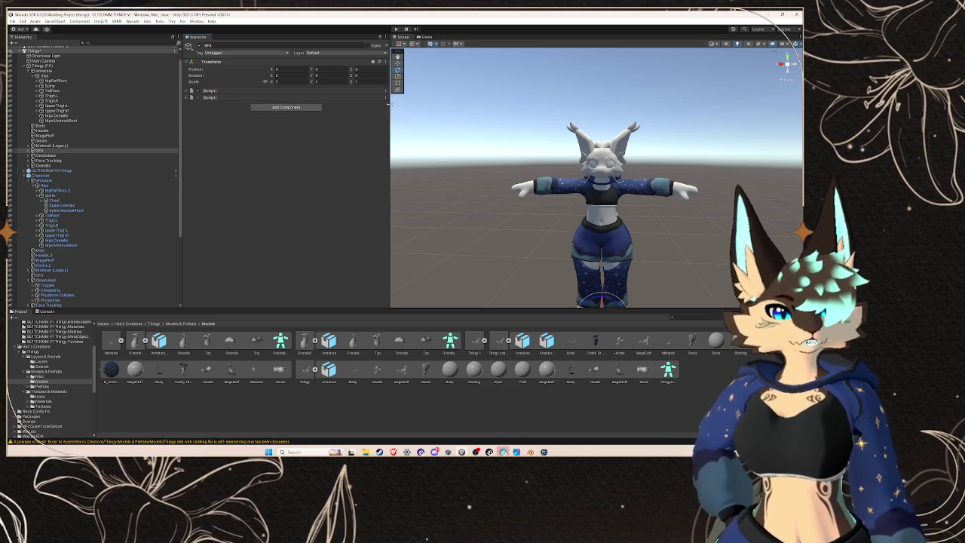
click(386, 91)
click(411, 121)
click(384, 91)
click(411, 121)
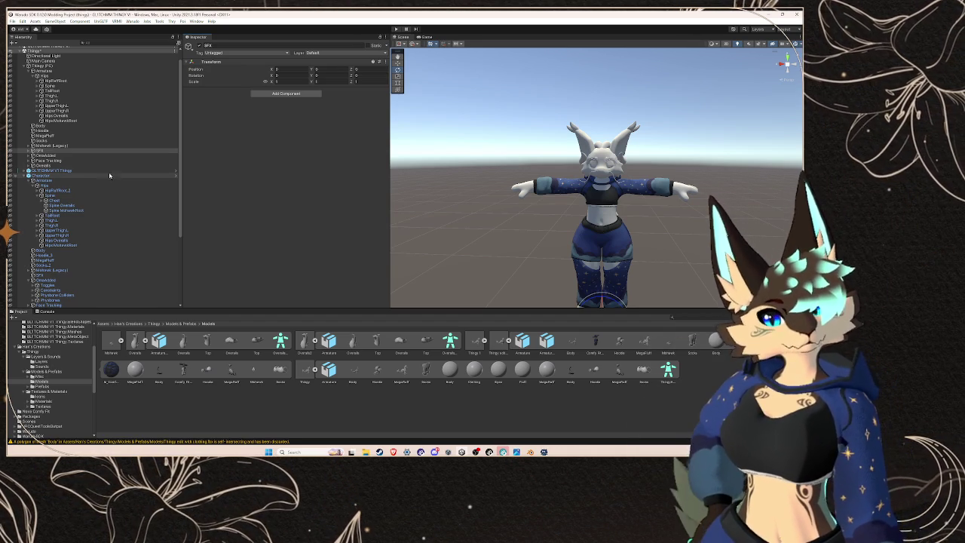
Step: Select the Body mesh of the Thingy edit with clothing avatar in the Hierarchy
scroll(97, 172, down, 5)
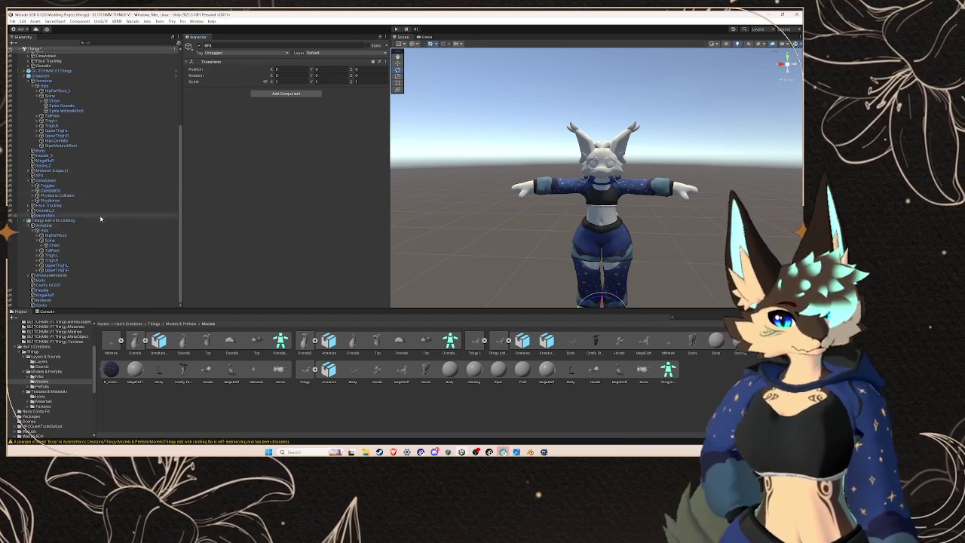
click(97, 220)
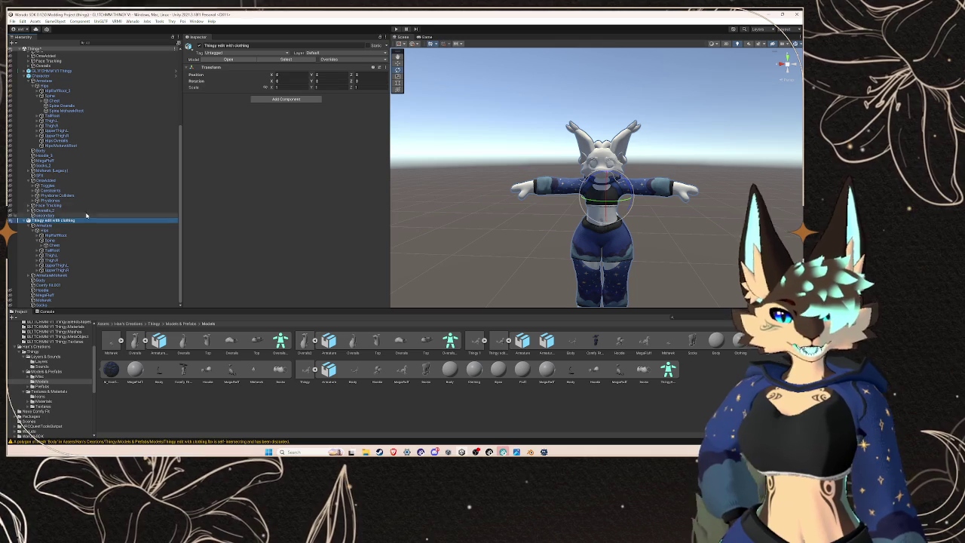
scroll(141, 187, up, 2)
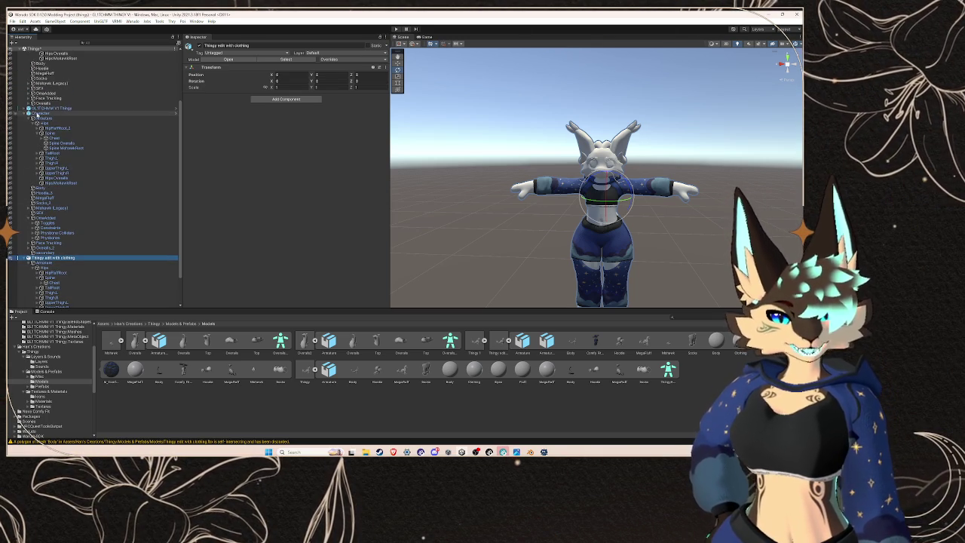
click(27, 113)
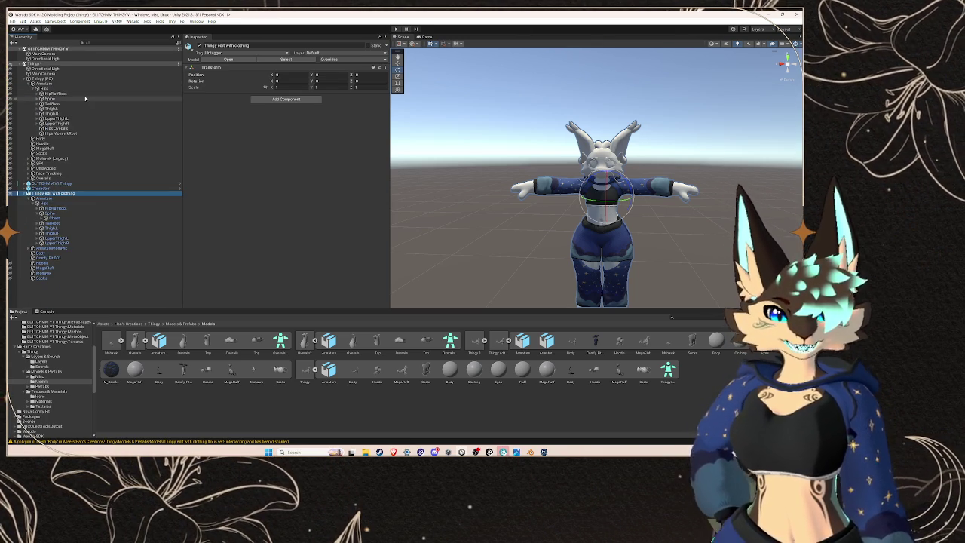
click(40, 139)
scroll(240, 167, down, 15)
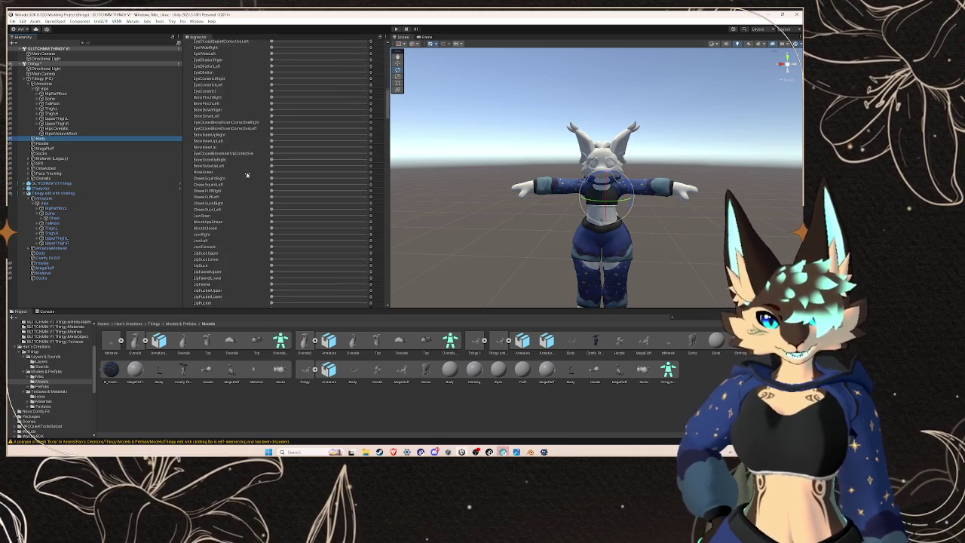
scroll(249, 178, down, 5)
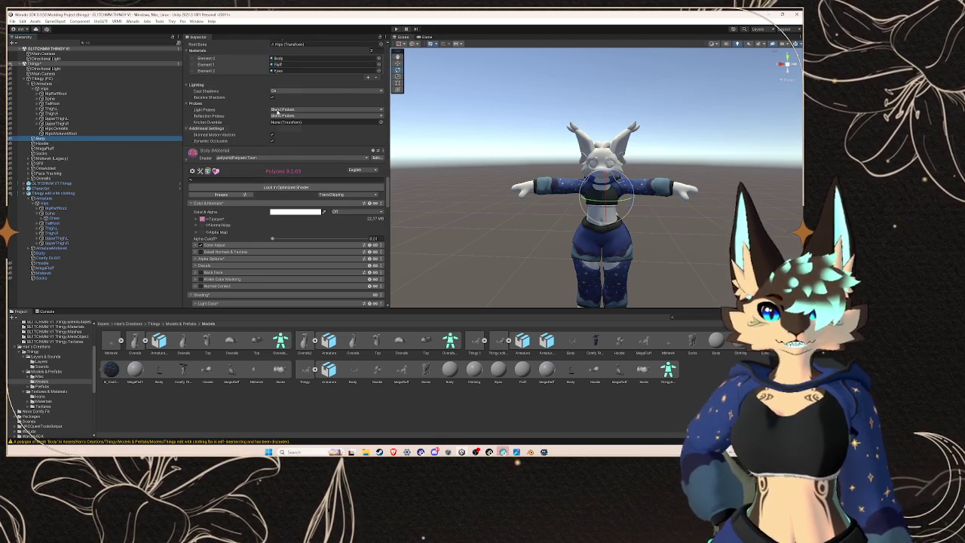
Step: Assign the Body material to the first material slot of the clothed model's Body mesh
click(279, 58)
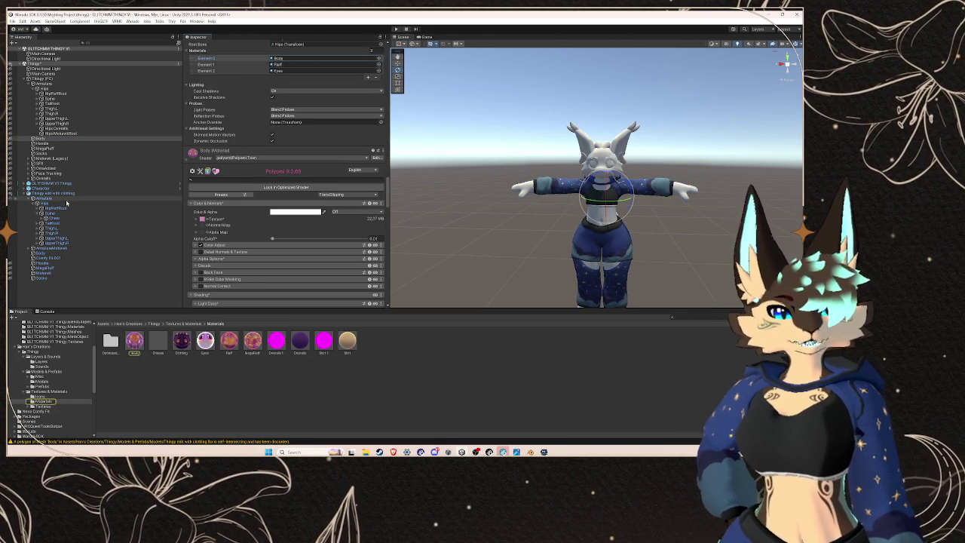
click(68, 252)
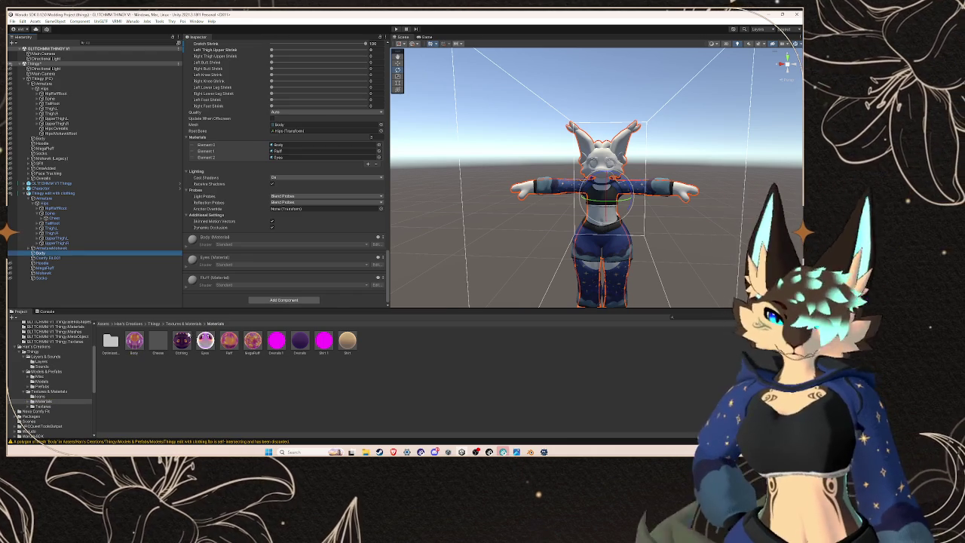
mouse_move(135, 340)
mouse_down()
mouse_move(226, 226)
mouse_move(324, 145)
mouse_up()
scroll(307, 165, down, 2)
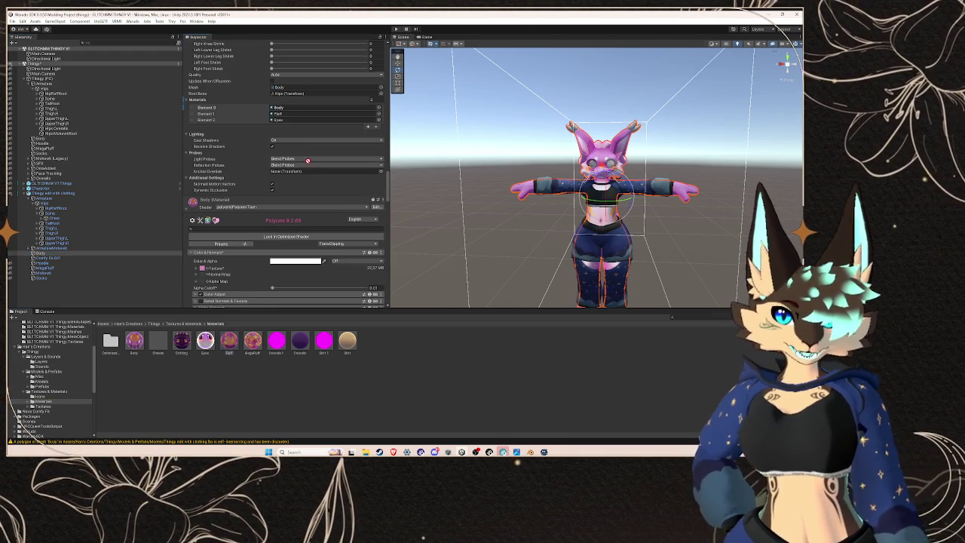
click(309, 116)
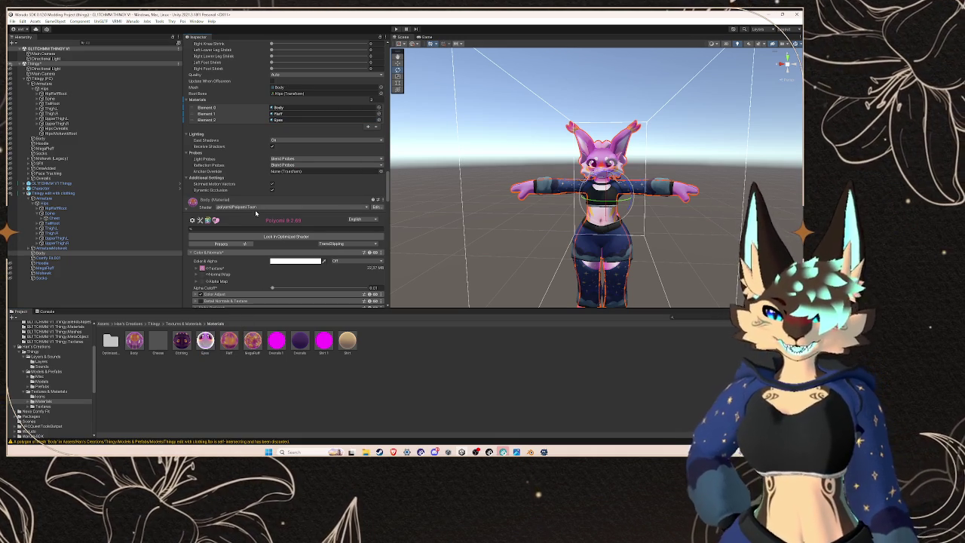
Step: Lock in the optimized Poiyomi shader on the Body material and collapse its settings
scroll(237, 222, down, 1)
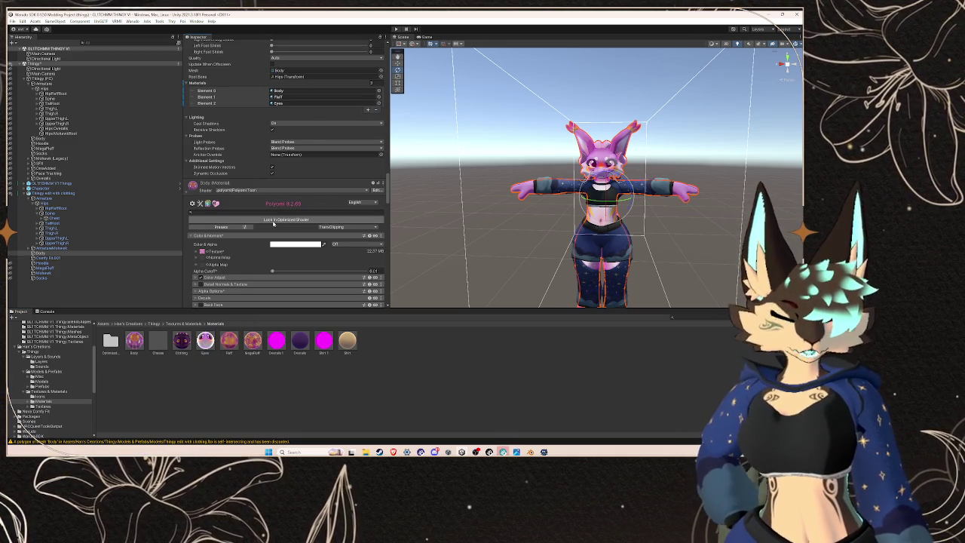
click(273, 223)
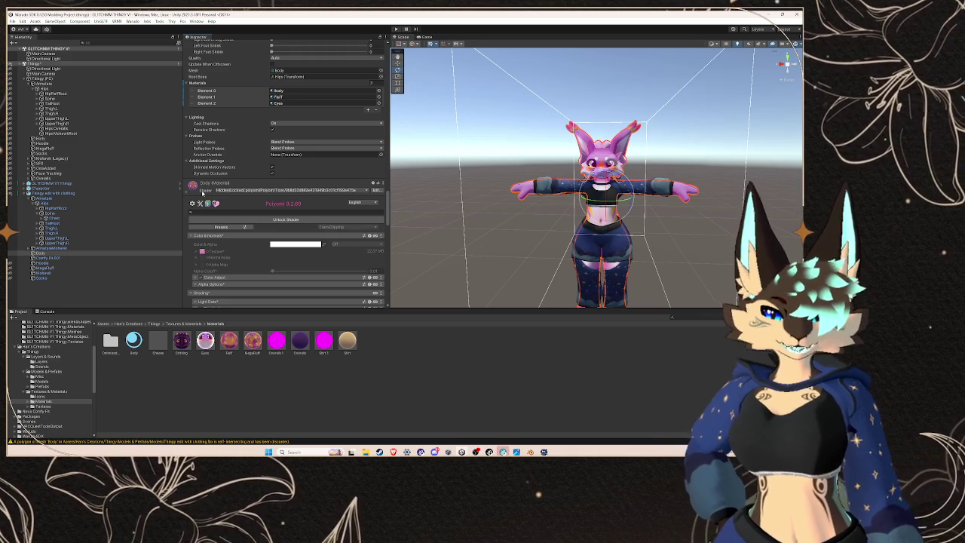
click(202, 192)
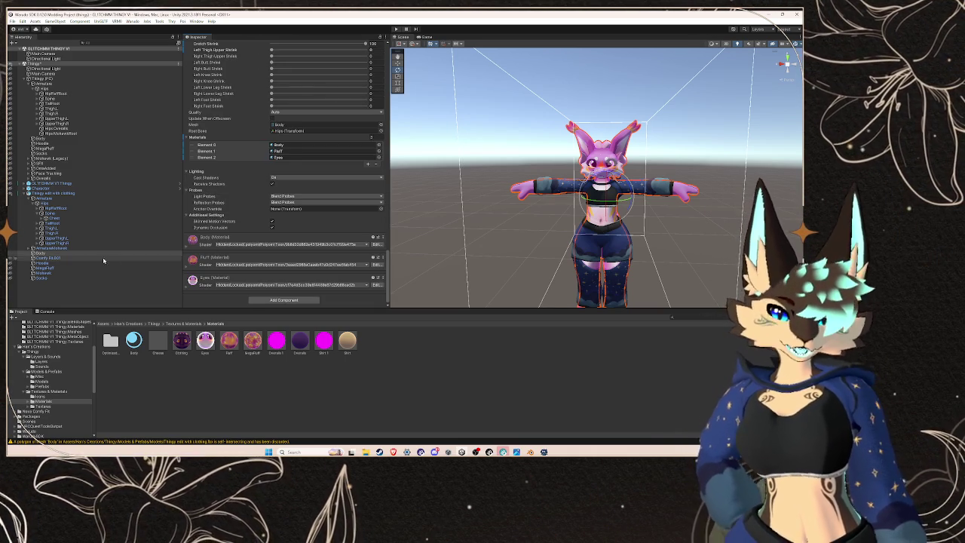
click(108, 258)
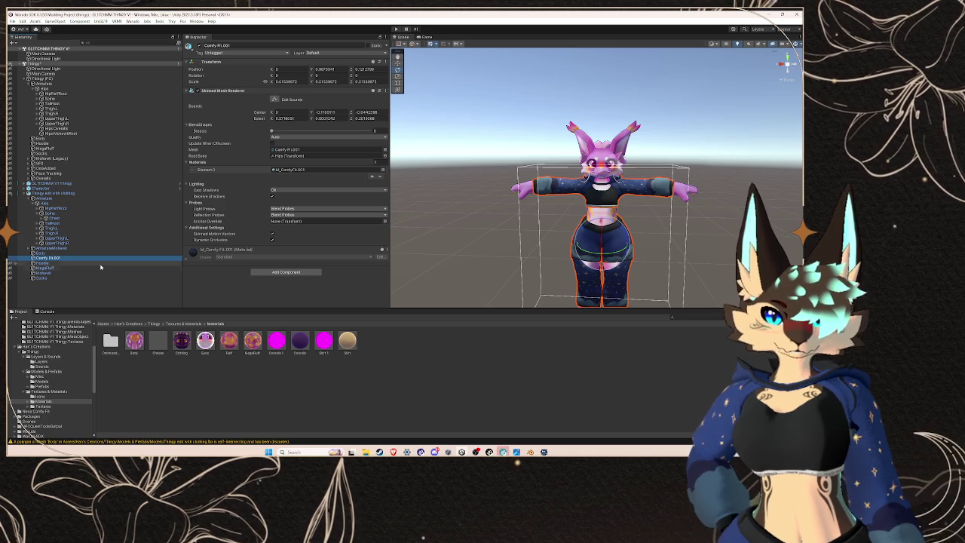
Step: Drag the Comfy Fit material from Nova Comfy Fit > Materials onto the overalls' Element 0
scroll(63, 386, down, 5)
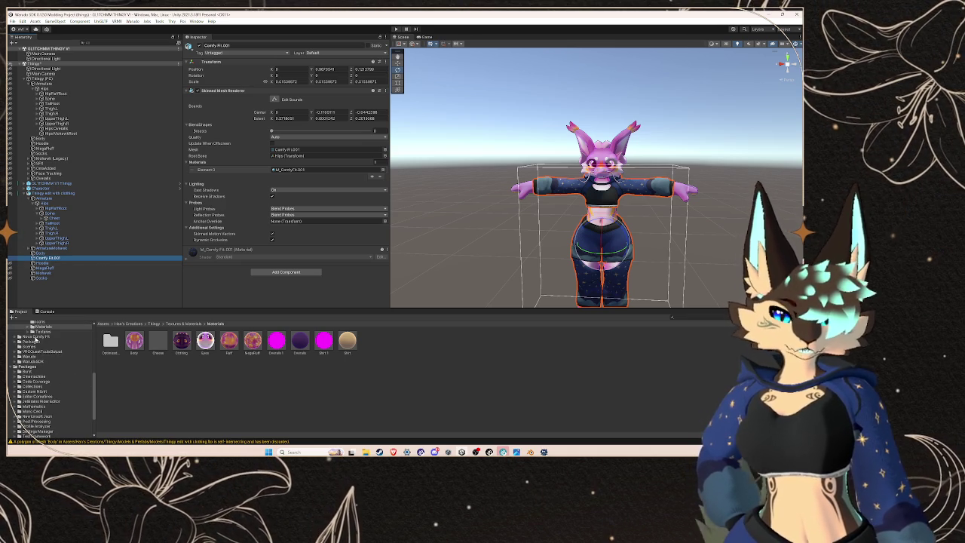
click(34, 337)
click(14, 337)
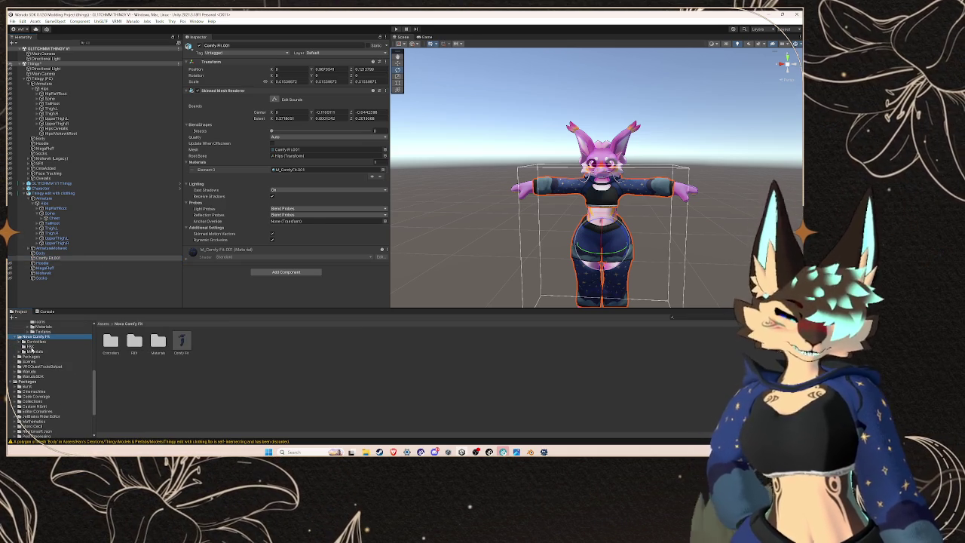
click(31, 346)
click(35, 352)
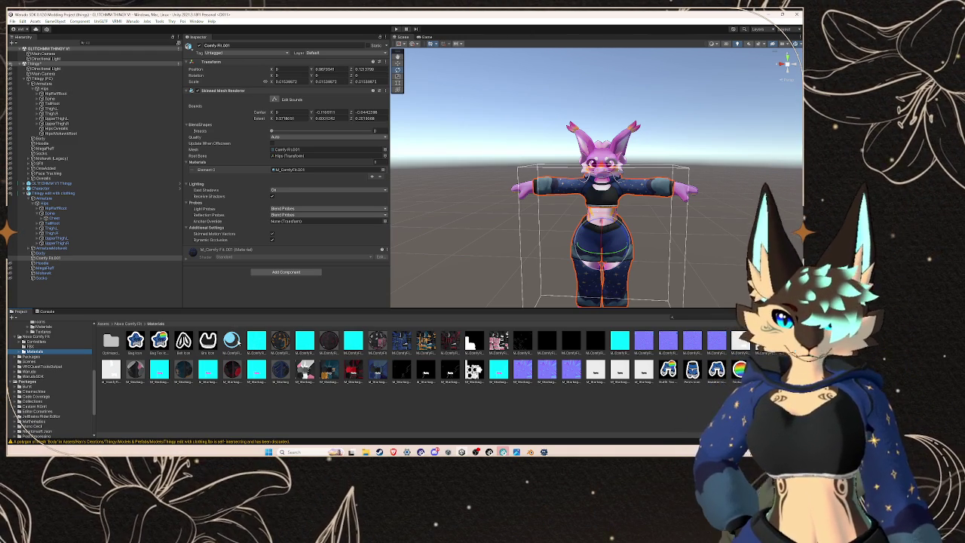
mouse_move(232, 341)
mouse_down()
mouse_move(309, 154)
mouse_move(308, 171)
mouse_up()
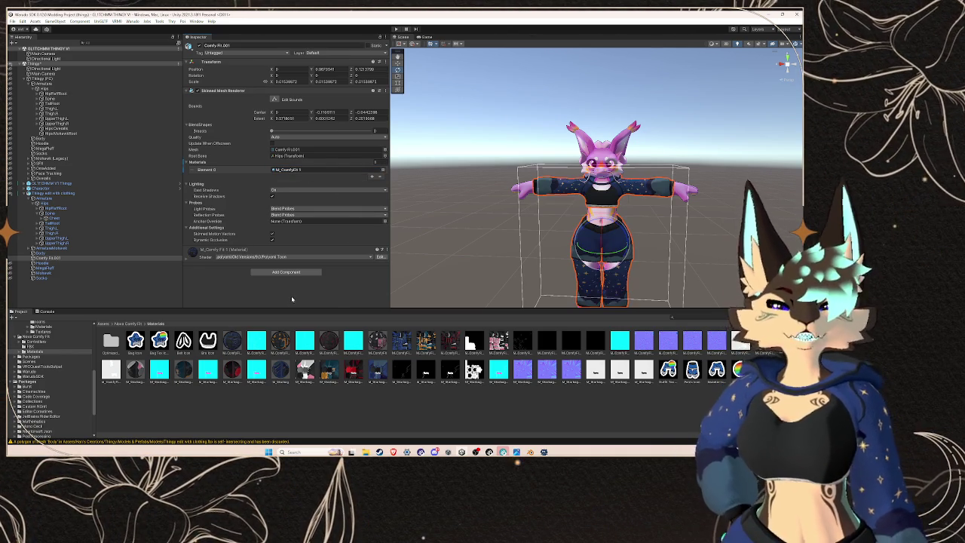
drag(650, 200, 658, 201)
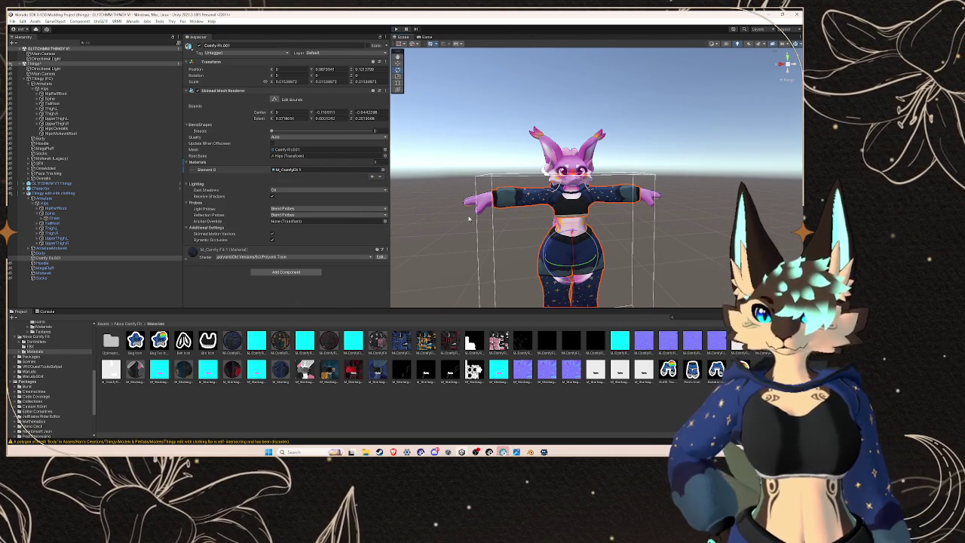
click(198, 250)
Step: Set the overalls material's Shading Lighting Type to Multilayer Math
scroll(207, 251, down, 10)
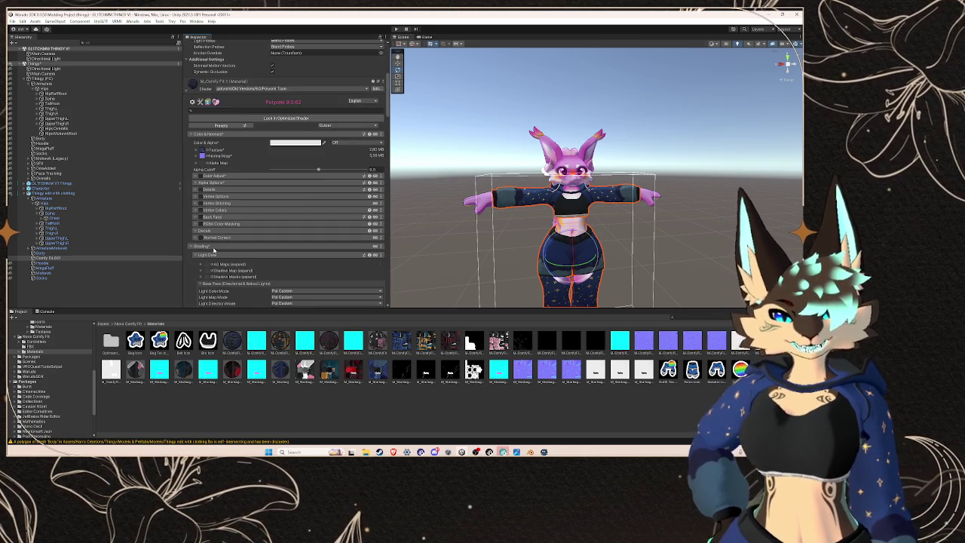
scroll(215, 250, down, 10)
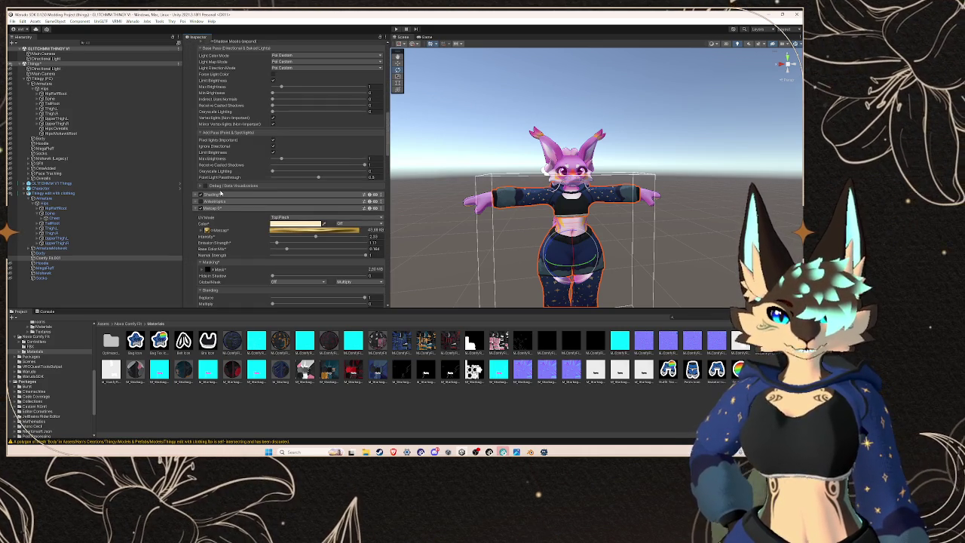
click(215, 196)
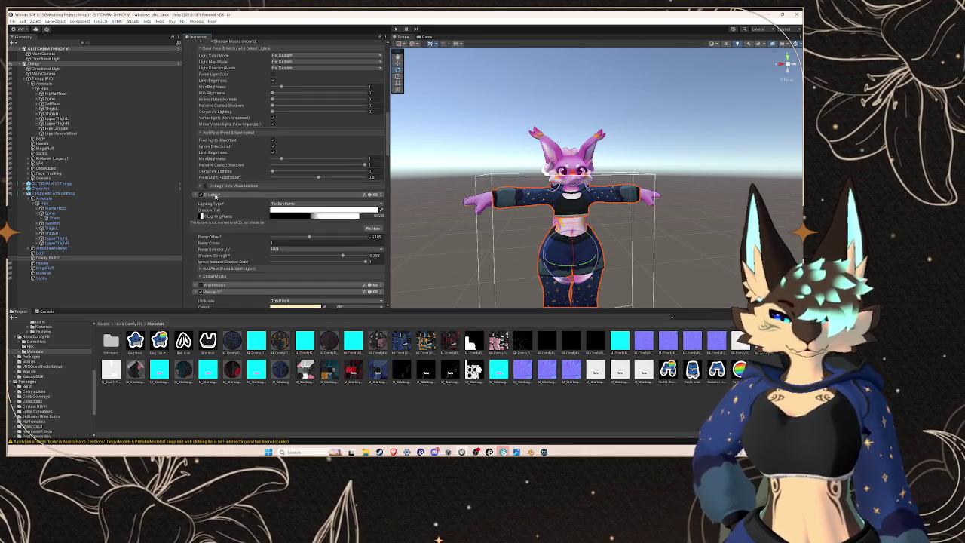
click(290, 203)
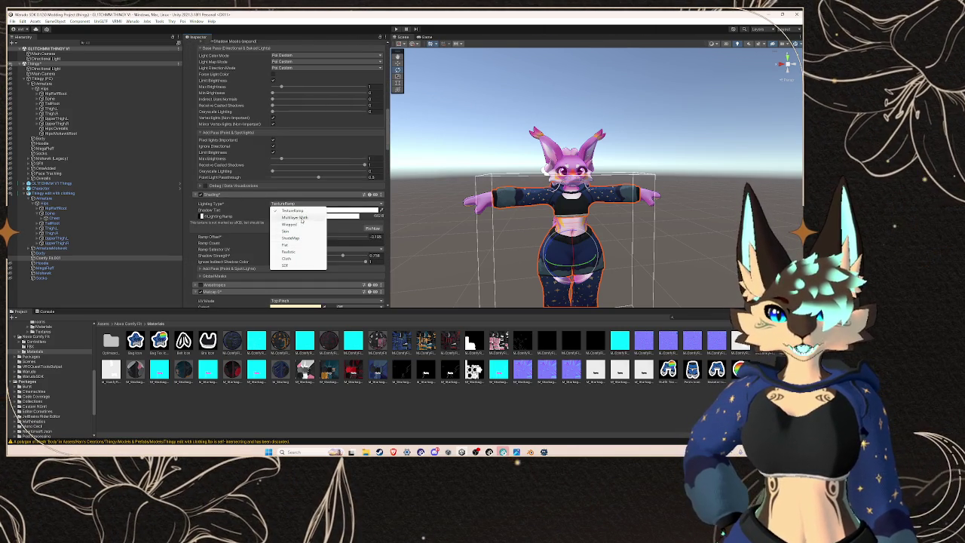
click(294, 217)
scroll(625, 217, up, 5)
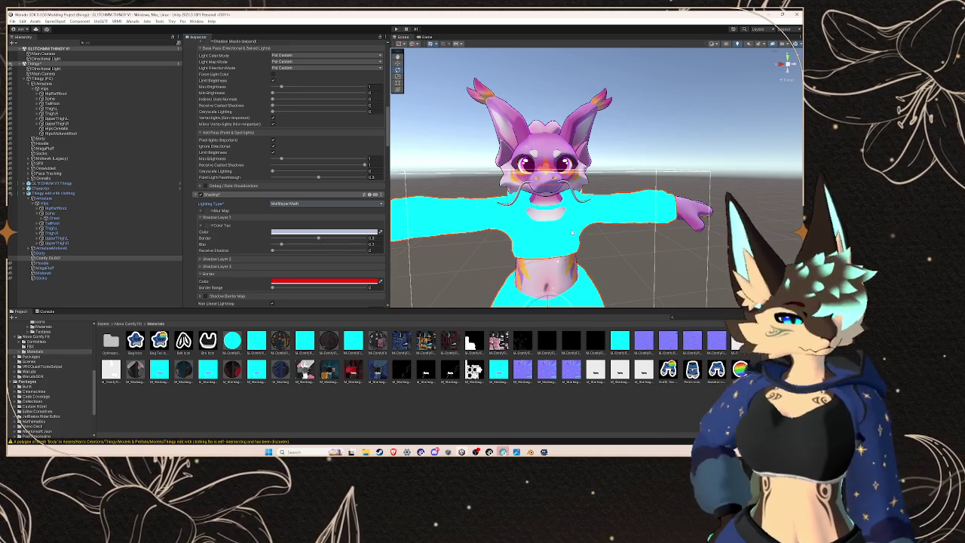
scroll(587, 261, up, 3)
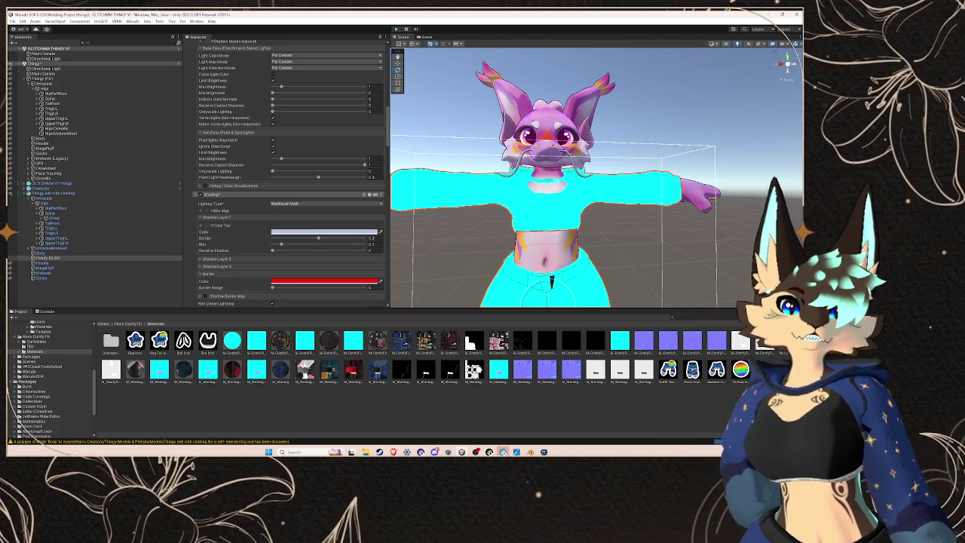
scroll(590, 232, up, 5)
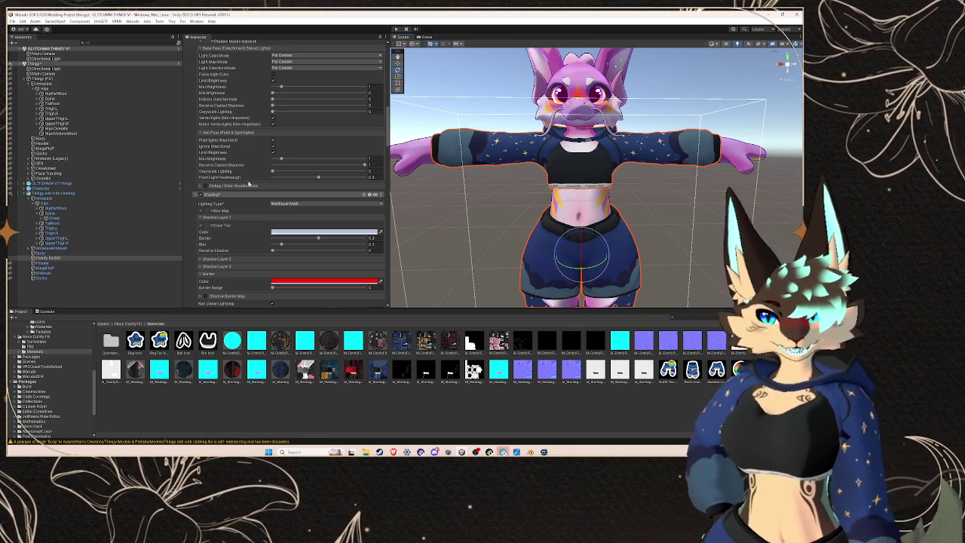
click(219, 195)
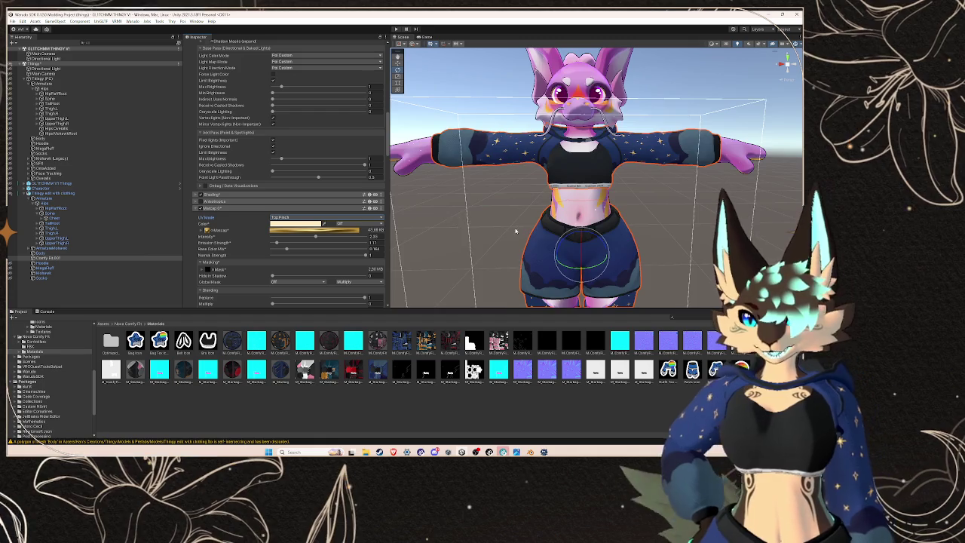
Step: Lower Shadow Layer 1's Border value in the reopened Shading section
scroll(513, 228, down, 5)
scroll(503, 227, up, 4)
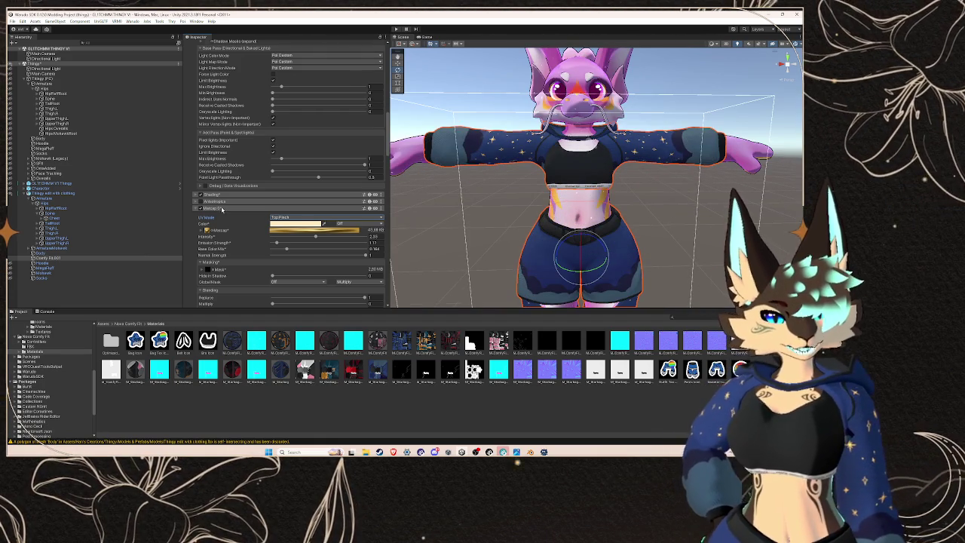
click(223, 209)
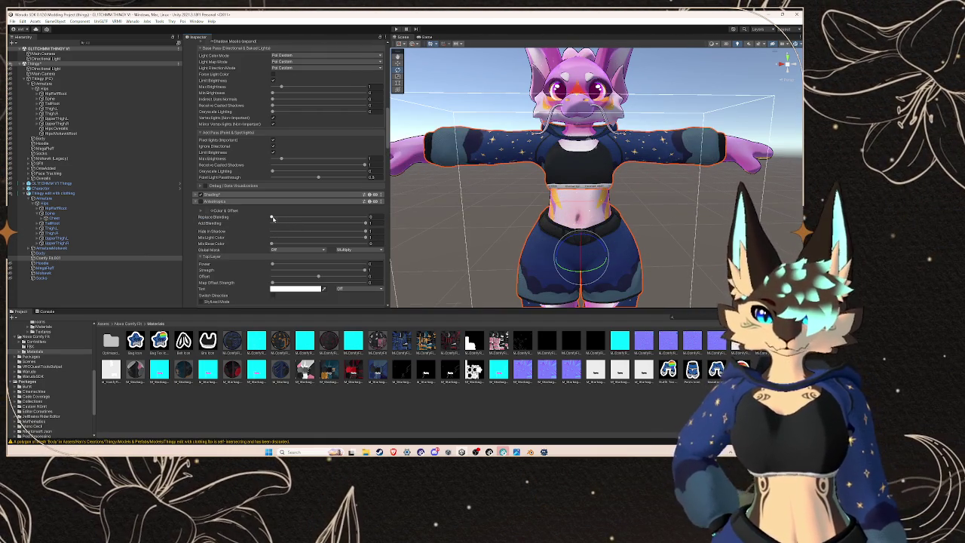
click(233, 195)
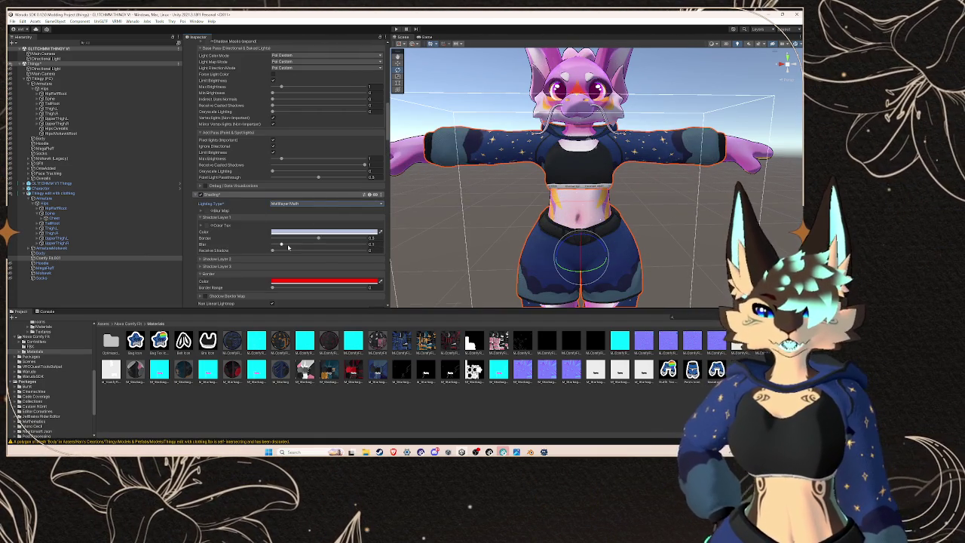
mouse_move(318, 239)
mouse_down()
mouse_move(335, 239)
mouse_move(300, 239)
mouse_up()
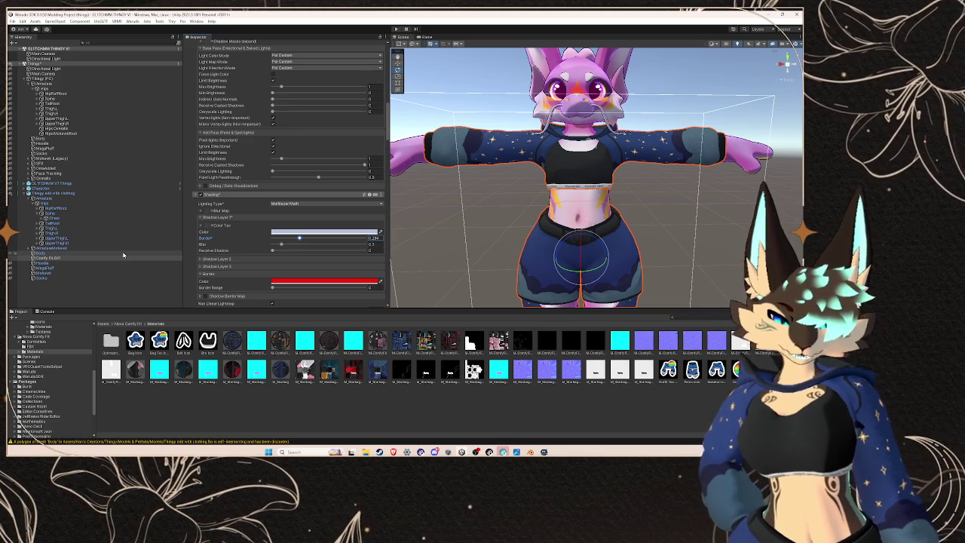
click(123, 254)
click(125, 258)
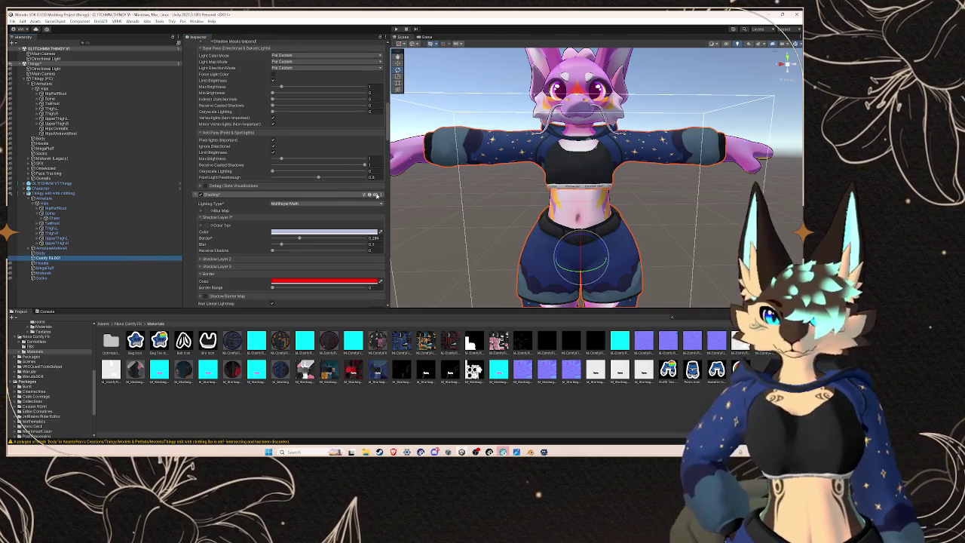
click(511, 197)
scroll(511, 198, down, 3)
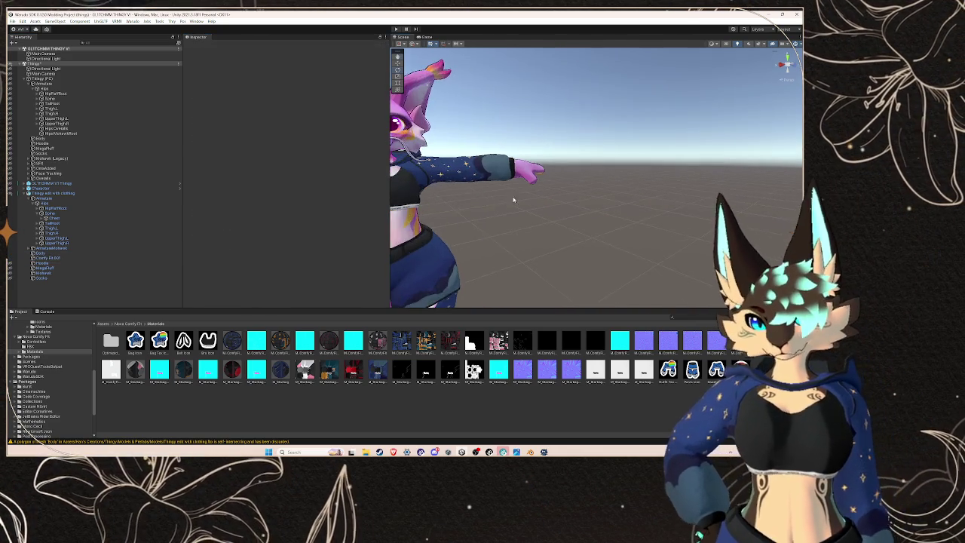
scroll(511, 198, down, 3)
scroll(575, 197, up, 2)
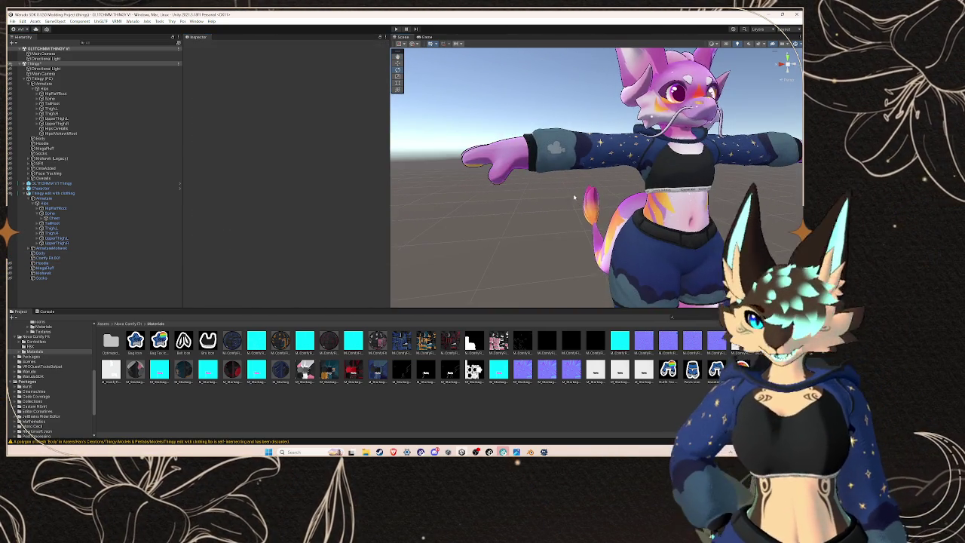
scroll(574, 198, down, 2)
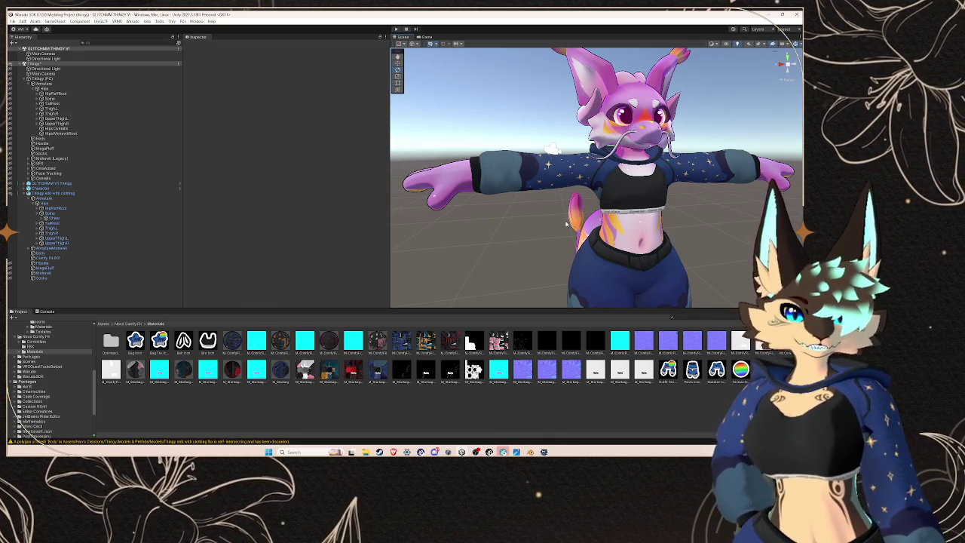
mouse_move(557, 215)
mouse_down()
mouse_move(609, 217)
mouse_move(585, 217)
mouse_up()
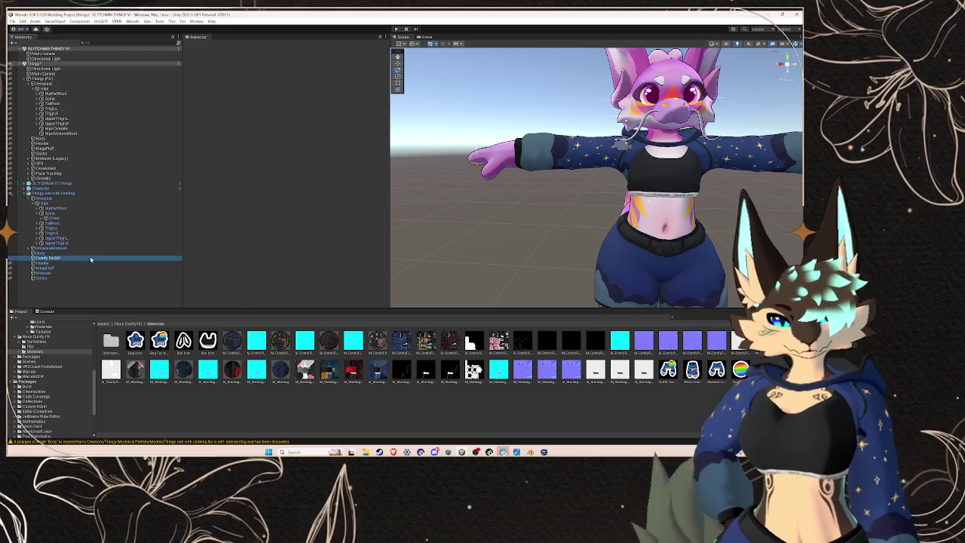
click(86, 258)
scroll(582, 180, up, 10)
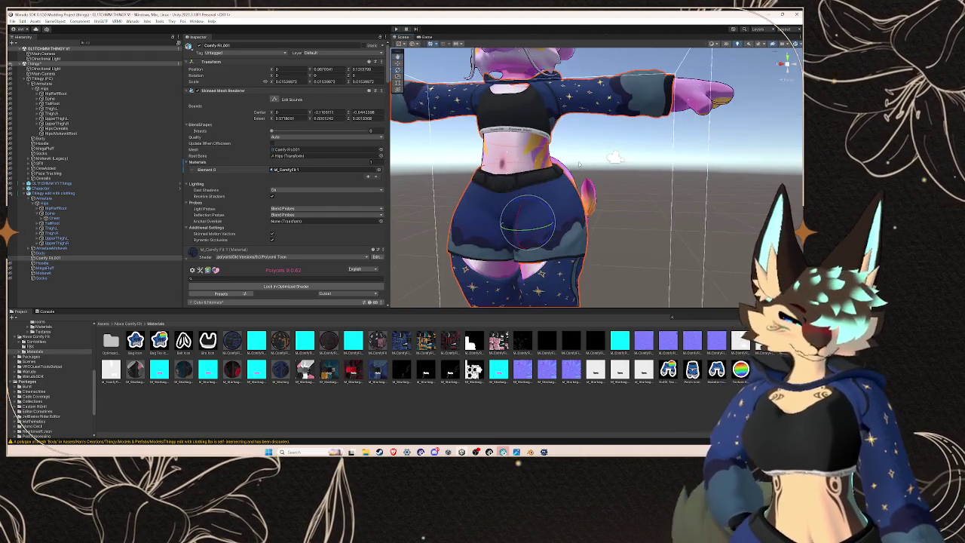
click(575, 181)
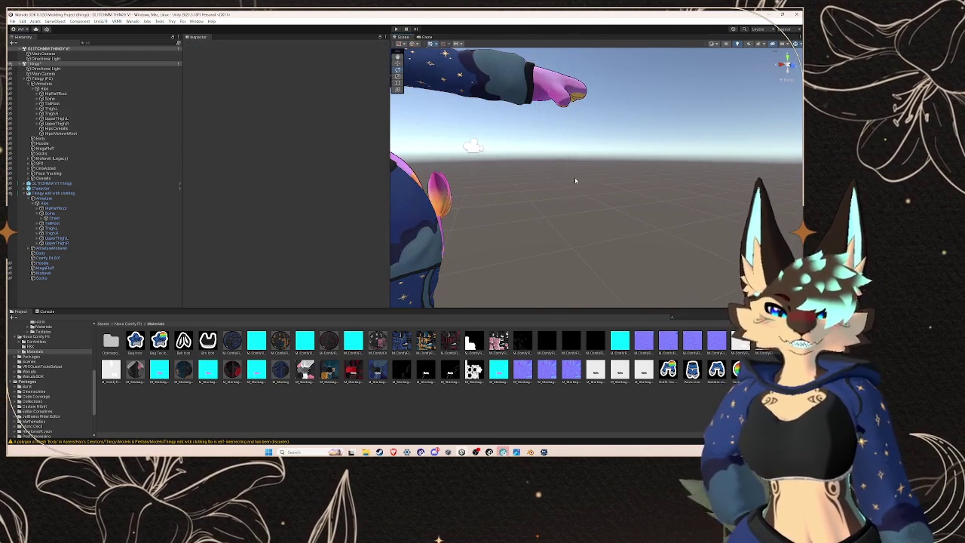
scroll(576, 181, down, 5)
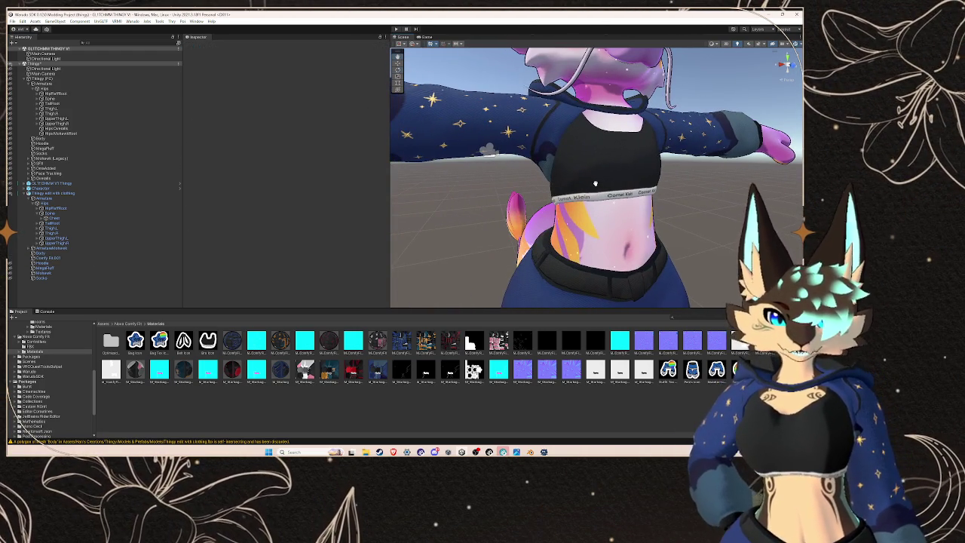
scroll(594, 183, down, 5)
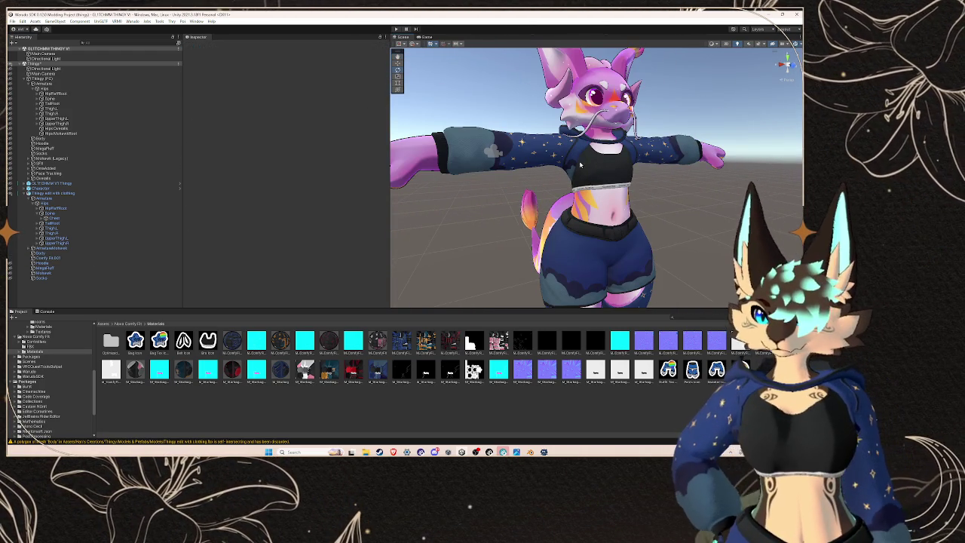
scroll(580, 160, down, 3)
drag(580, 160, 591, 198)
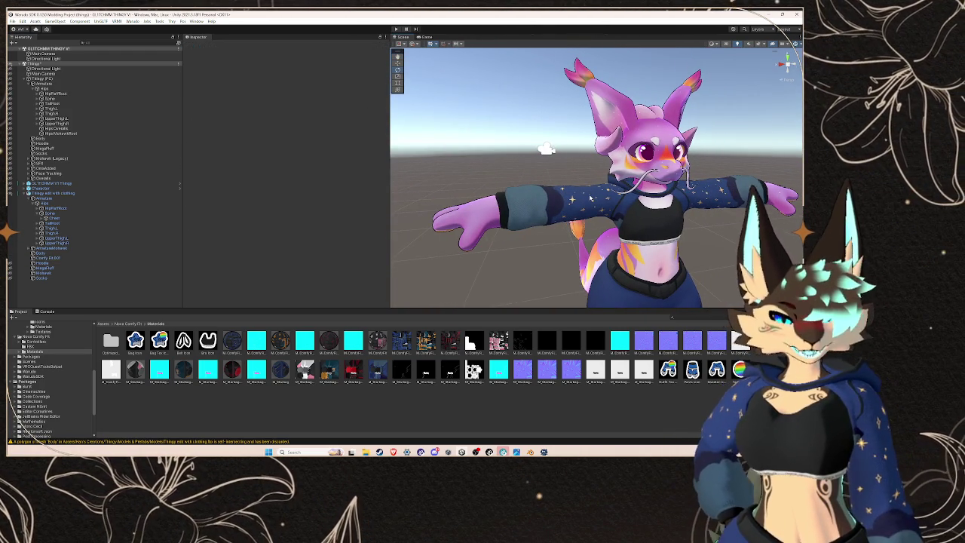
scroll(632, 195, up, 3)
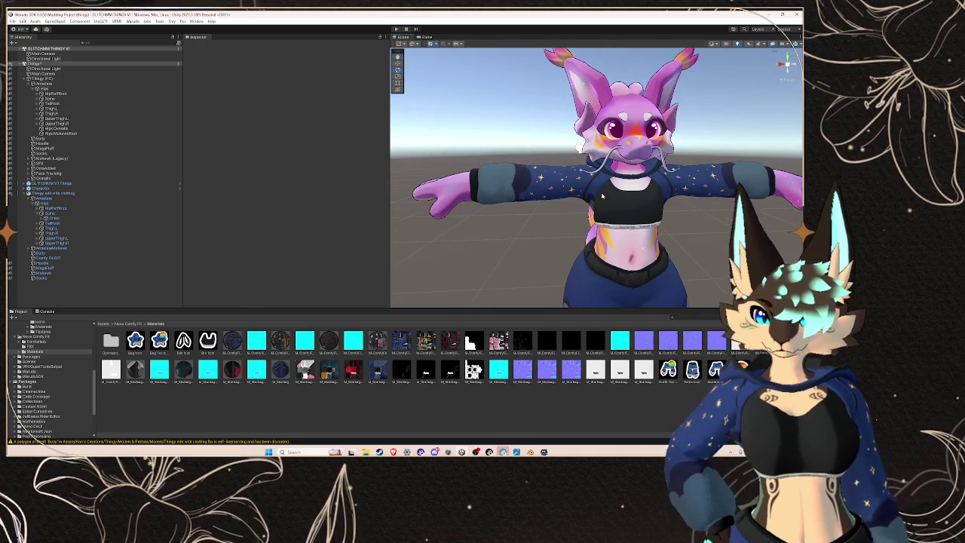
click(456, 211)
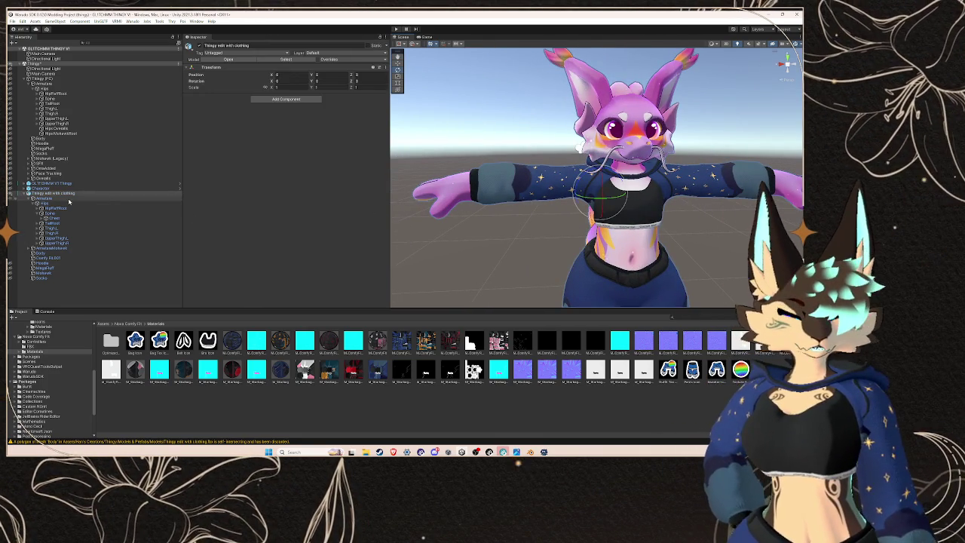
Step: Give the Hoodie mesh the Clothing material from Textures & Materials > Materials
click(69, 258)
click(69, 268)
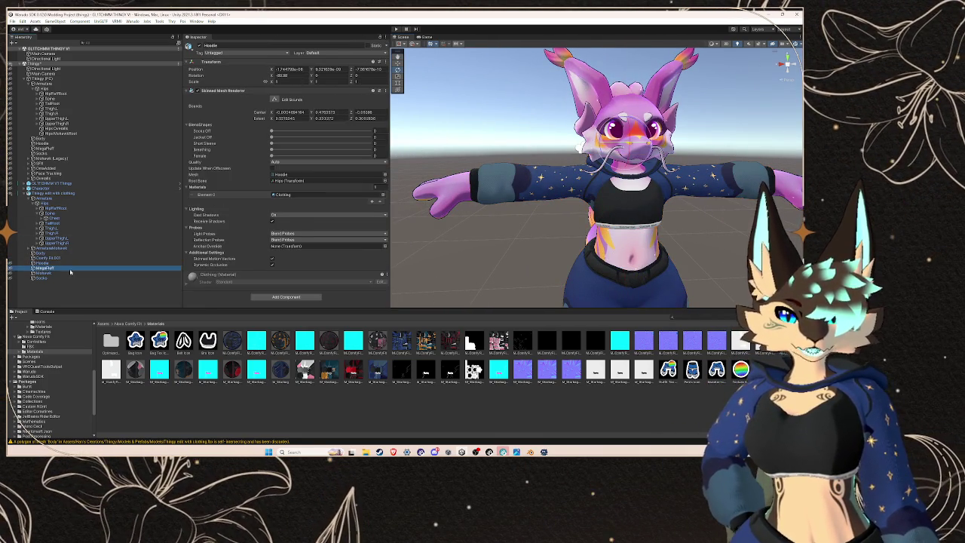
click(75, 262)
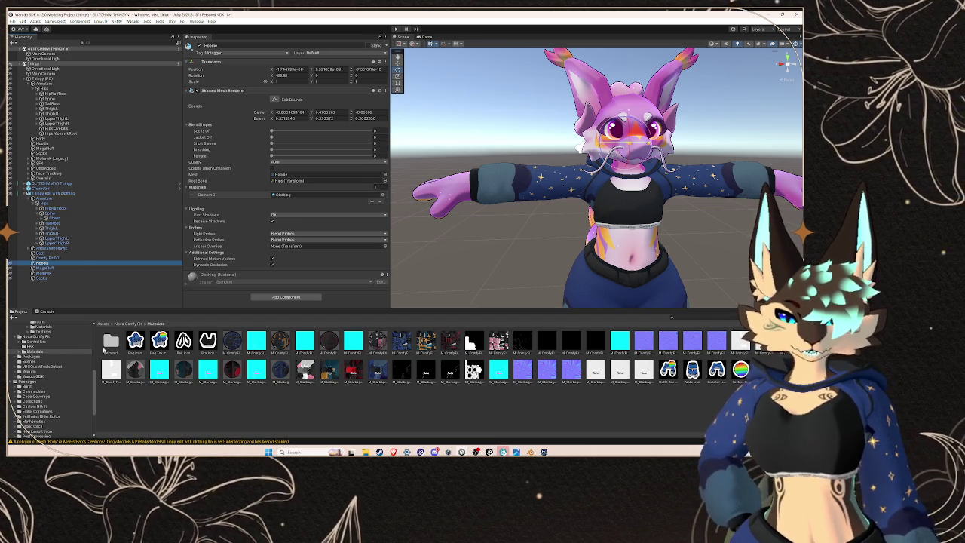
scroll(61, 363, up, 5)
click(47, 371)
click(62, 392)
click(71, 401)
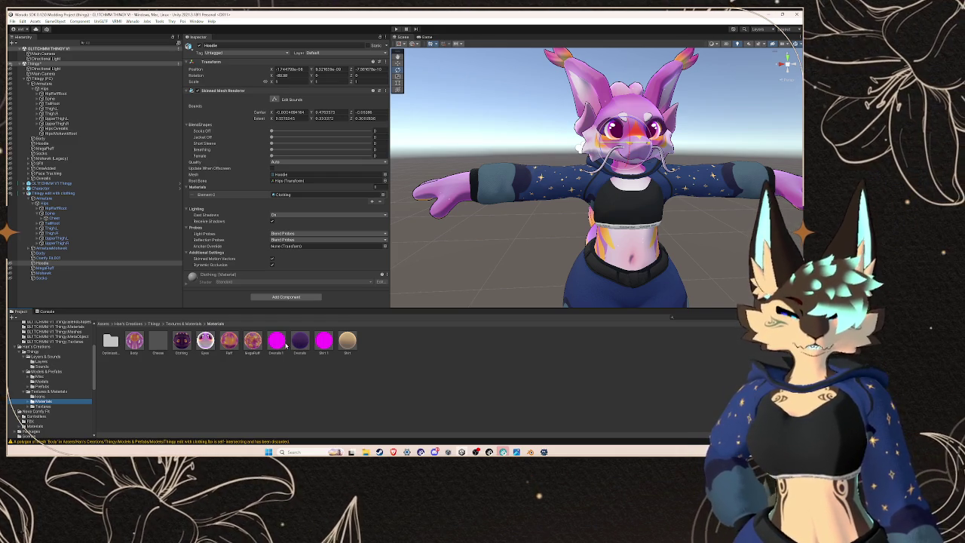
drag(189, 346, 325, 195)
Step: Check the Body mesh's materials and give the mohawk the Fluff material
click(89, 258)
click(88, 253)
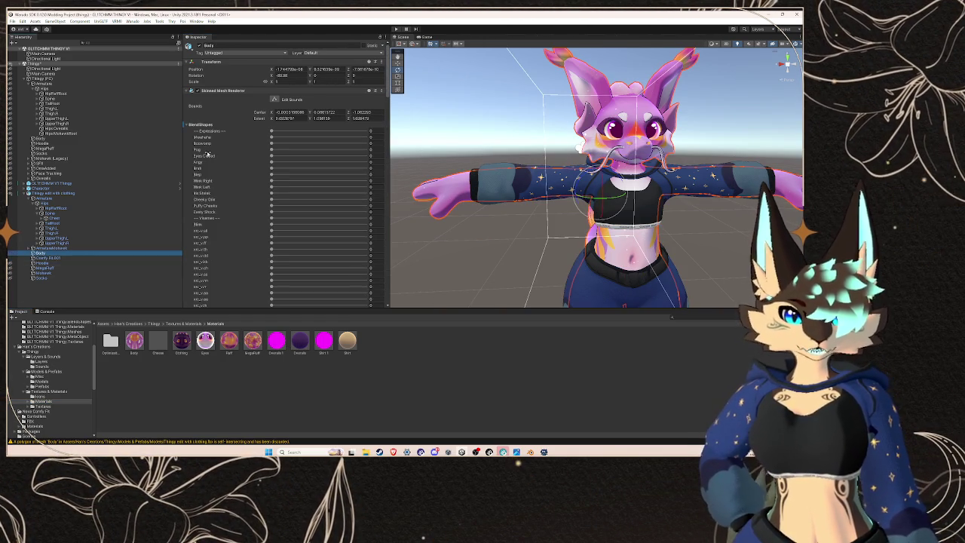
click(199, 125)
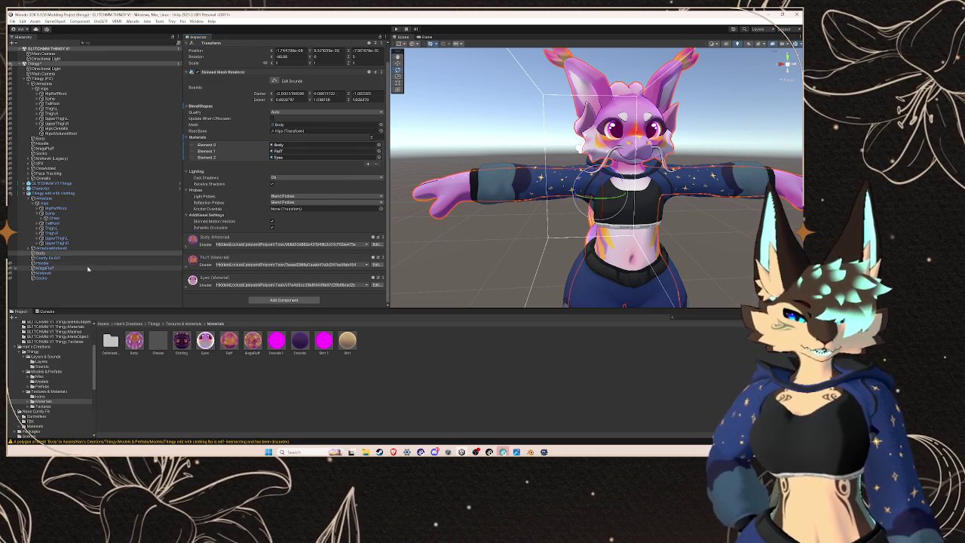
click(88, 269)
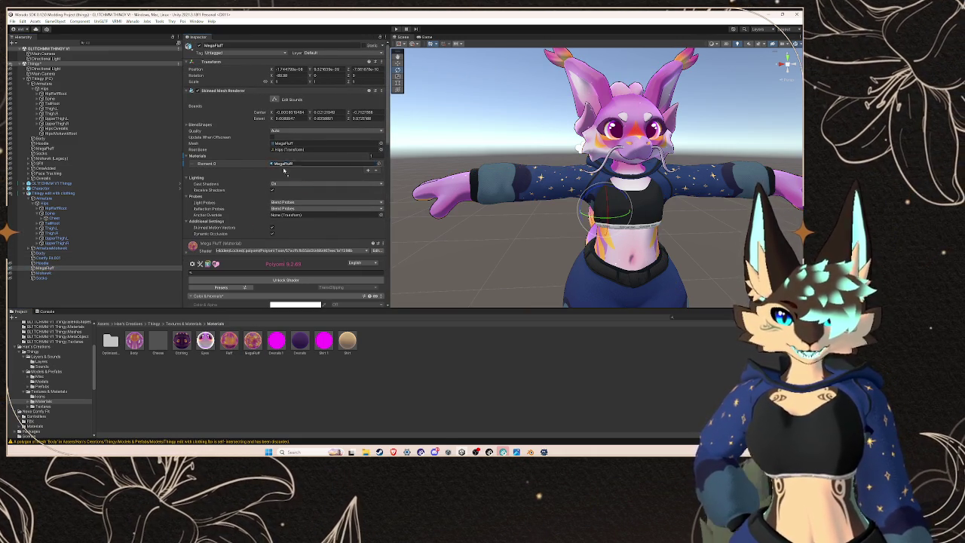
click(55, 275)
drag(226, 343, 325, 164)
Step: Give the Socks mesh the Clothing material and frame it in the Scene view
click(130, 279)
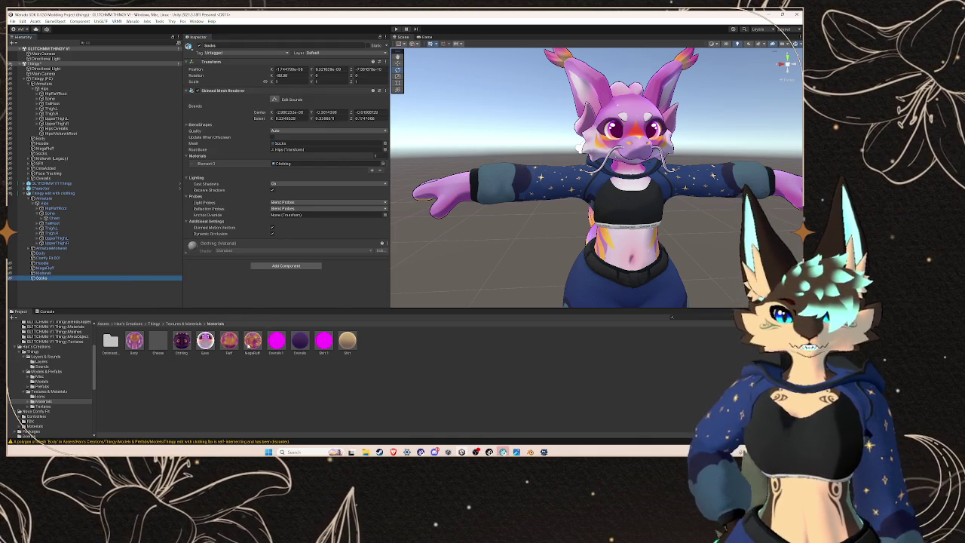
drag(284, 167, 284, 168)
key(f)
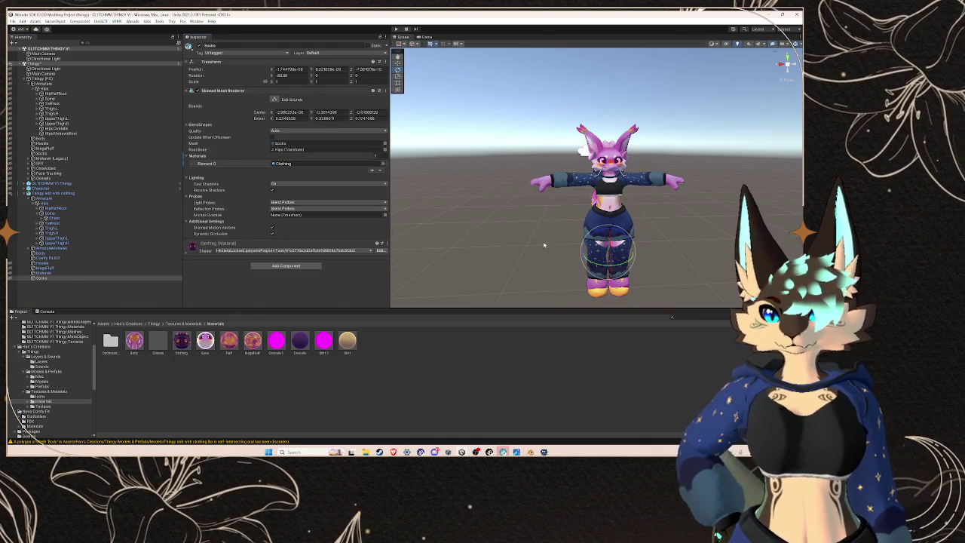
click(52, 193)
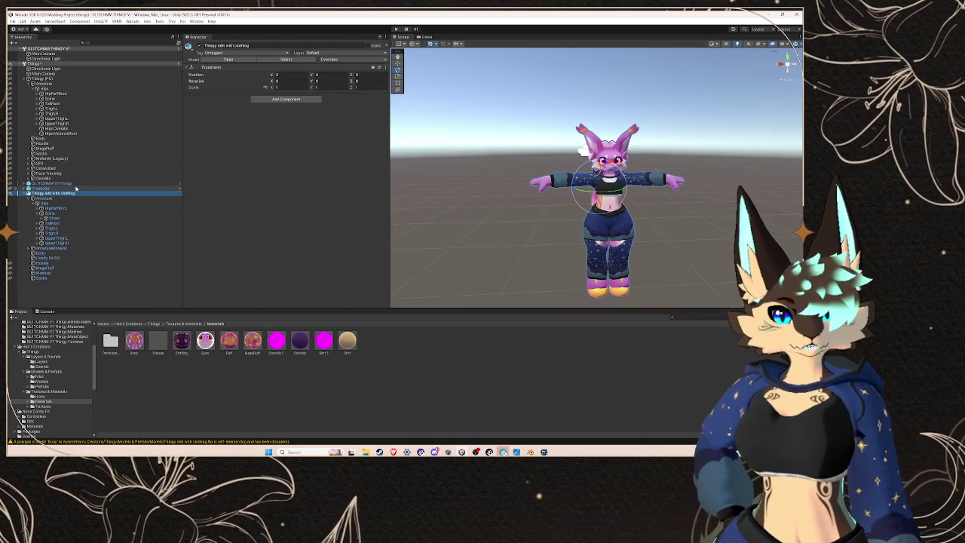
Step: Open the VRM0 > Export to VRM window, then close it
click(133, 21)
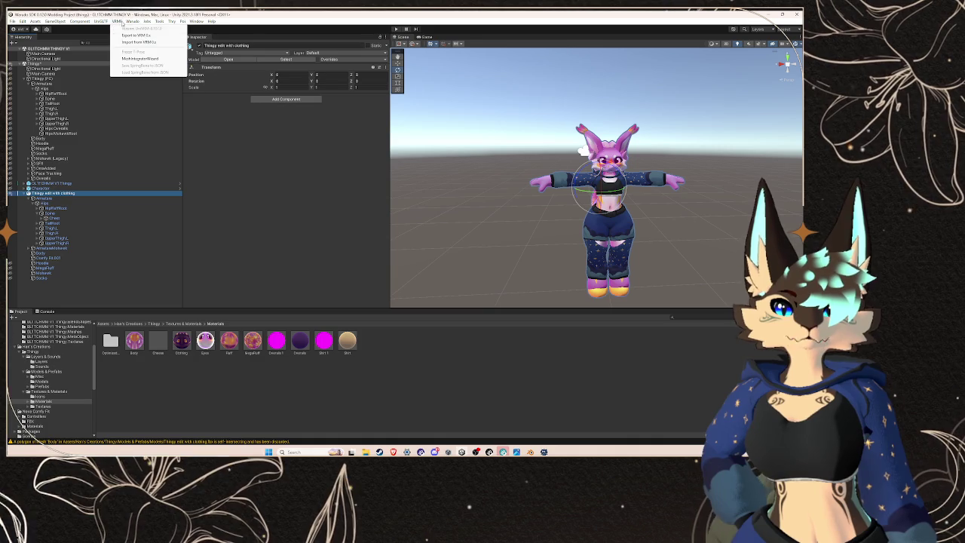
click(135, 30)
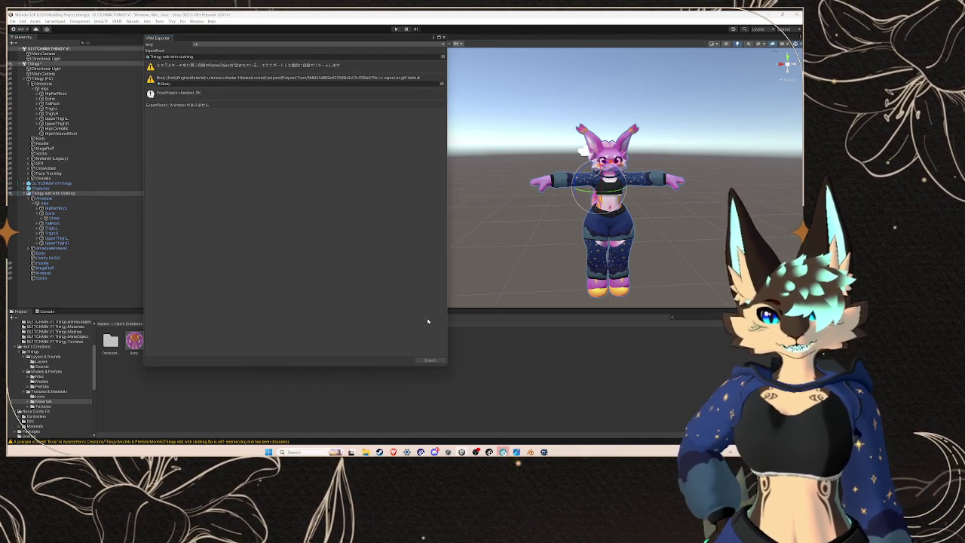
click(444, 36)
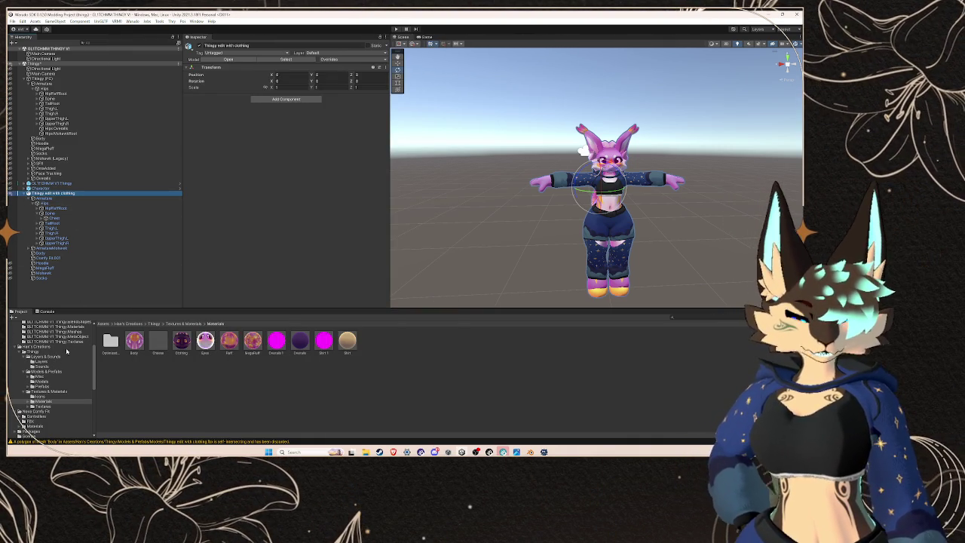
Step: Open Han's Creations > Thingy > Models & Prefabs > Models in the Project panel
scroll(52, 373, up, 5)
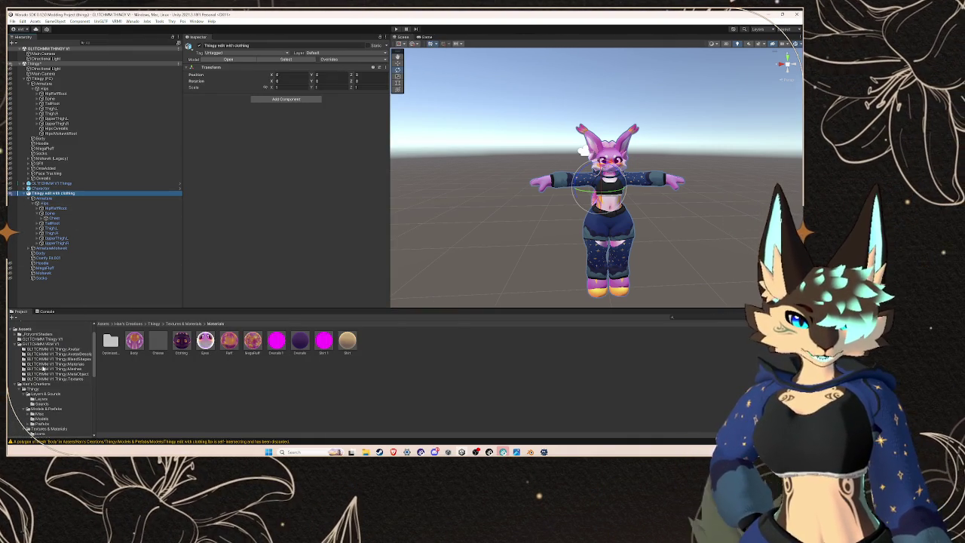
click(43, 386)
click(56, 419)
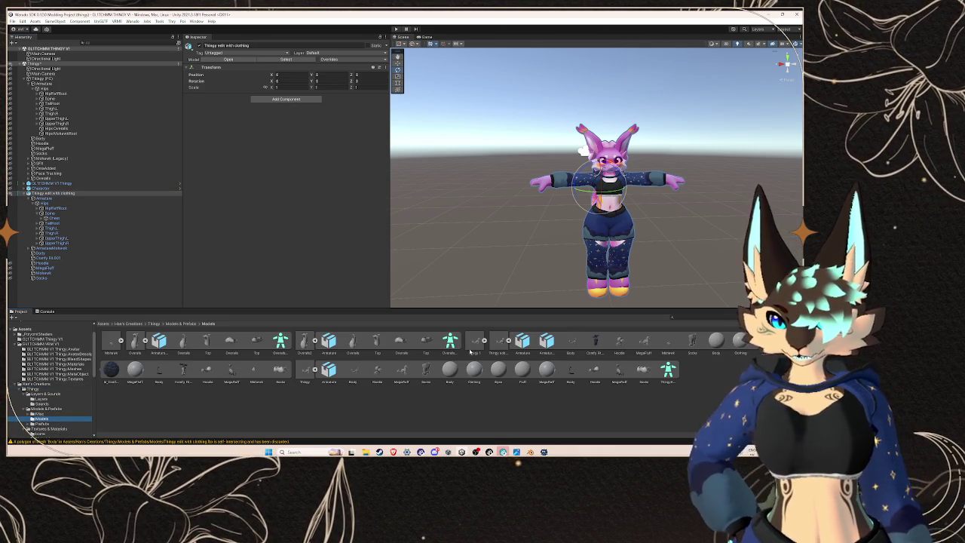
Step: Set Thingy edit with clothing's rig to Humanoid, Create From This Model, and apply
click(303, 374)
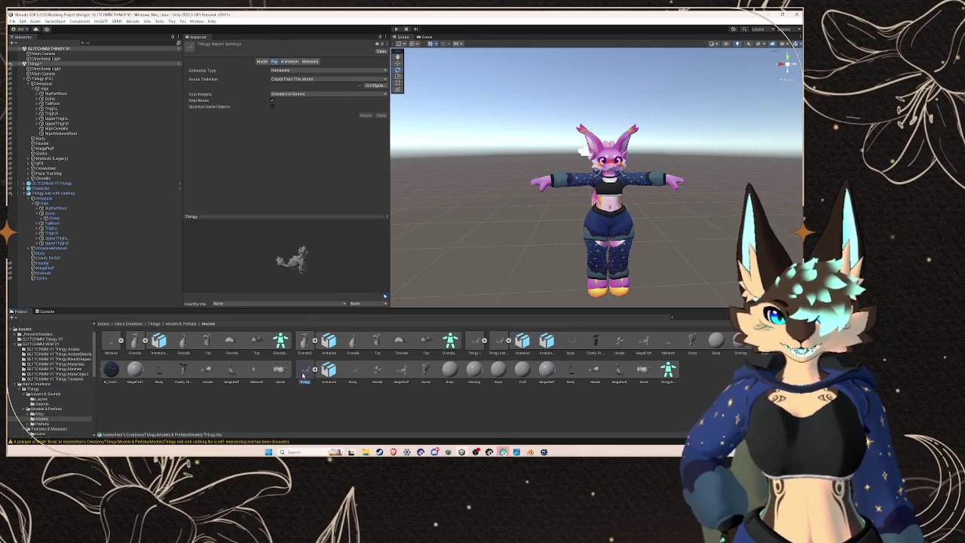
click(498, 346)
click(309, 70)
click(290, 99)
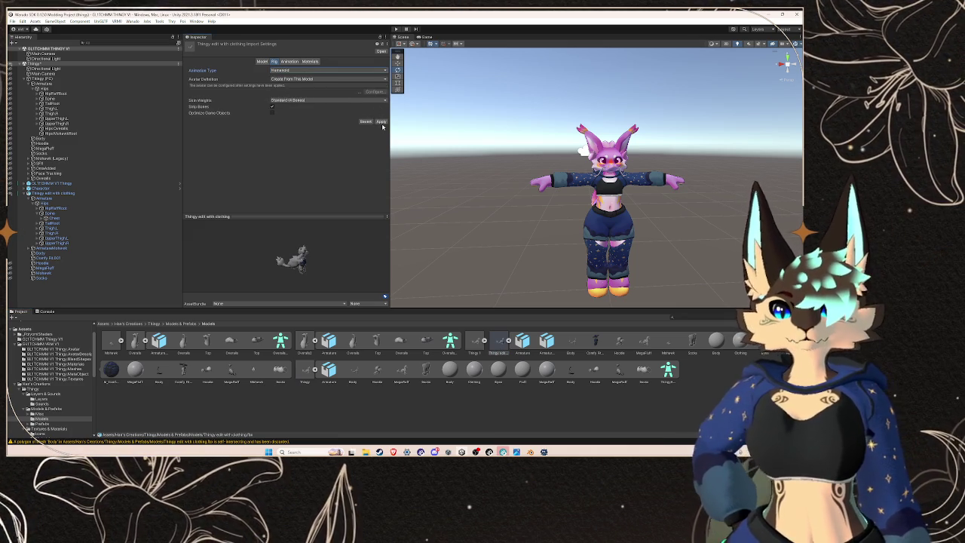
click(309, 80)
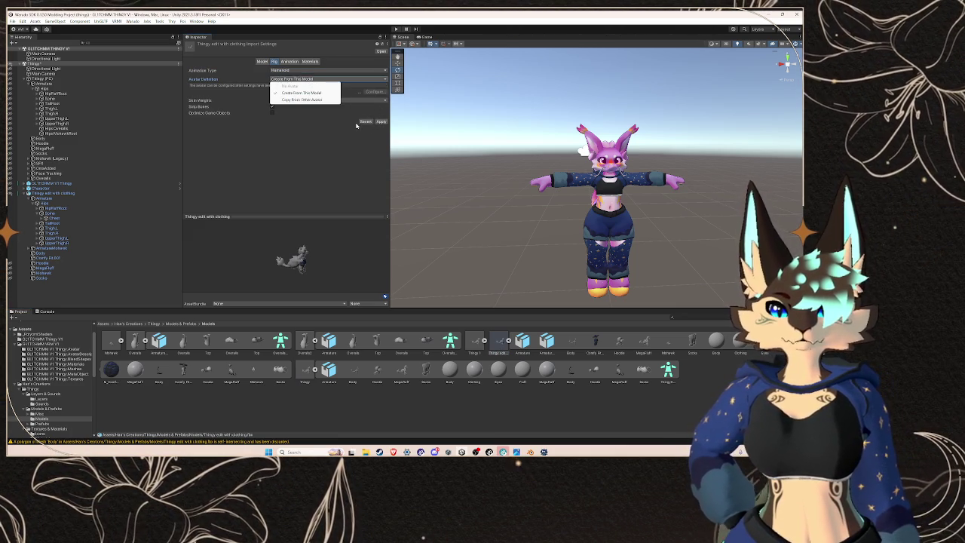
click(302, 92)
click(381, 122)
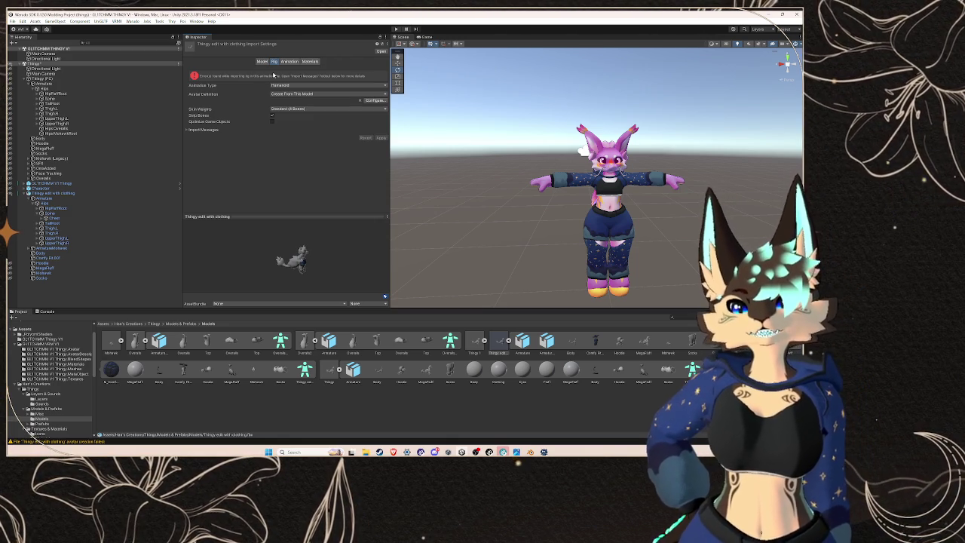
Step: Read the import messages reporting the failed Humanoid avatar creation
click(193, 130)
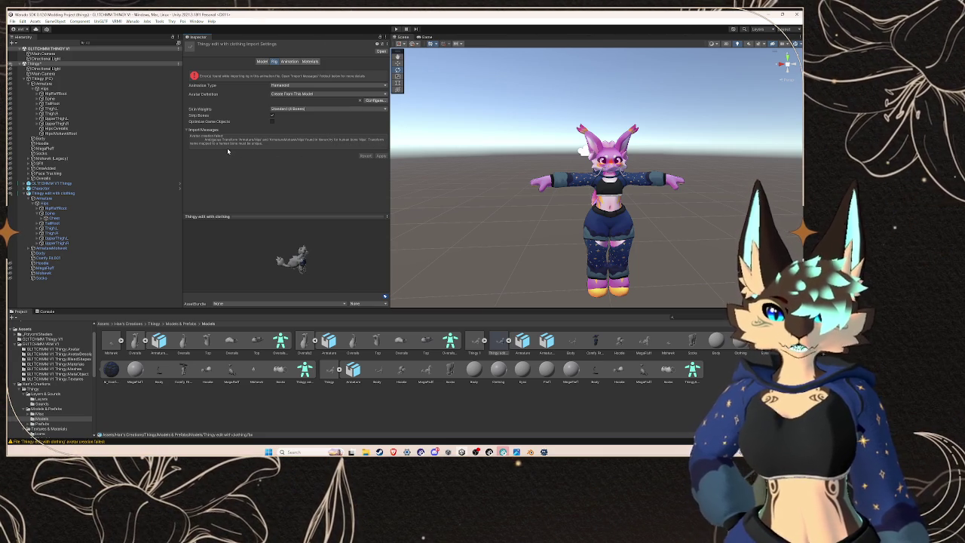
click(184, 132)
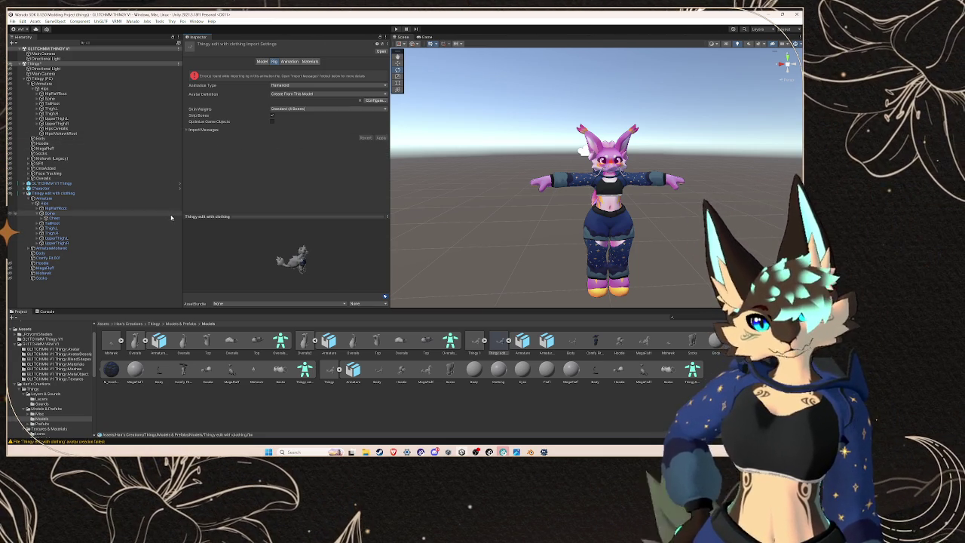
click(60, 269)
key(Up)
key(Up)
key(Up)
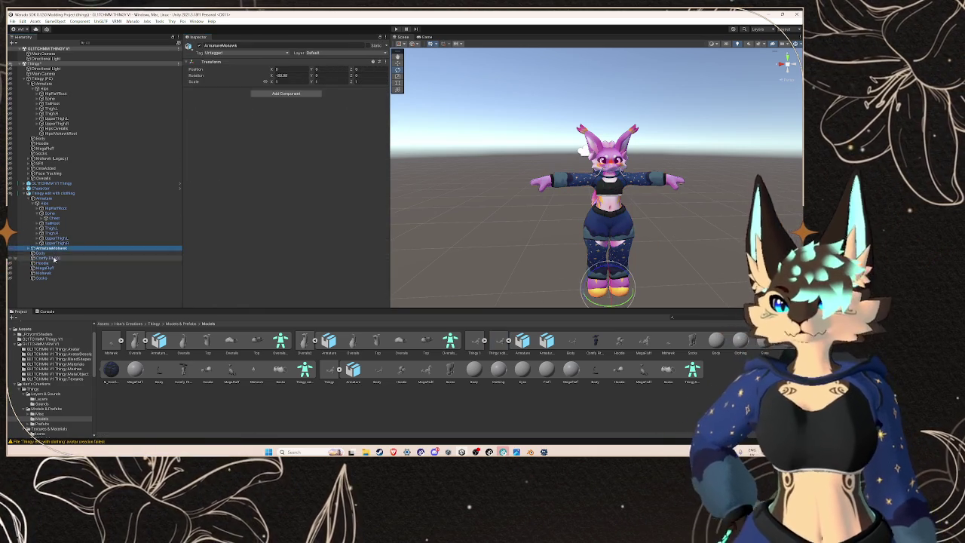
Step: Expand the avatar's Chest, Neck, Head and HairRoot bones to inspect its head and hair bones
click(55, 269)
click(55, 272)
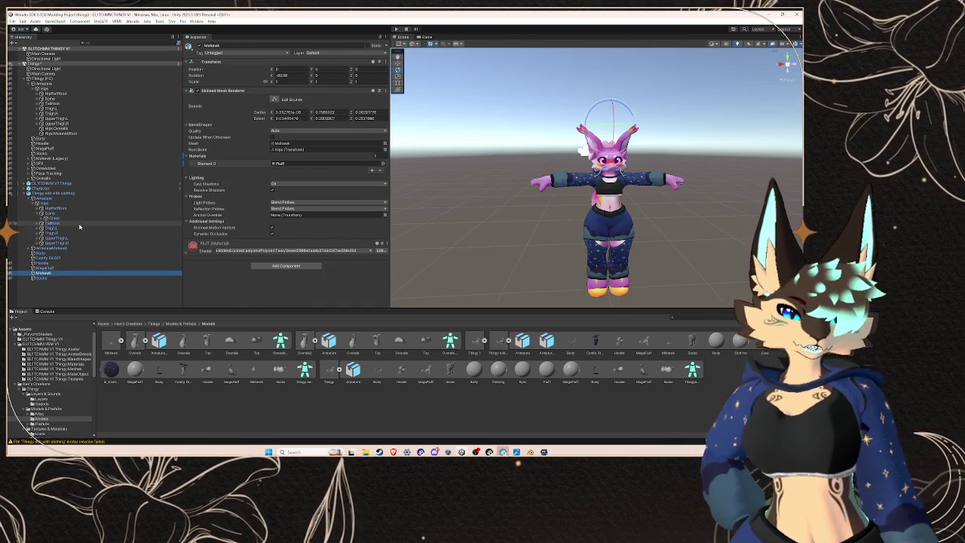
click(43, 218)
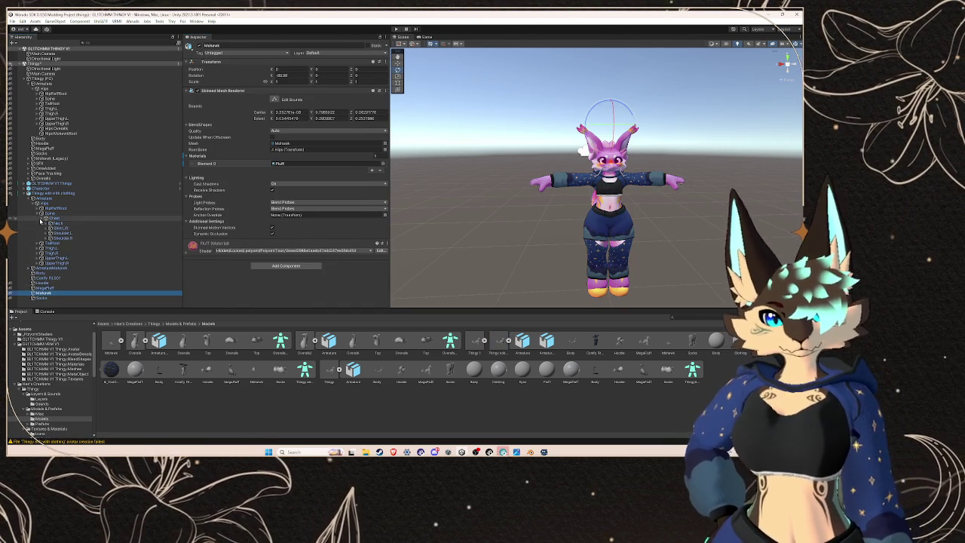
click(46, 224)
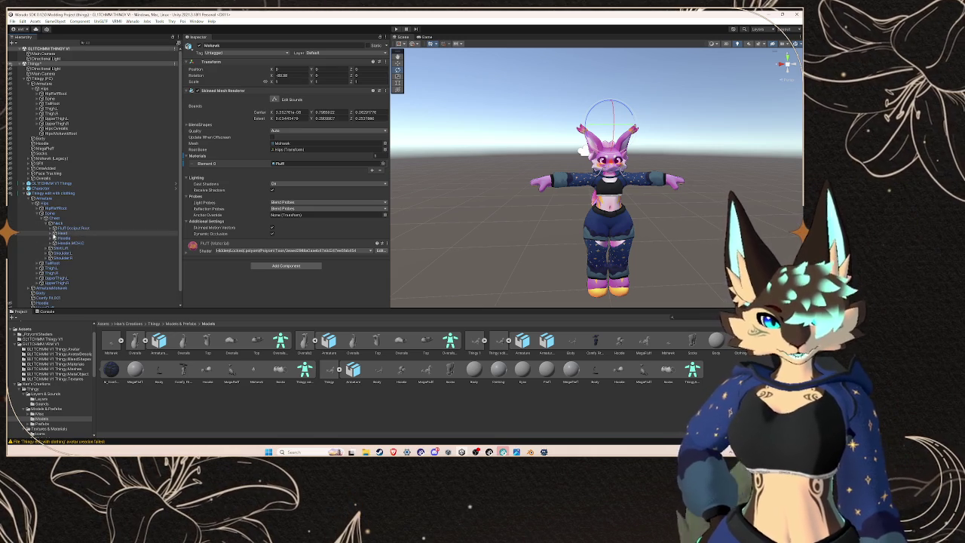
click(53, 233)
click(59, 258)
scroll(64, 260, down, 2)
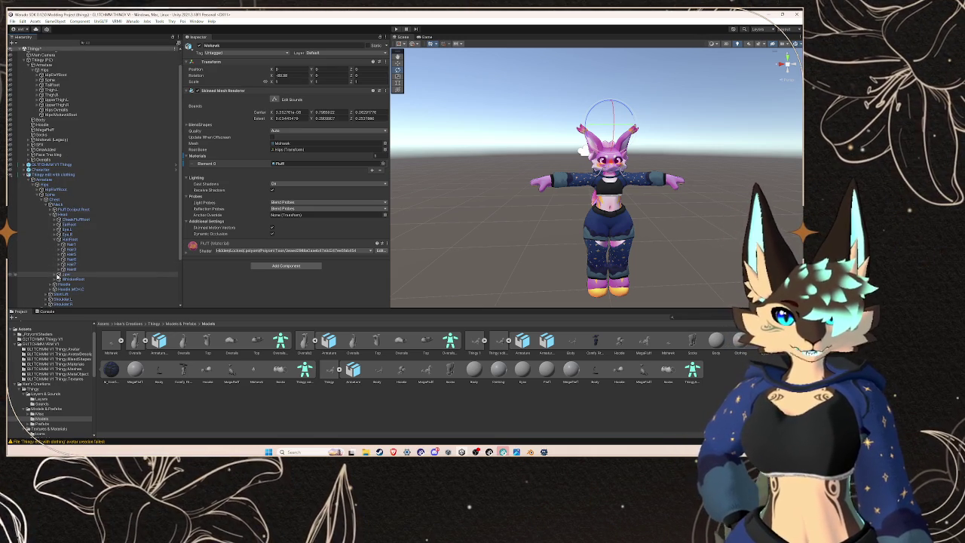
click(55, 239)
scroll(67, 271, down, 2)
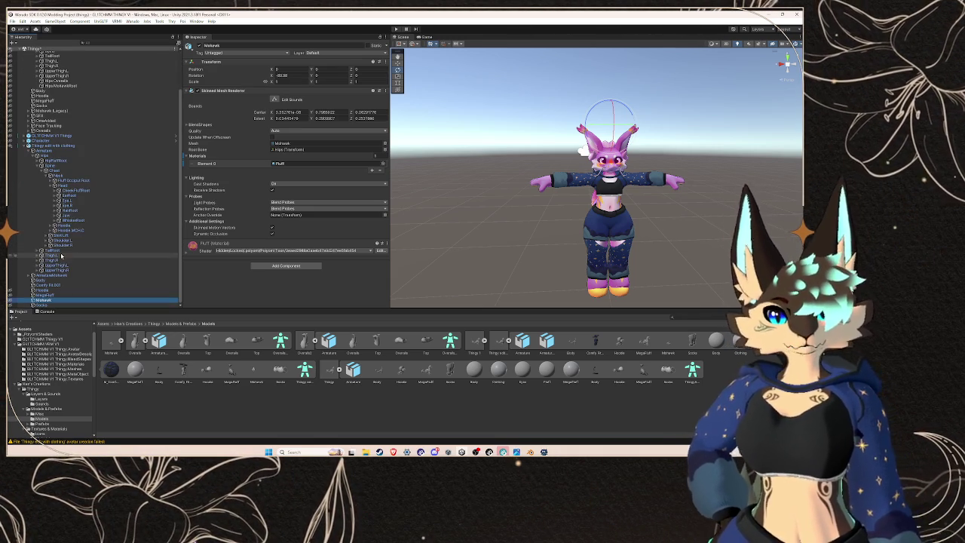
Step: Expand ArmatureMohawk from Hips down to its CheekFluffRoot and MohawkRoot head bones
click(37, 275)
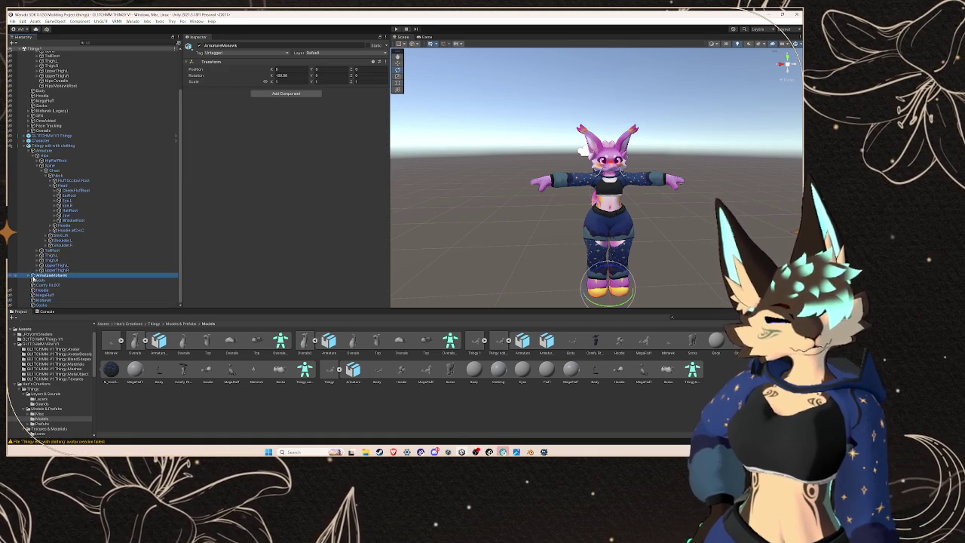
click(41, 281)
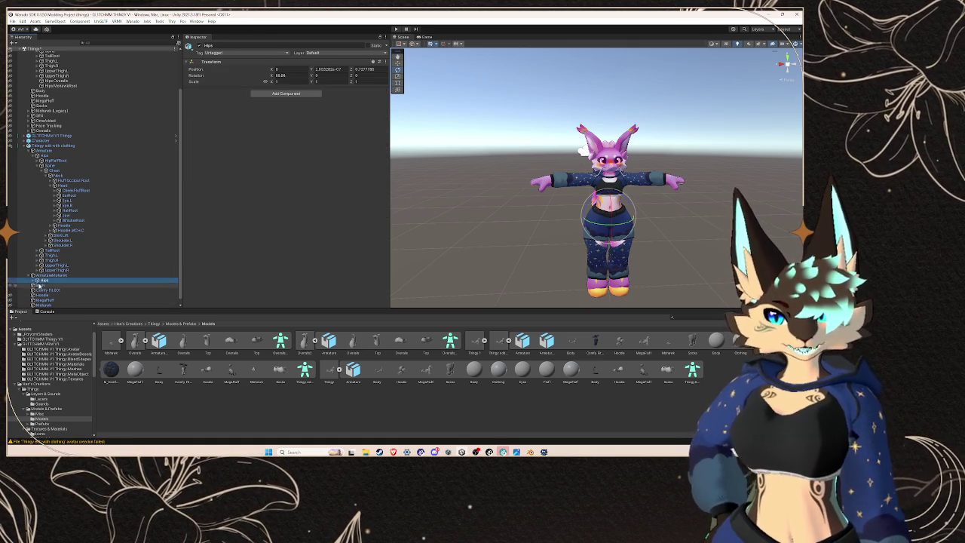
click(33, 281)
scroll(53, 271, down, 2)
click(52, 261)
click(63, 251)
click(37, 249)
click(46, 255)
click(60, 264)
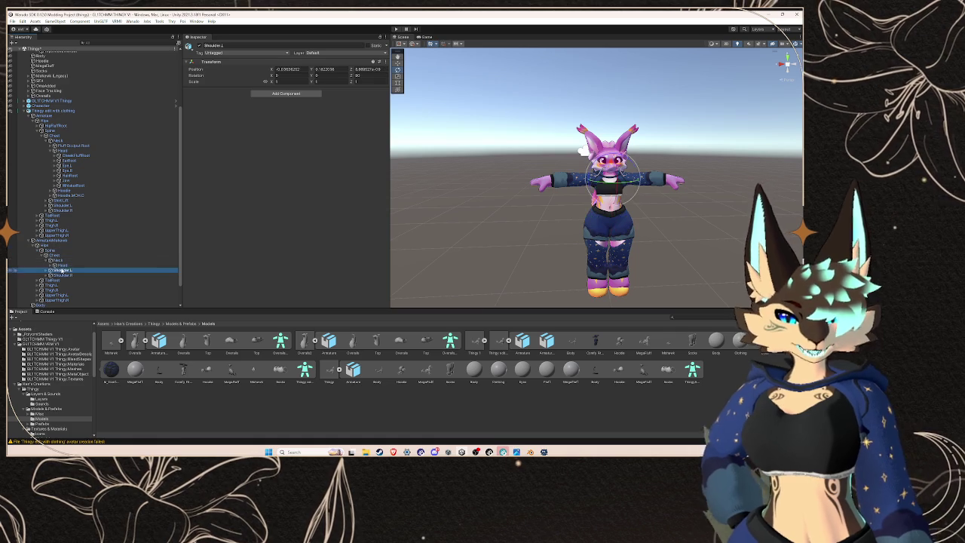
click(54, 265)
click(74, 269)
click(73, 294)
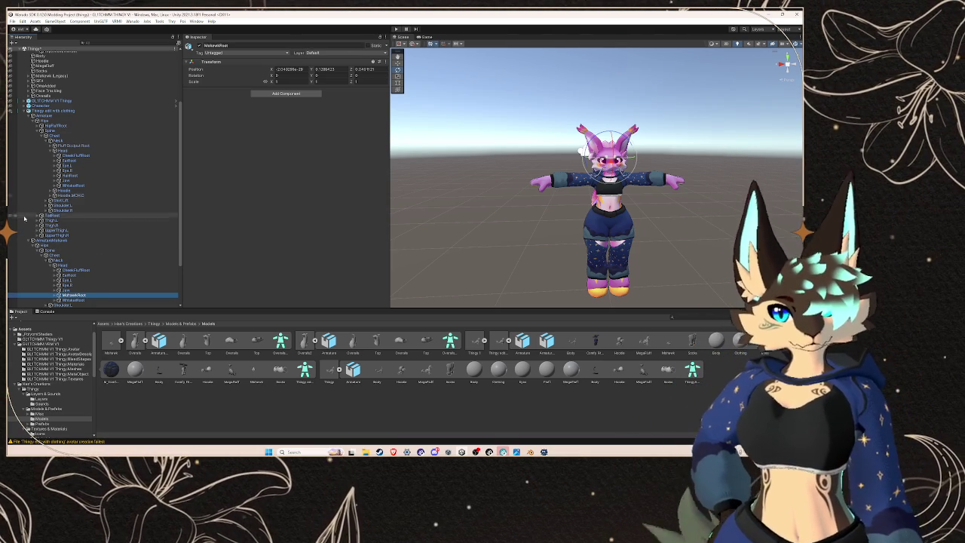
Step: Select Thingy edit with clothing to show its Animator avatar and collapse its Armature
scroll(90, 241, up, 2)
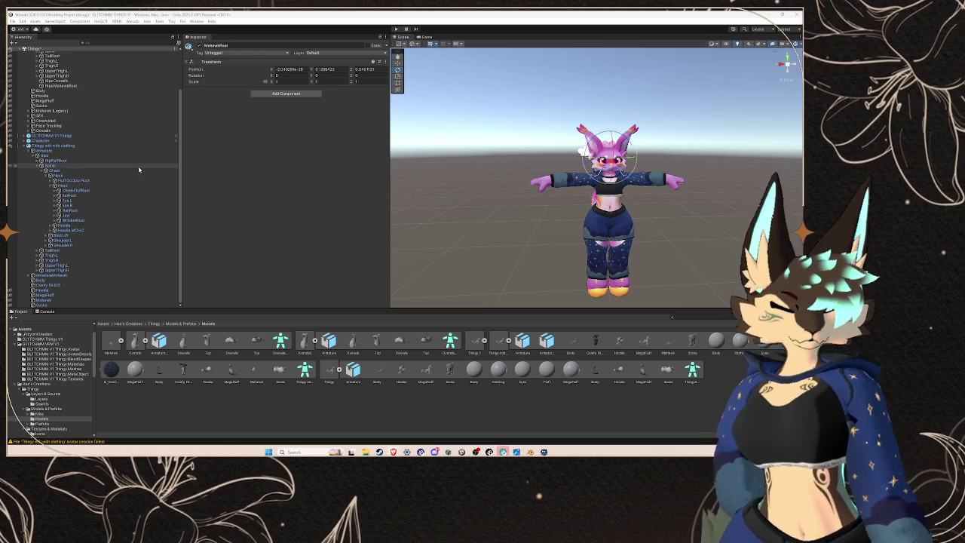
scroll(91, 171, up, 1)
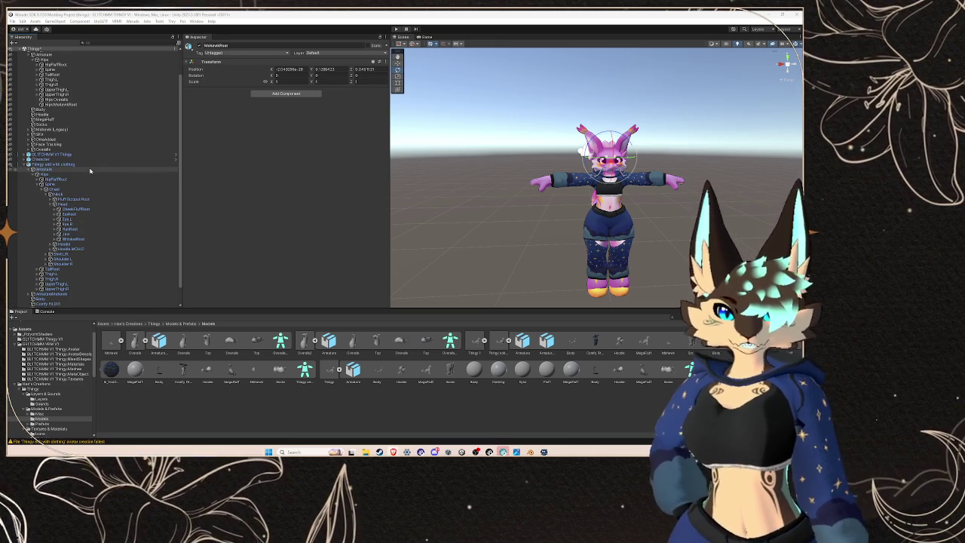
click(89, 165)
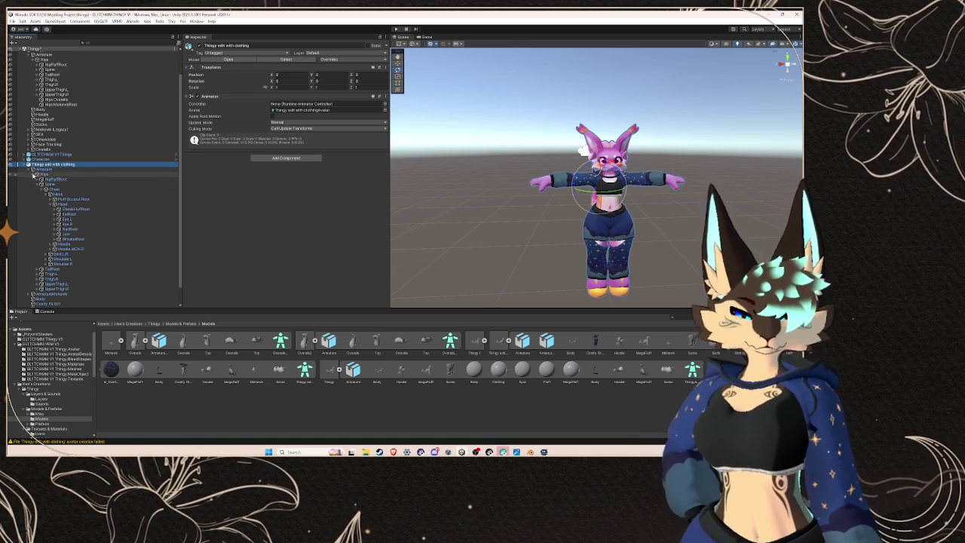
click(31, 169)
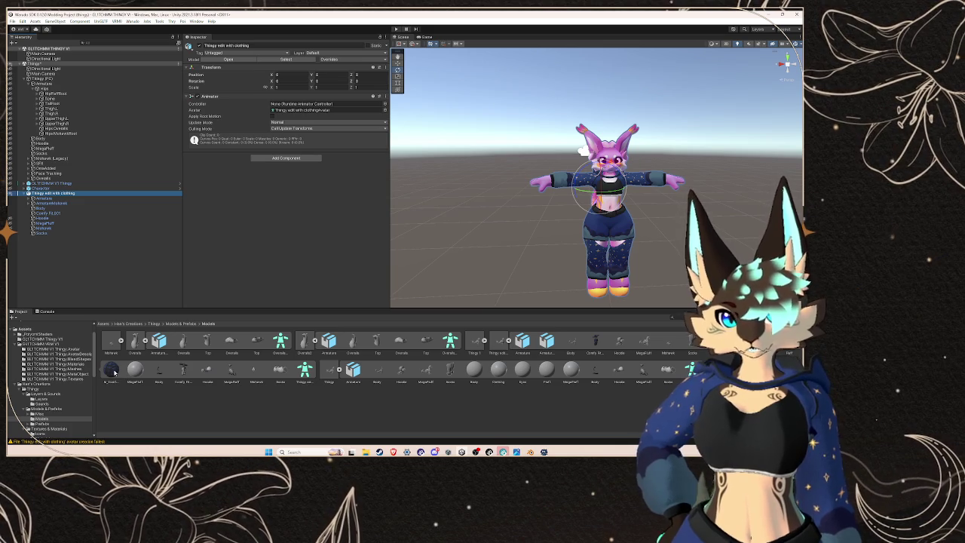
Step: Drag the Overalls prefab from Models & Prefabs > Prefabs into Thingy edit with clothing and expand it
click(39, 197)
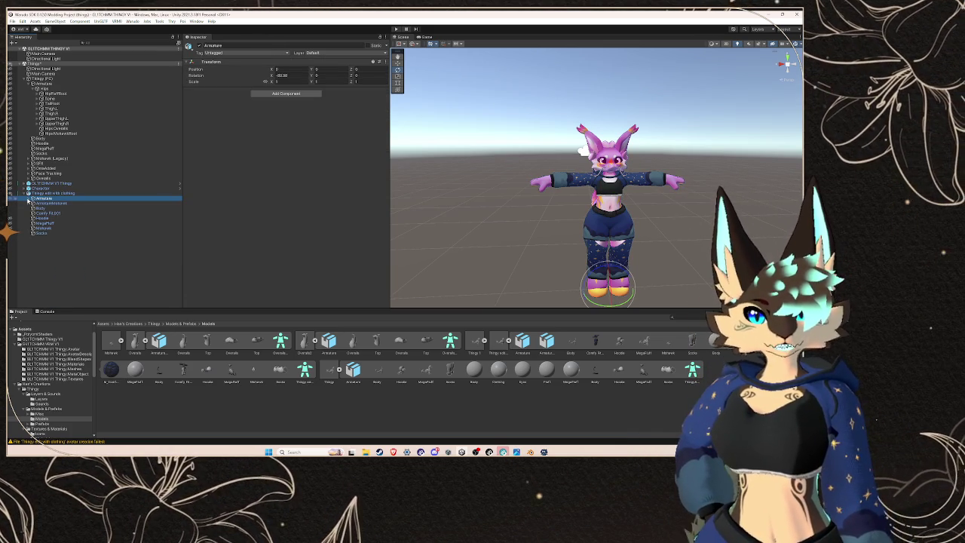
scroll(49, 381, down, 3)
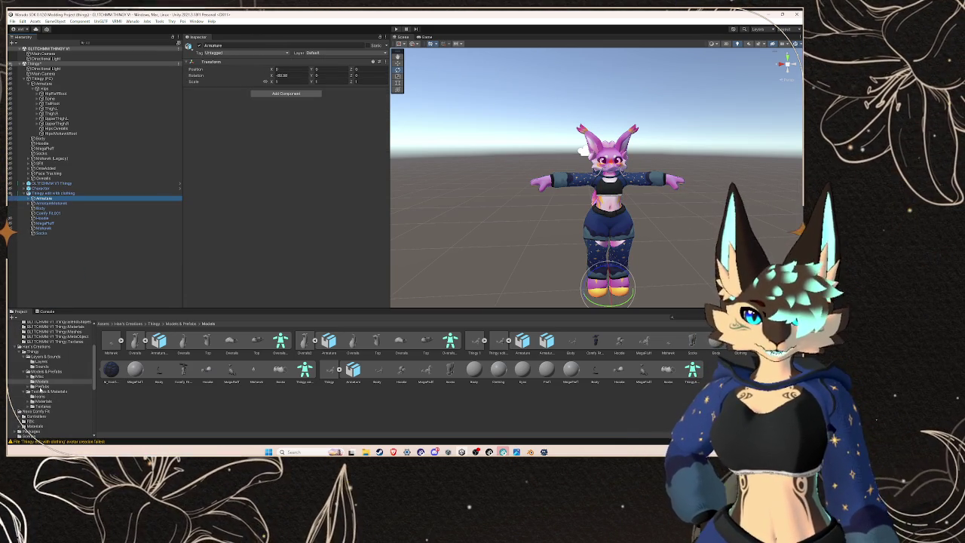
click(32, 386)
click(49, 392)
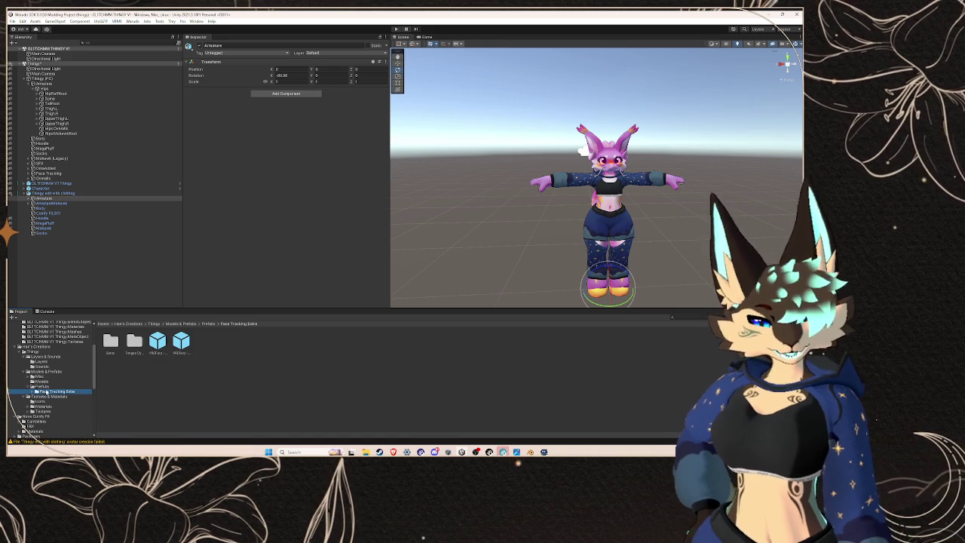
scroll(49, 393, down, 3)
click(45, 373)
click(45, 368)
click(45, 359)
click(45, 350)
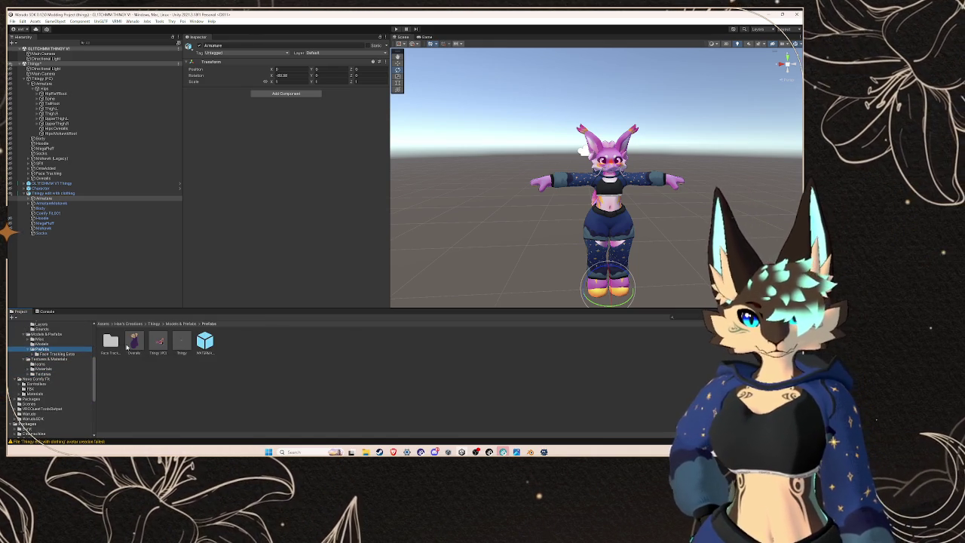
mouse_move(76, 185)
mouse_down()
mouse_move(76, 156)
mouse_move(75, 235)
mouse_move(73, 196)
mouse_up()
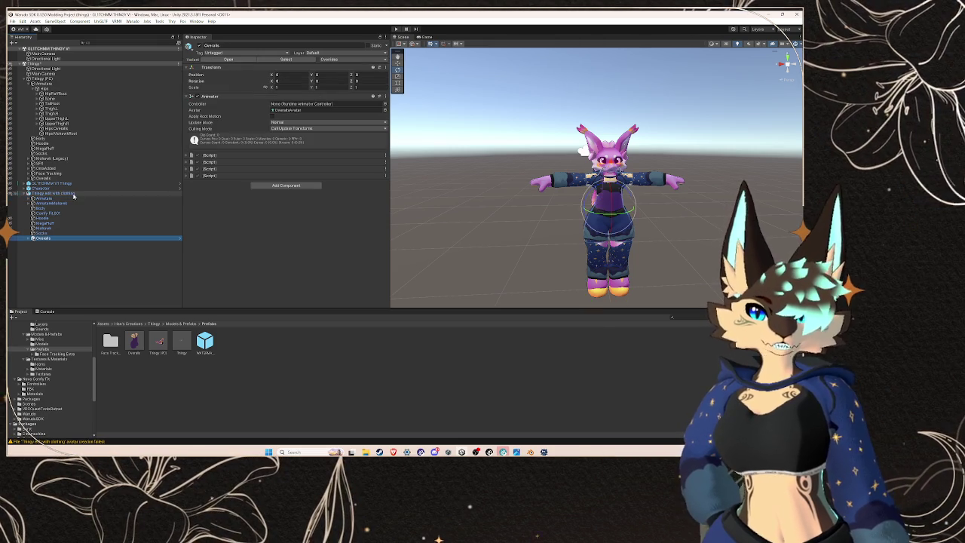
click(27, 239)
Step: Unpack the Overalls prefab instance completely
right_click(59, 243)
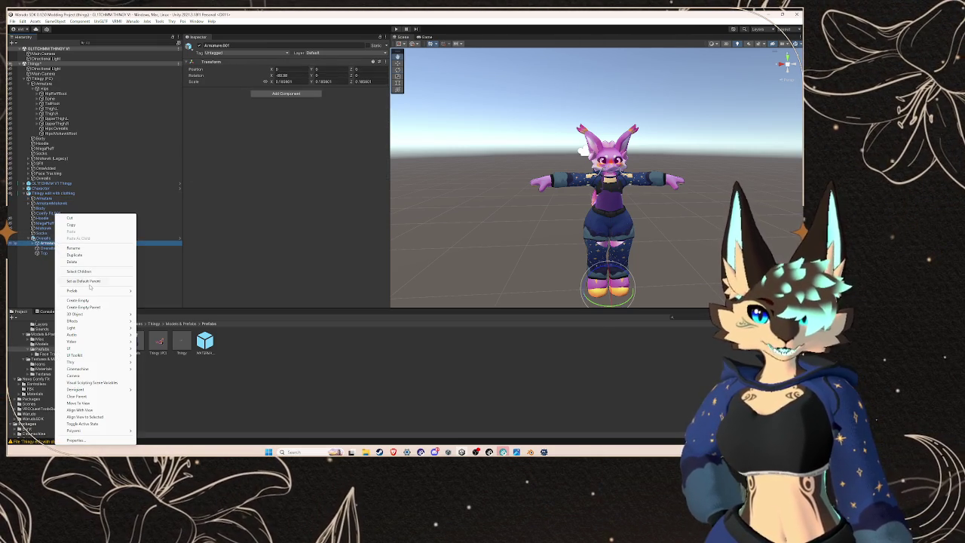
mouse_move(105, 290)
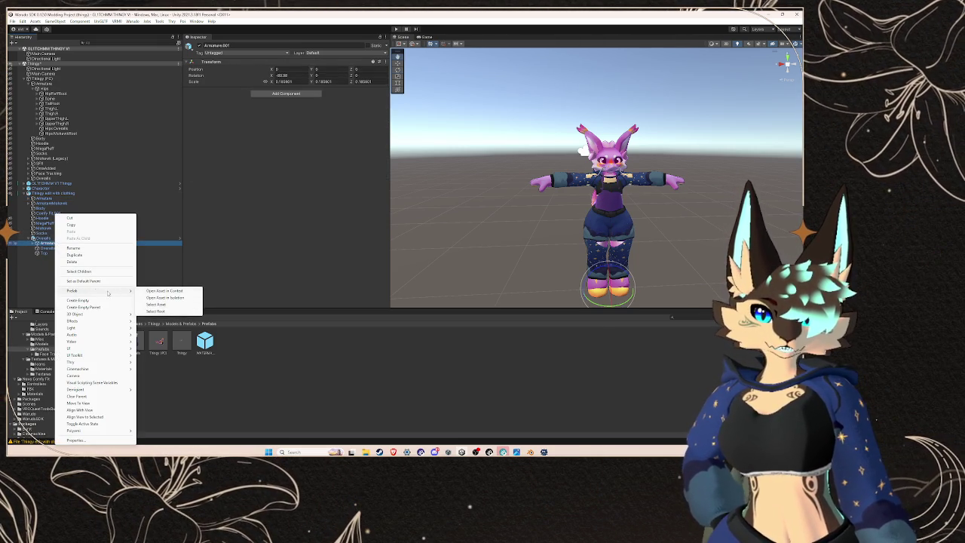
click(86, 238)
click(86, 238)
right_click(86, 239)
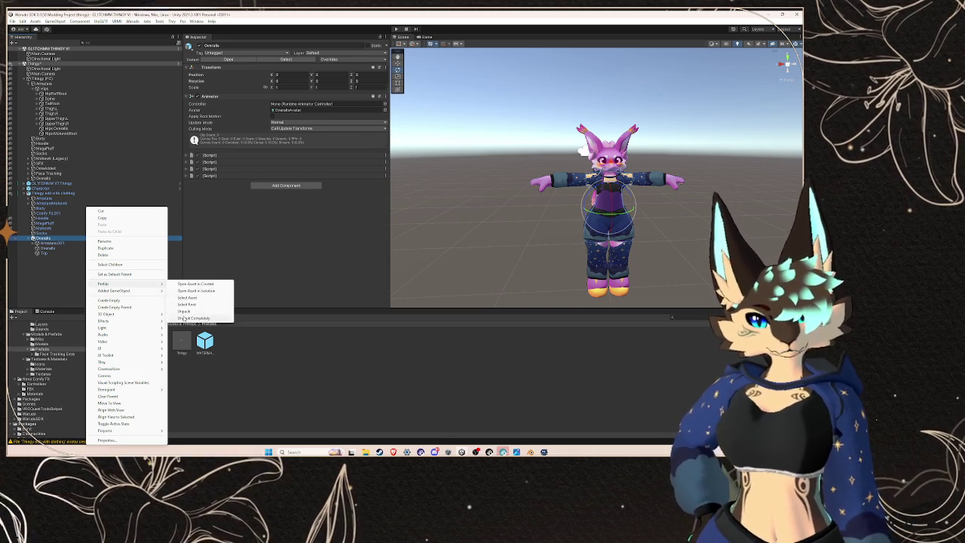
click(76, 240)
right_click(73, 240)
click(91, 244)
right_click(60, 240)
click(75, 244)
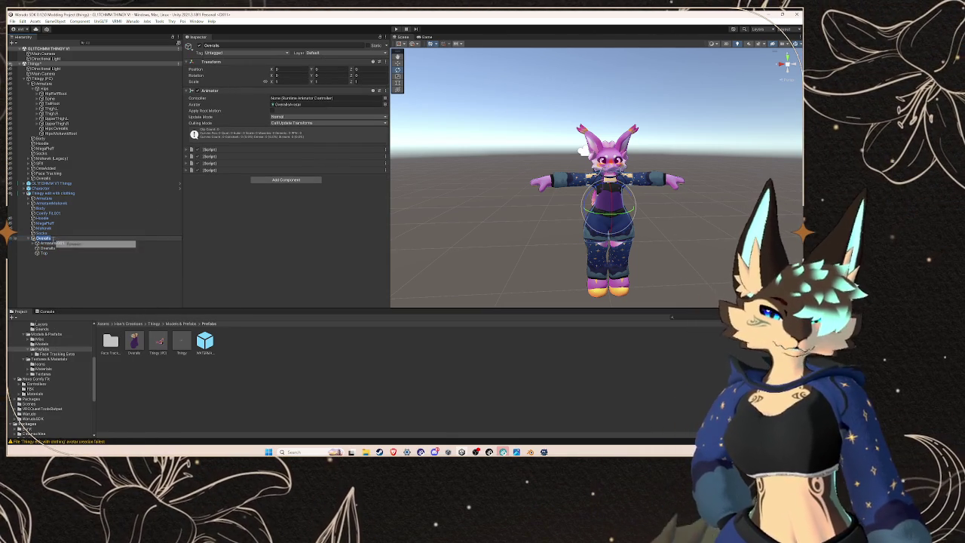
key(Return)
Step: Expand Armature.001 and its Hips bone to show Spine, TailRoot and thigh bones
click(32, 243)
click(46, 248)
click(41, 248)
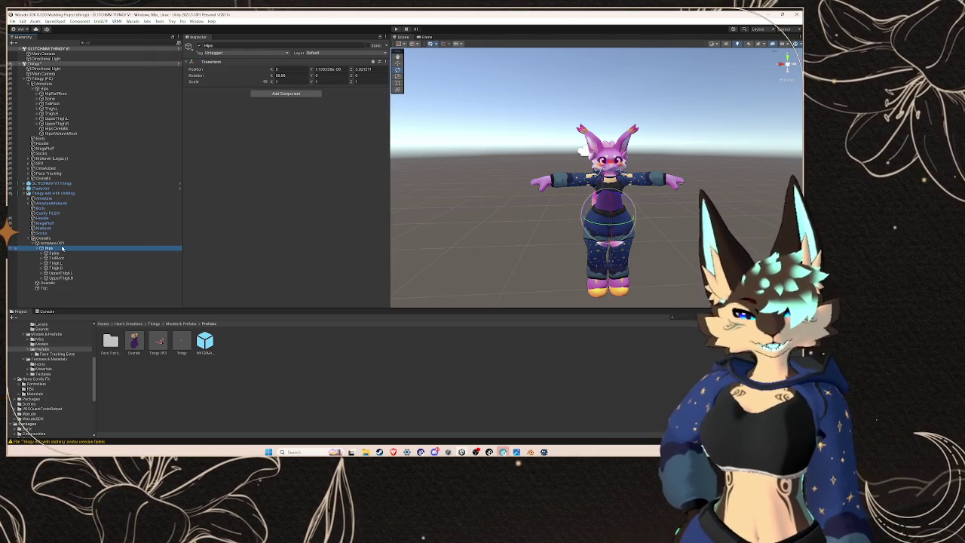
Step: Rename the overalls Hips and Spine bones with an ' Overalls' suffix
right_click(63, 249)
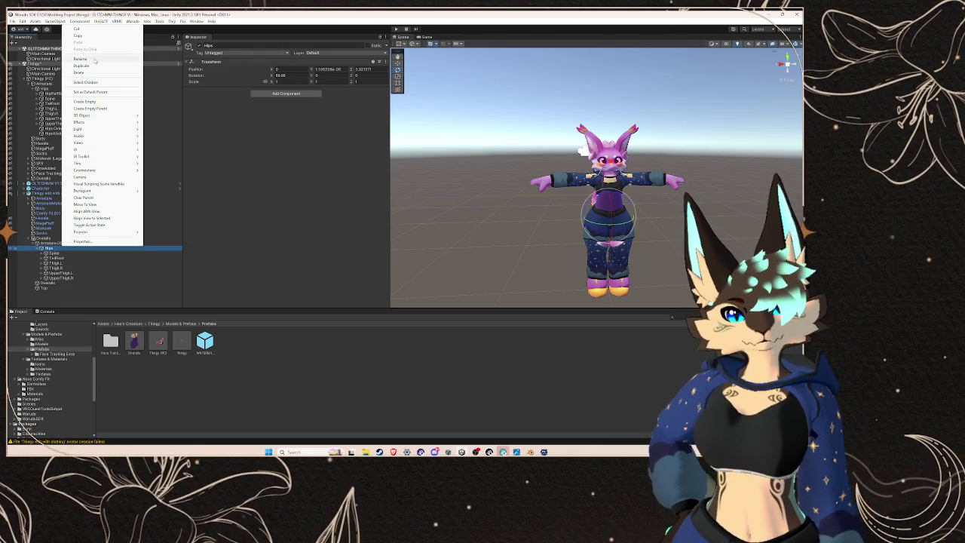
key(Escape)
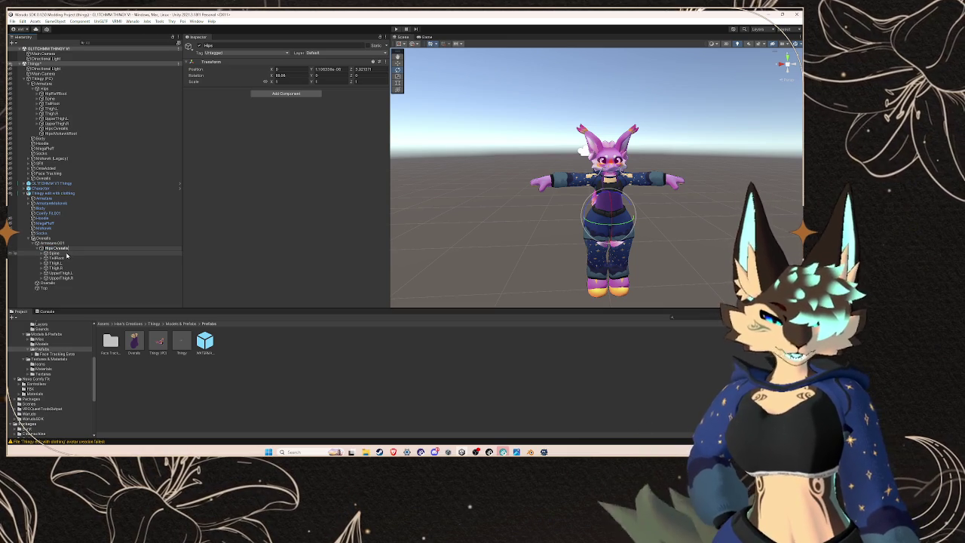
right_click(61, 254)
click(111, 59)
text(Overalls)
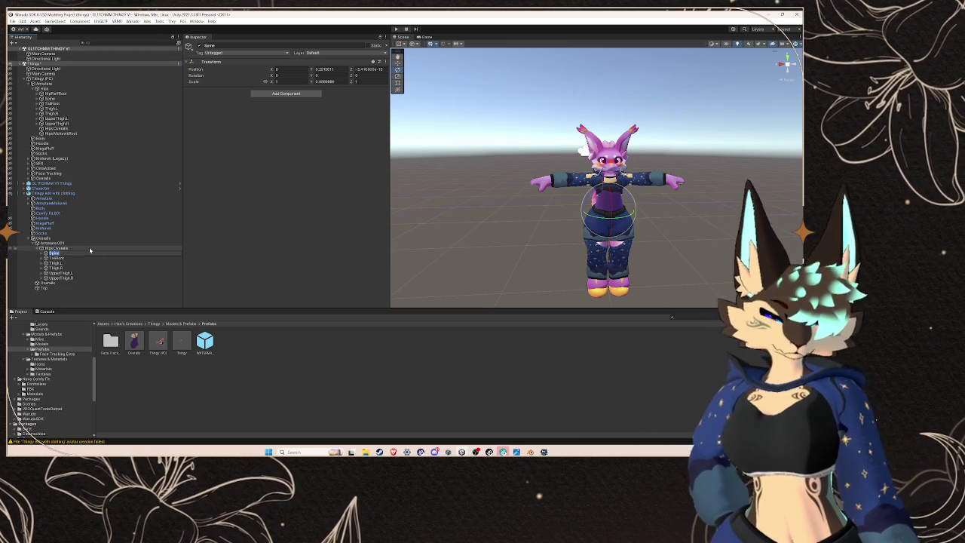
key(Return)
Step: Append ' Overalls' to the Chest and Neck bone names
click(43, 253)
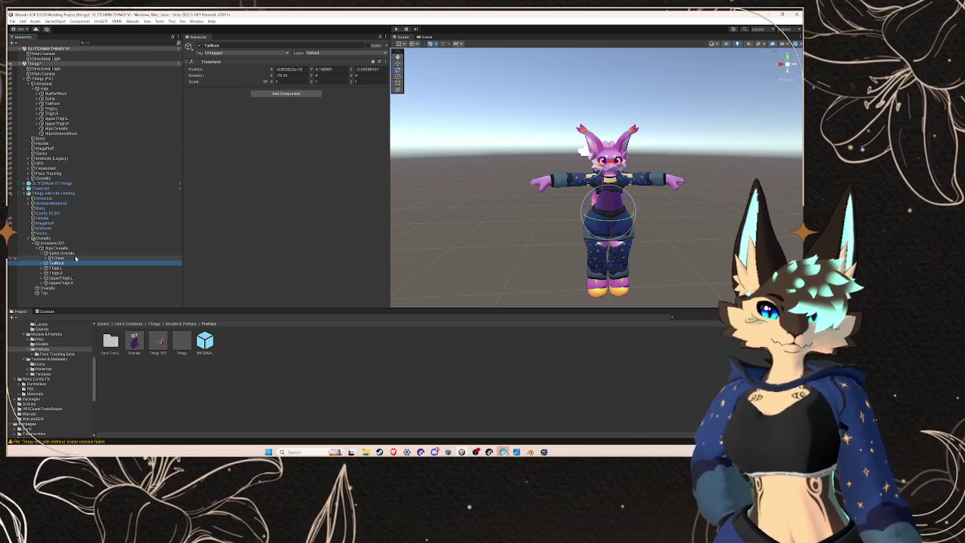
right_click(75, 258)
click(95, 70)
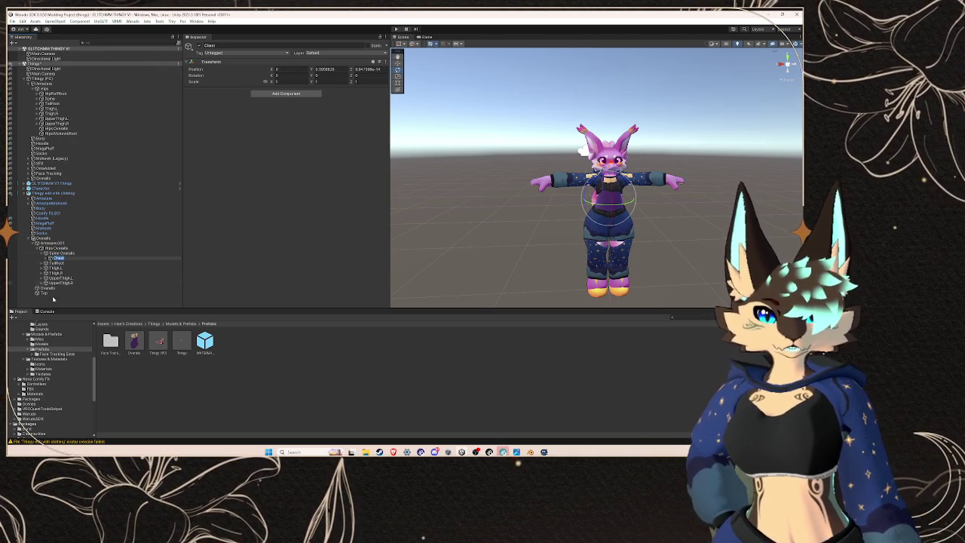
text(Overalls)
click(67, 264)
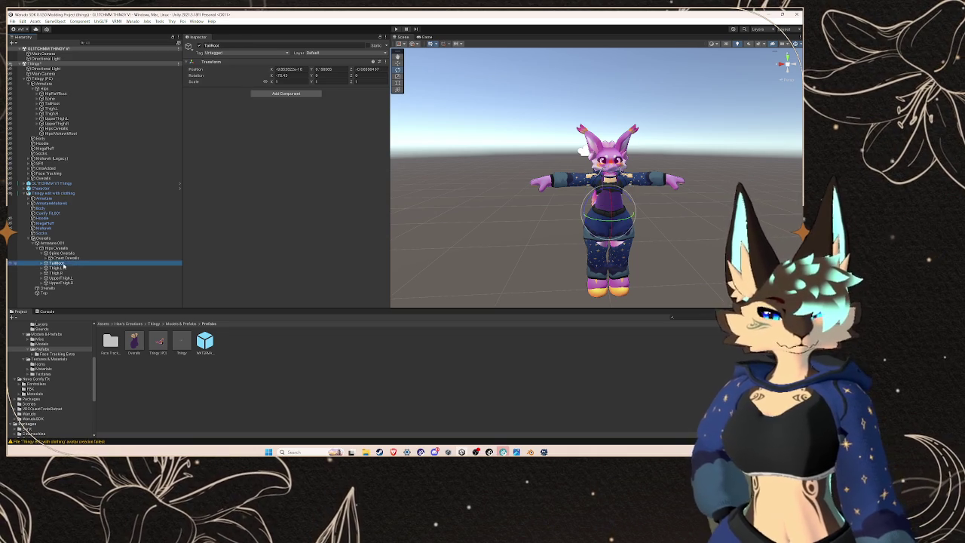
click(49, 258)
right_click(76, 264)
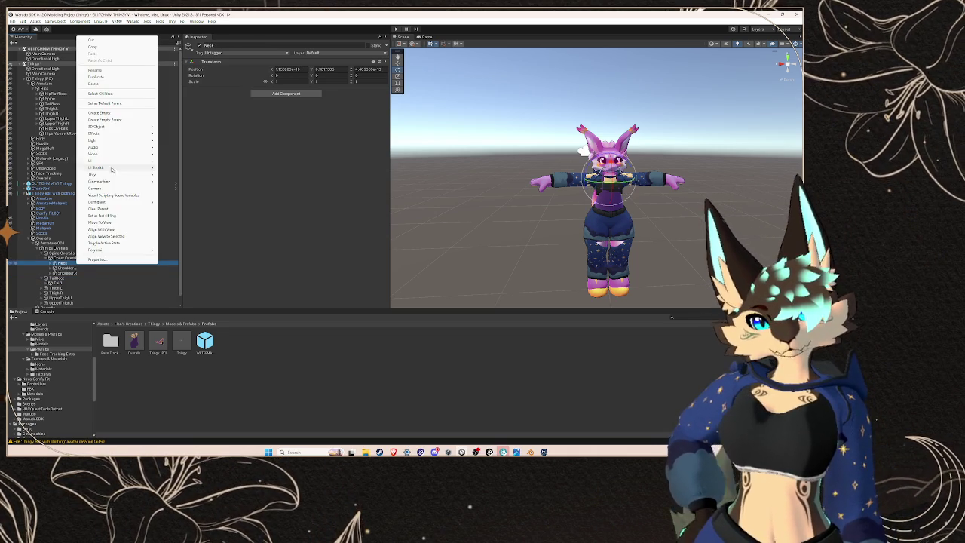
click(97, 70)
text(Overalls)
Step: Rename the shoulder bones to Shoulder.L Overalls and Shoulder.R Overalls
click(68, 268)
right_click(77, 272)
click(97, 69)
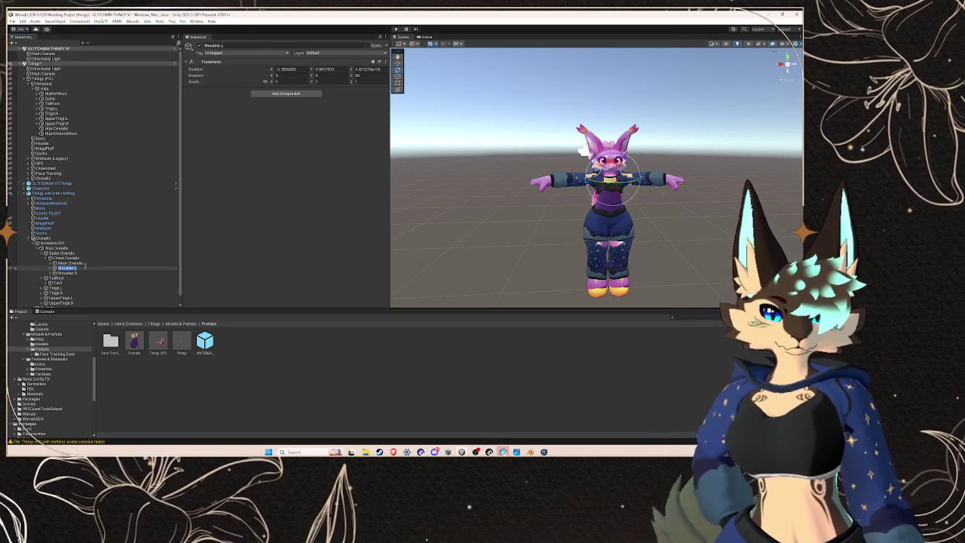
right_click(80, 273)
click(112, 80)
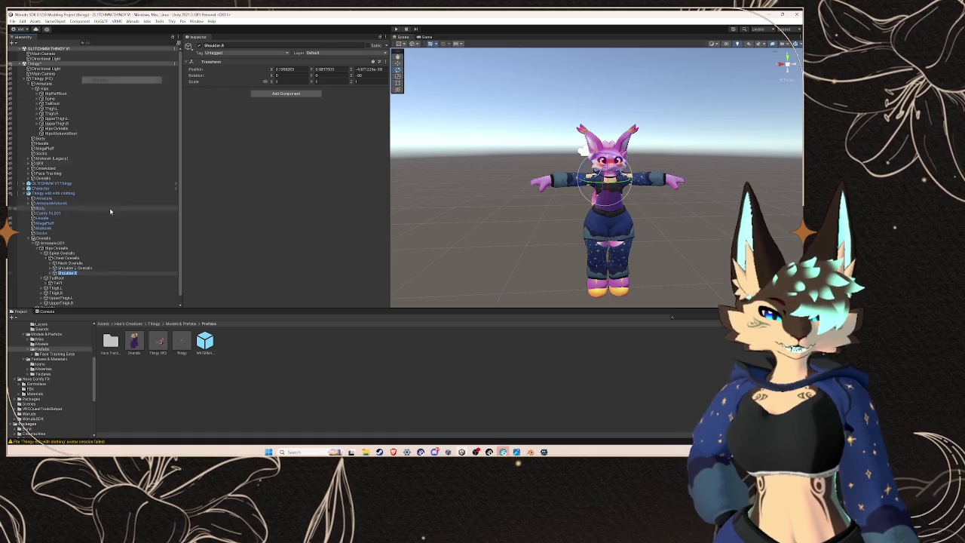
key(Return)
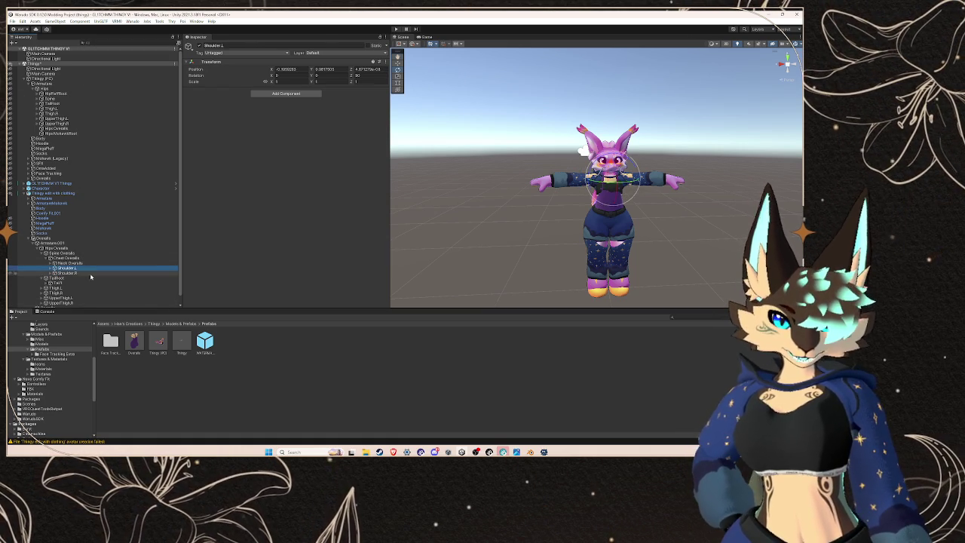
right_click(91, 268)
key(Escape)
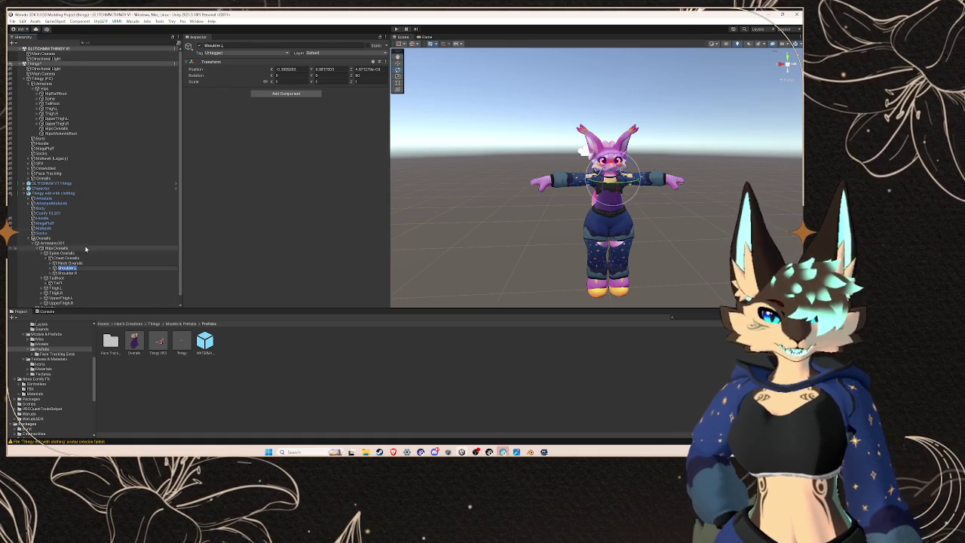
click(86, 275)
right_click(86, 275)
click(111, 79)
text(Overalls)
key(Return)
Step: Expand the overalls Head bone to Head_end and hide the avatar's starry outfit
click(66, 272)
click(65, 268)
click(56, 269)
scroll(83, 261, down, 2)
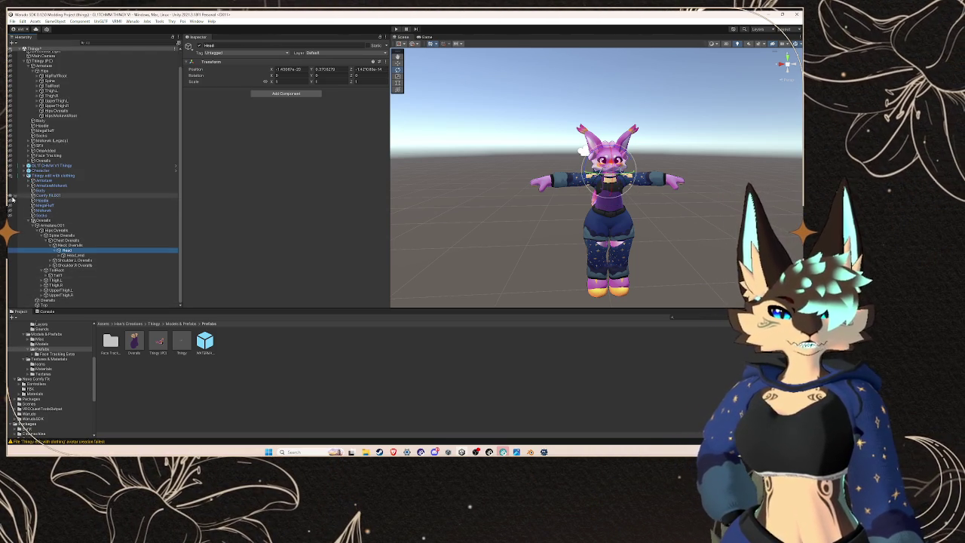
click(177, 223)
Step: Frame the overalls Head bone and rename UpperArm.L to 'UpperArm.L Overalls'
key(f)
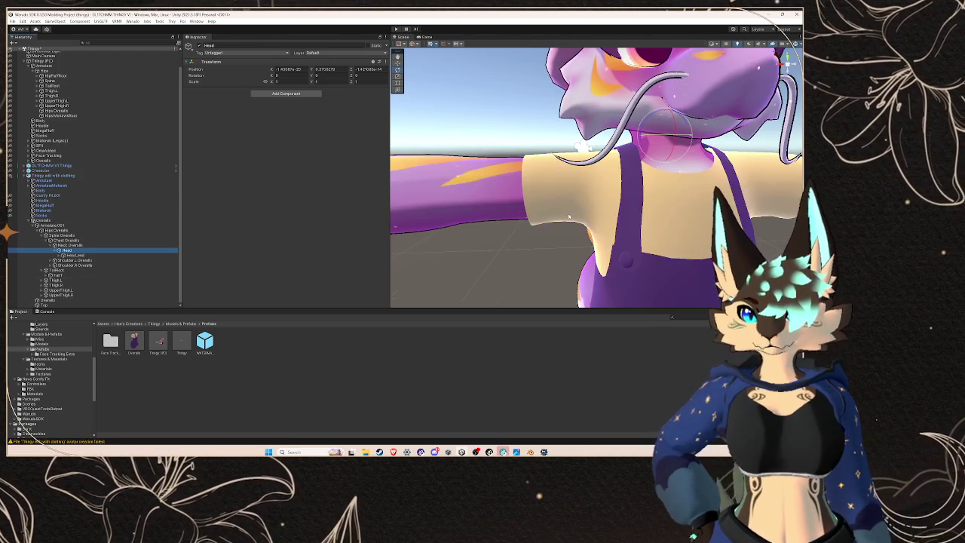
scroll(569, 217, down, 2)
key(Down)
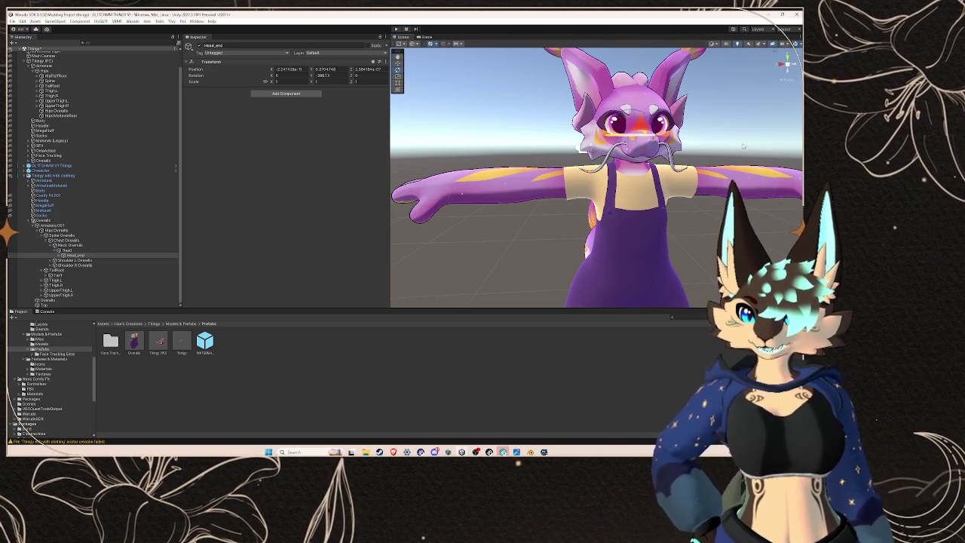
click(102, 256)
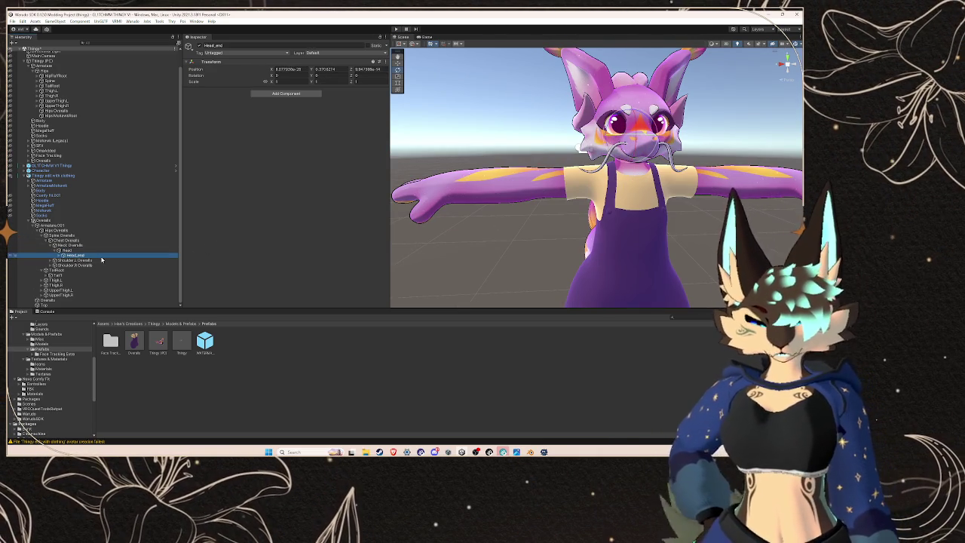
click(102, 260)
click(76, 265)
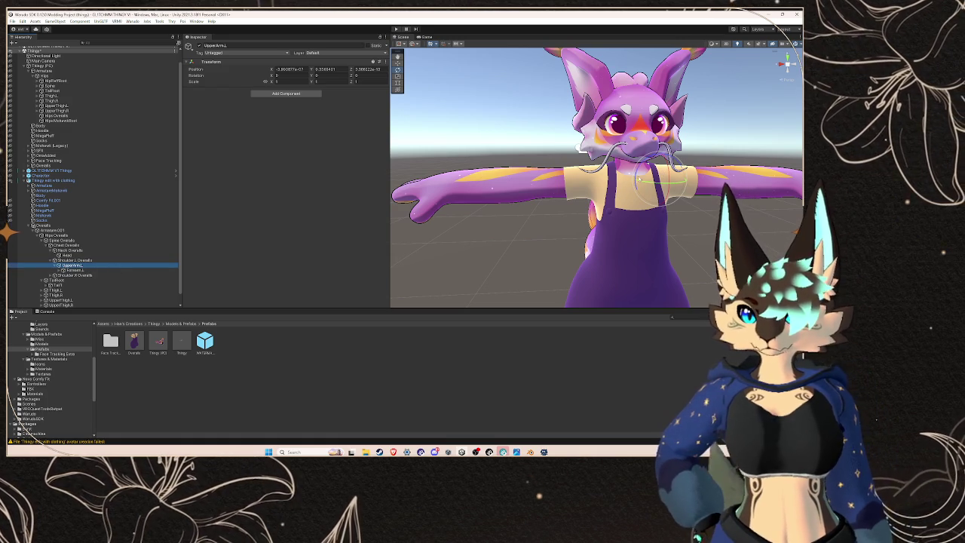
right_click(75, 265)
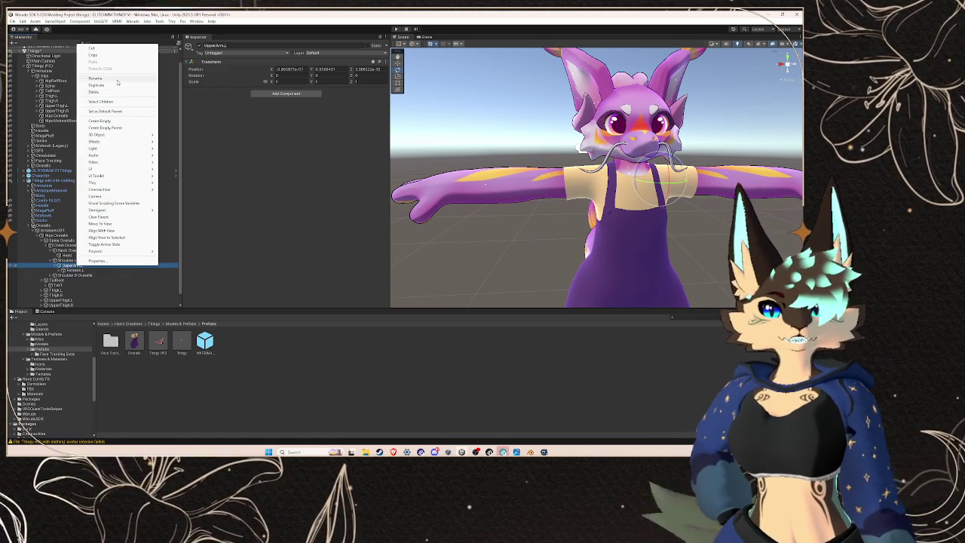
click(121, 93)
text(Overalls)
click(90, 269)
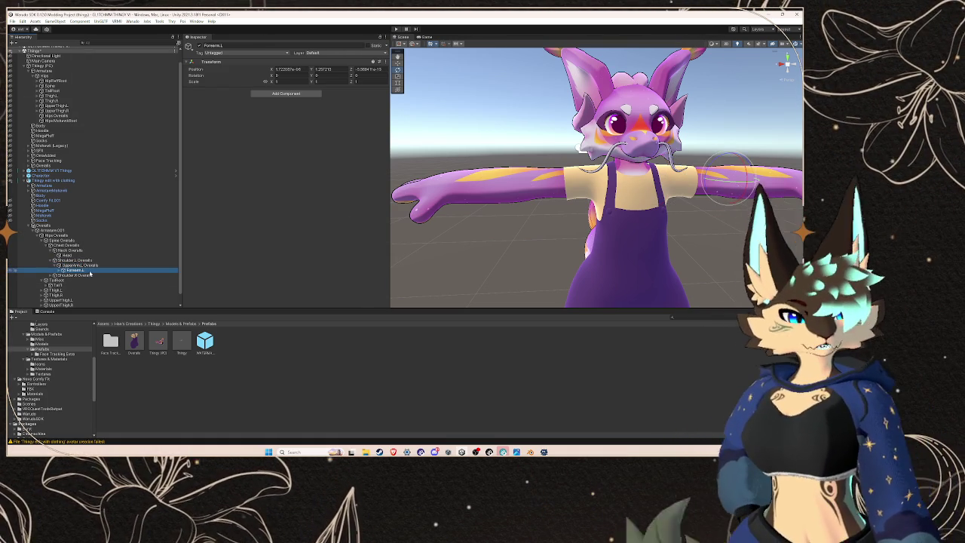
Step: Delete the Forearm.L bone under UpperArm.L Overalls
click(103, 269)
scroll(565, 166, down, 3)
mouse_move(566, 166)
mouse_down()
mouse_move(618, 150)
mouse_move(573, 151)
mouse_up()
scroll(575, 137, up, 8)
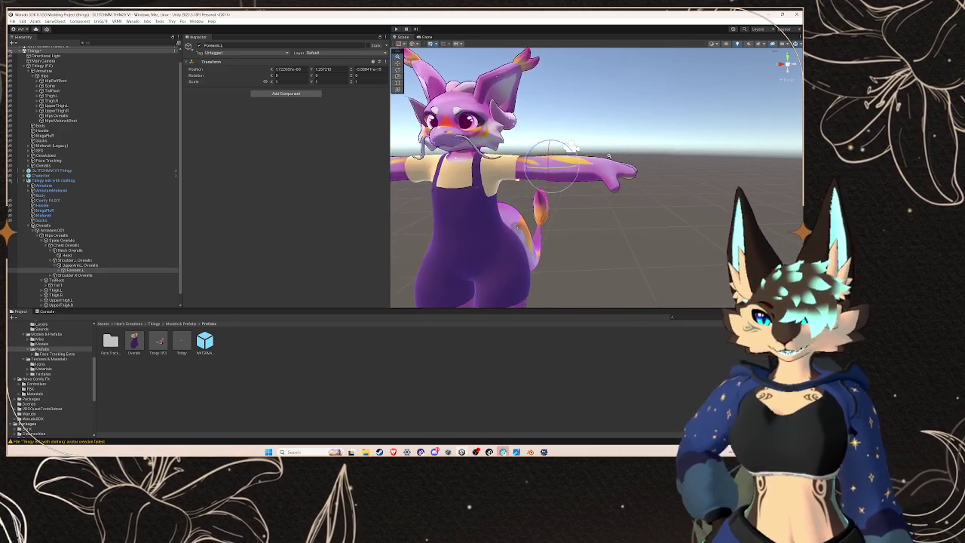
drag(573, 148, 577, 146)
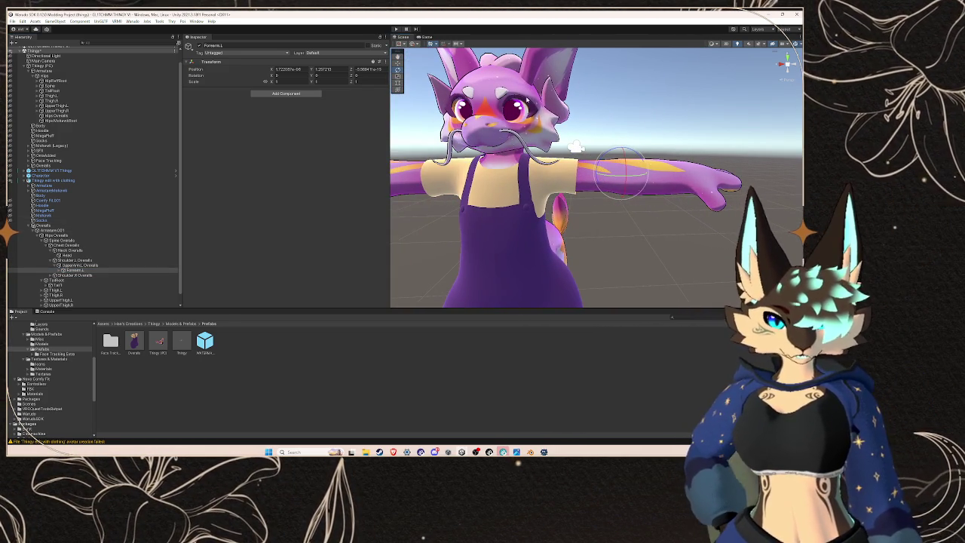
right_click(107, 270)
click(154, 99)
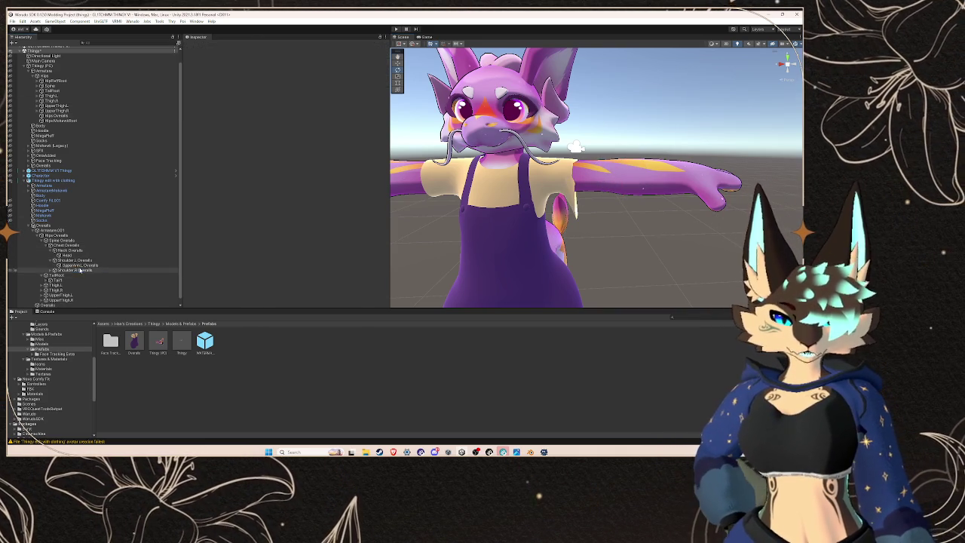
Step: Rename UpperArm.R to 'UpperArm.R Overalls' and delete its child bone
click(80, 270)
right_click(80, 270)
click(50, 270)
right_click(72, 275)
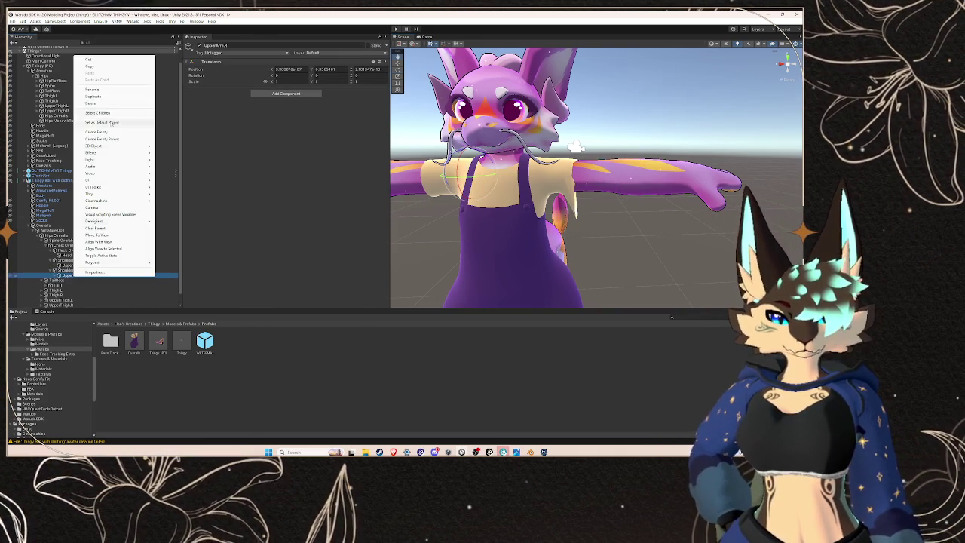
click(91, 89)
text(Overalls)
key(Return)
click(65, 280)
right_click(106, 280)
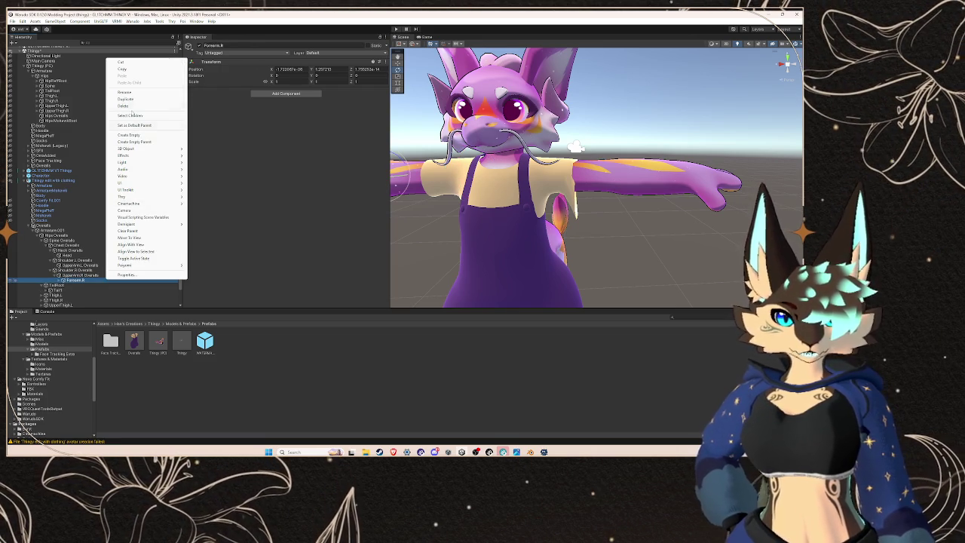
click(143, 107)
Step: Append ' Overalls' to the TailRoot, Tail1 and Thigh.L bone names
scroll(89, 239, down, 1)
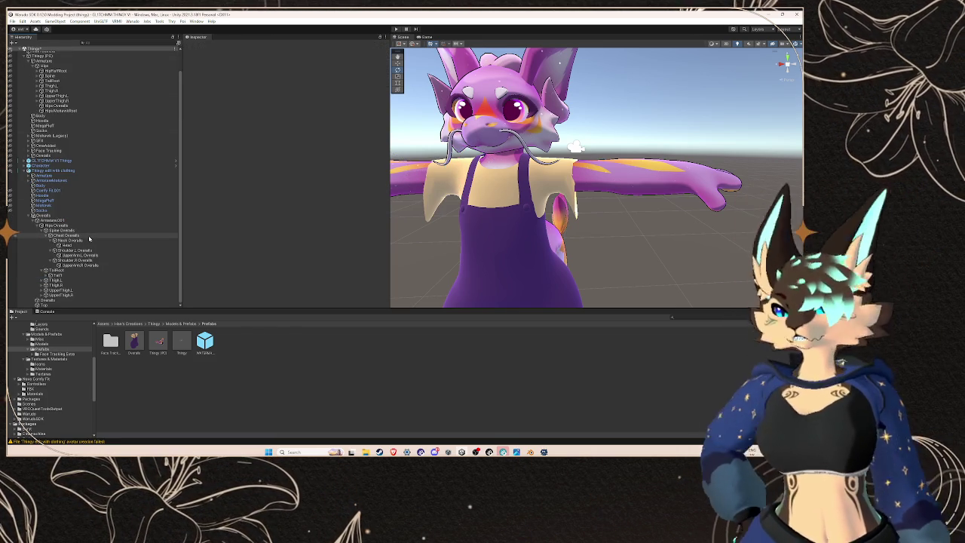
click(50, 271)
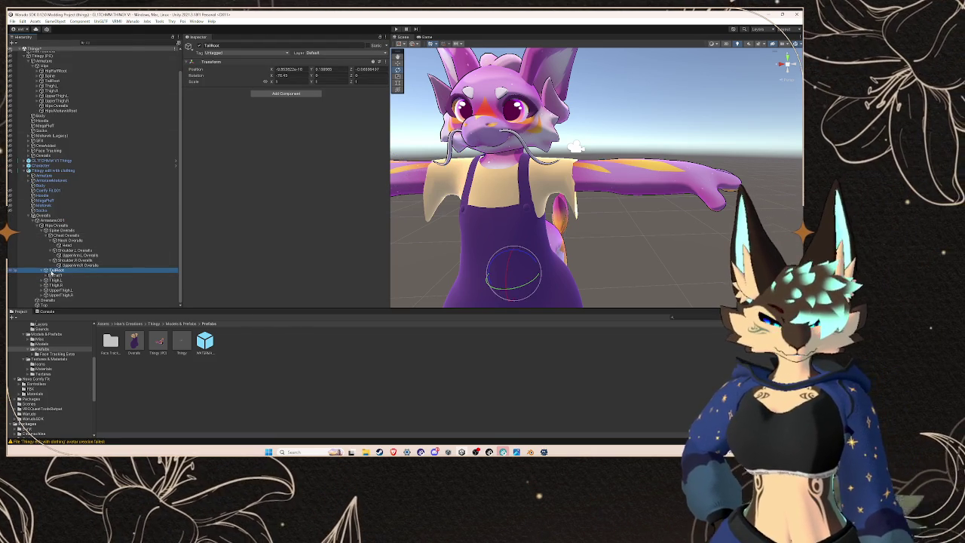
right_click(50, 273)
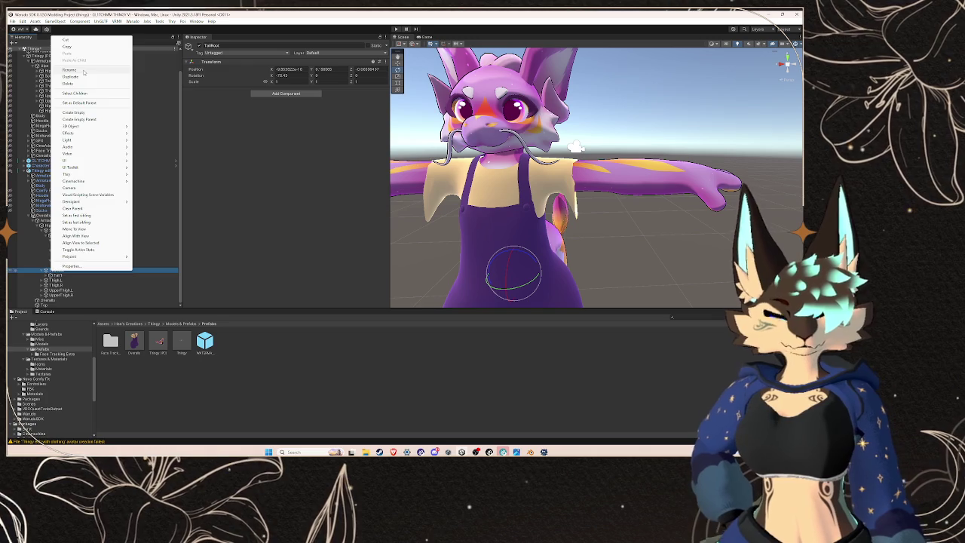
click(83, 70)
text(Overalls)
key(Return)
right_click(67, 276)
click(98, 89)
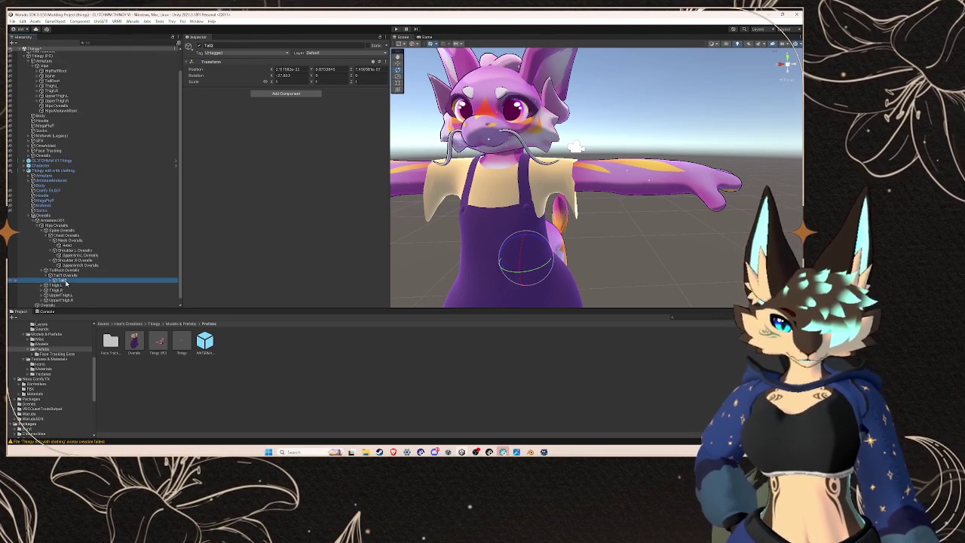
right_click(60, 276)
right_click(59, 281)
right_click(59, 280)
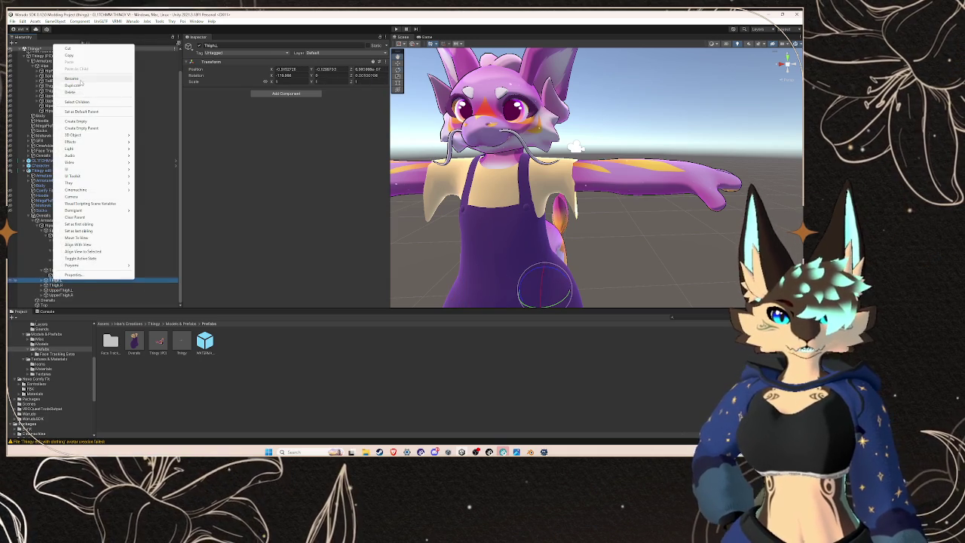
click(81, 83)
scroll(478, 214, down, 5)
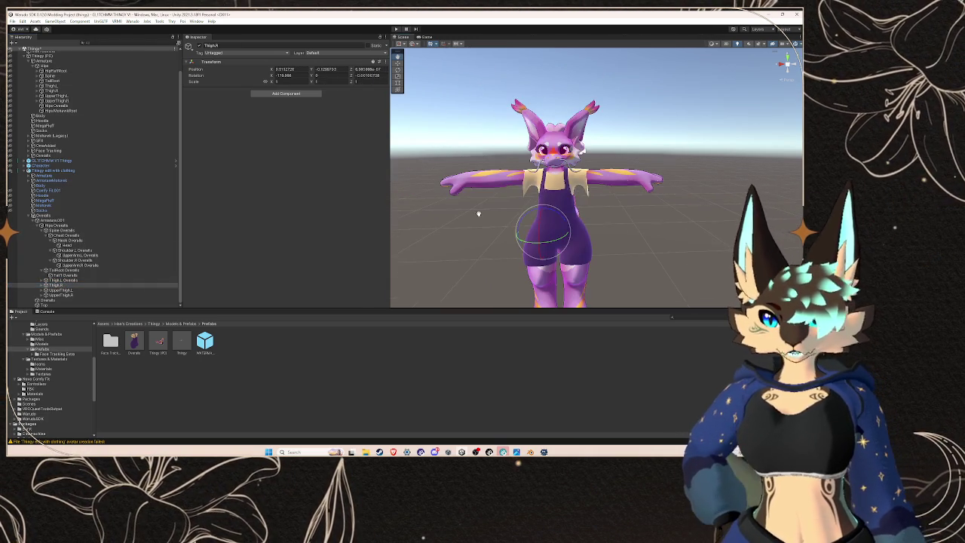
Step: Rename Thigh.R with the Overalls suffix and delete the LowerLeg.L bone
right_click(70, 286)
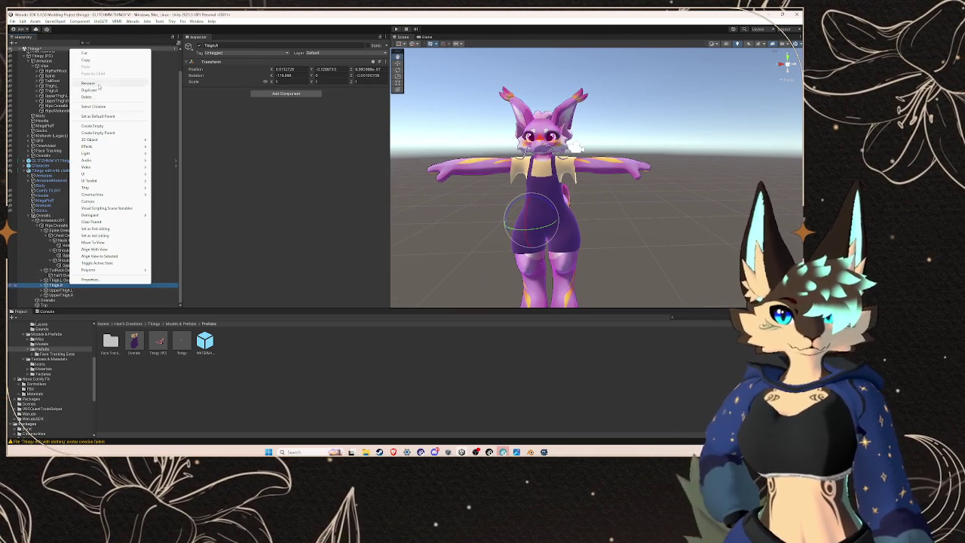
click(99, 84)
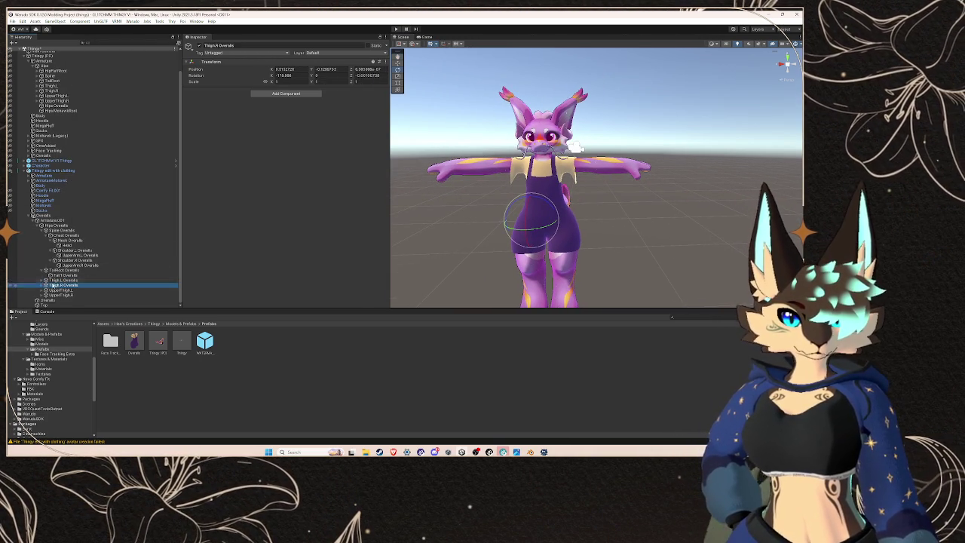
click(45, 280)
click(58, 286)
key(Delete)
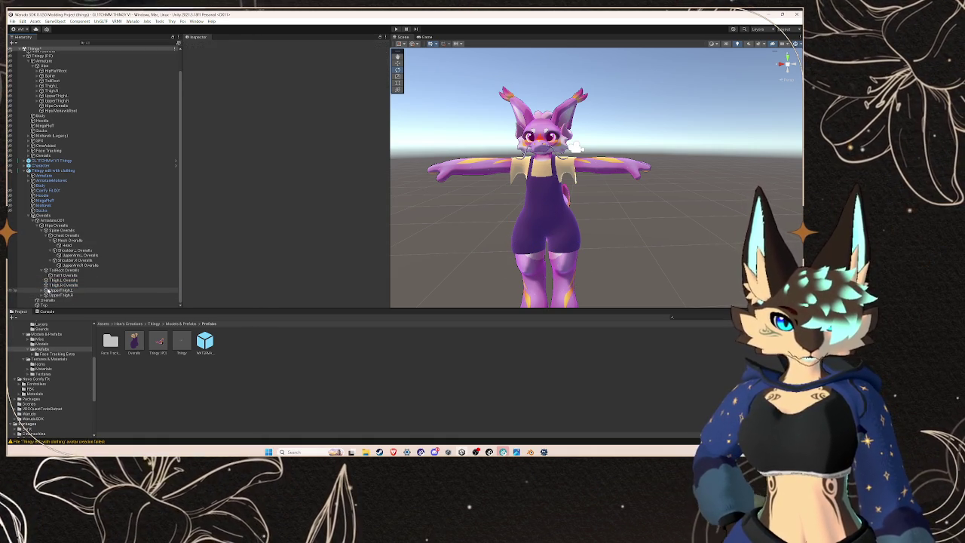
Step: Rename UpperThigh.L and UpperThigh.R to carry the ' Overalls' suffix
right_click(65, 290)
click(74, 87)
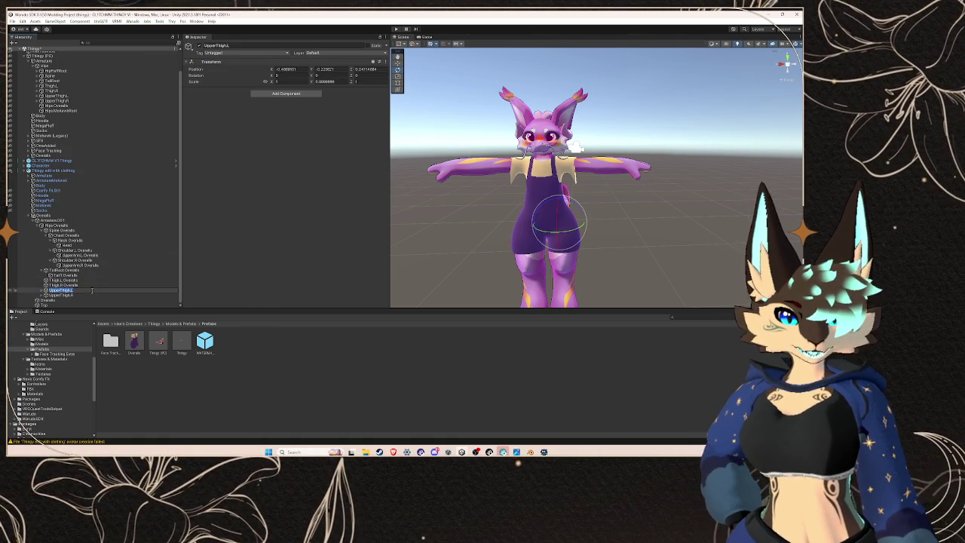
text( Overalls)
click(61, 295)
right_click(75, 295)
click(98, 103)
text(Overalls)
key(Return)
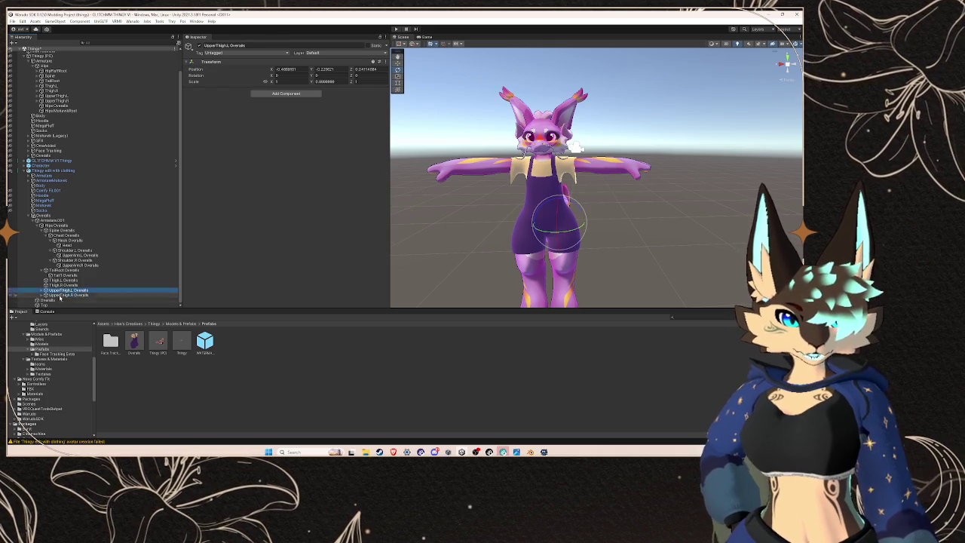
Step: Add the Overalls suffix to the UpperThigh end bones
click(44, 291)
click(66, 295)
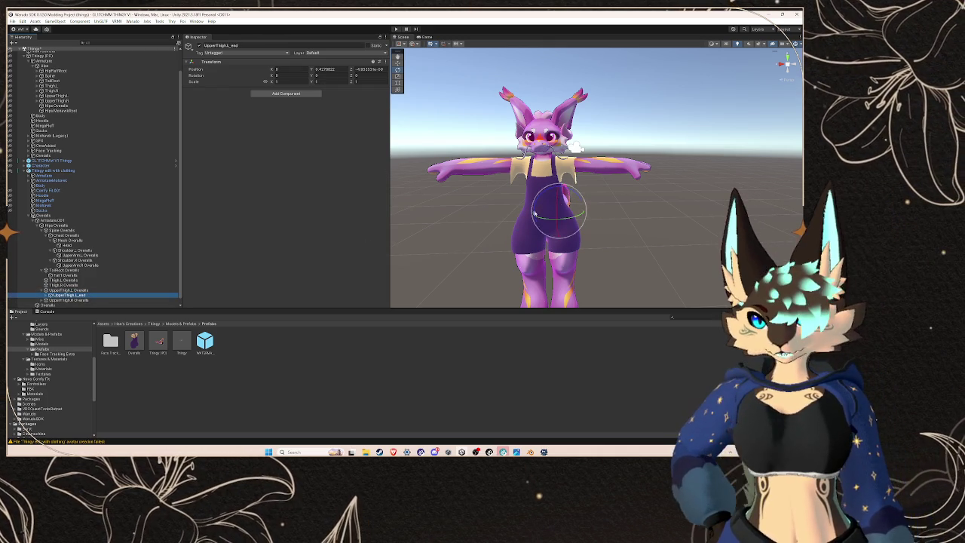
drag(555, 203, 558, 179)
mouse_move(564, 242)
mouse_down()
mouse_move(578, 222)
mouse_move(465, 237)
mouse_move(598, 214)
mouse_move(527, 226)
mouse_up()
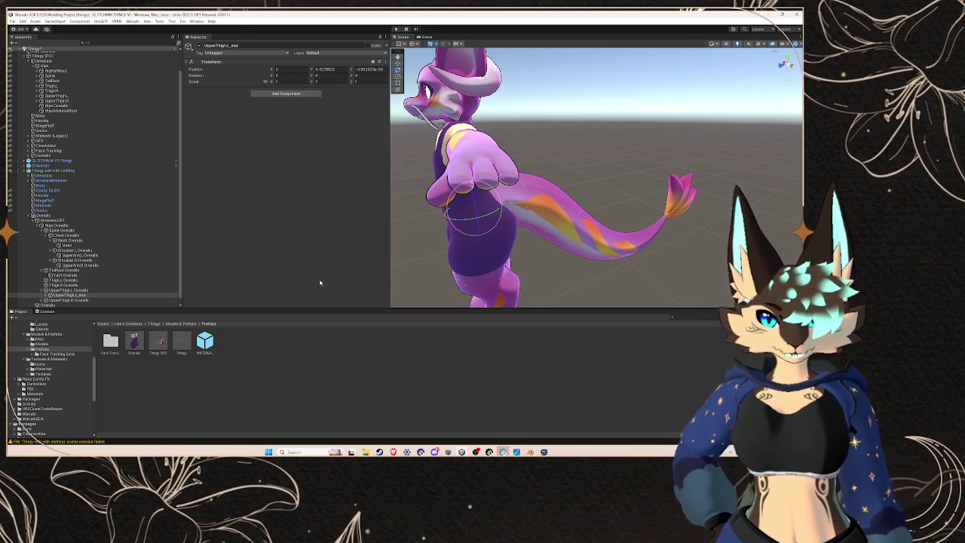
right_click(139, 295)
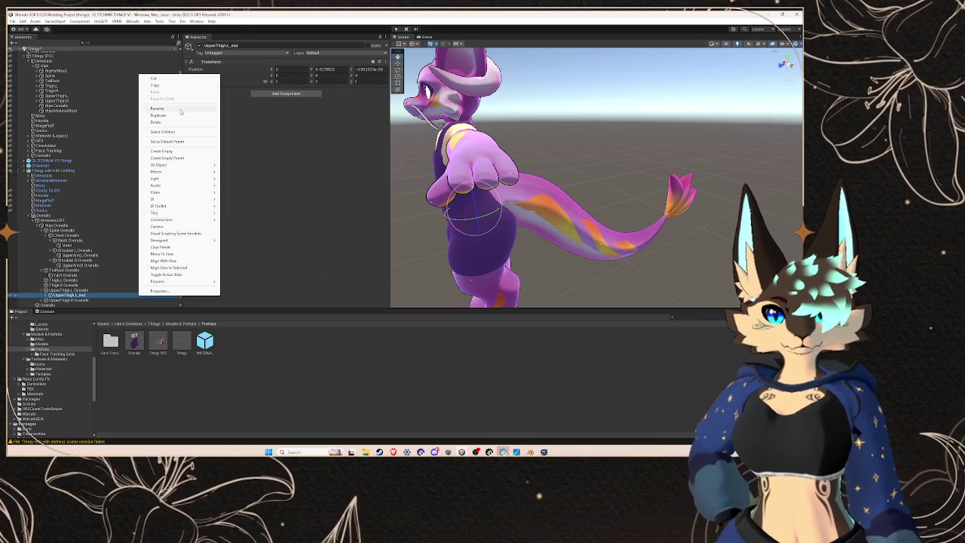
key(Escape)
click(45, 300)
click(45, 300)
scroll(63, 300, down, 1)
right_click(69, 295)
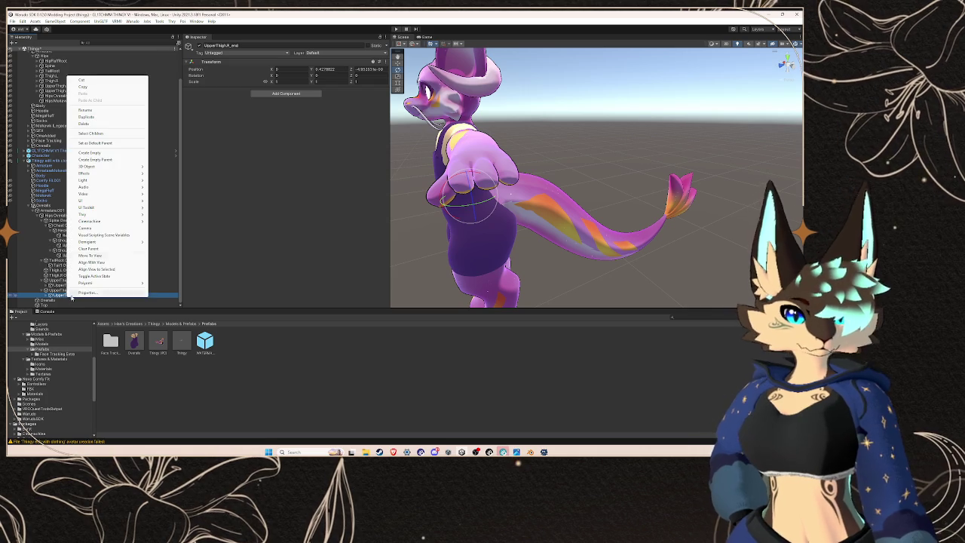
click(111, 112)
click(66, 290)
Step: Delete the stray UpperThigh.L_end_end bone and return to a front view
click(45, 285)
click(60, 290)
key(Delete)
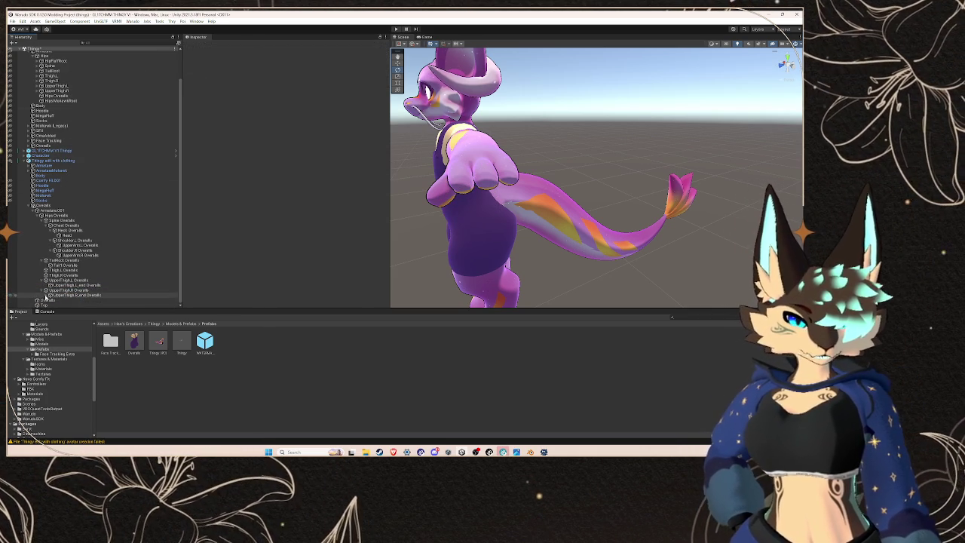
mouse_move(563, 213)
mouse_down()
mouse_move(520, 189)
mouse_move(543, 191)
mouse_up()
Step: Undo the last four changes, back to UpperArm.R Overalls
key(ctrl+z)
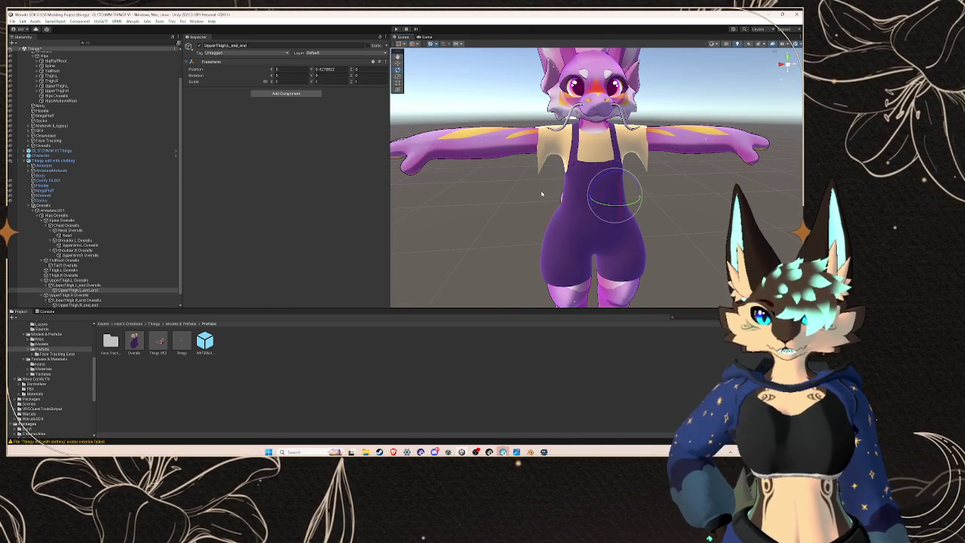
key(ctrl+z)
key(ctrl+z)
key(ctrl+z)
key(ctrl+z)
key(ctrl+z)
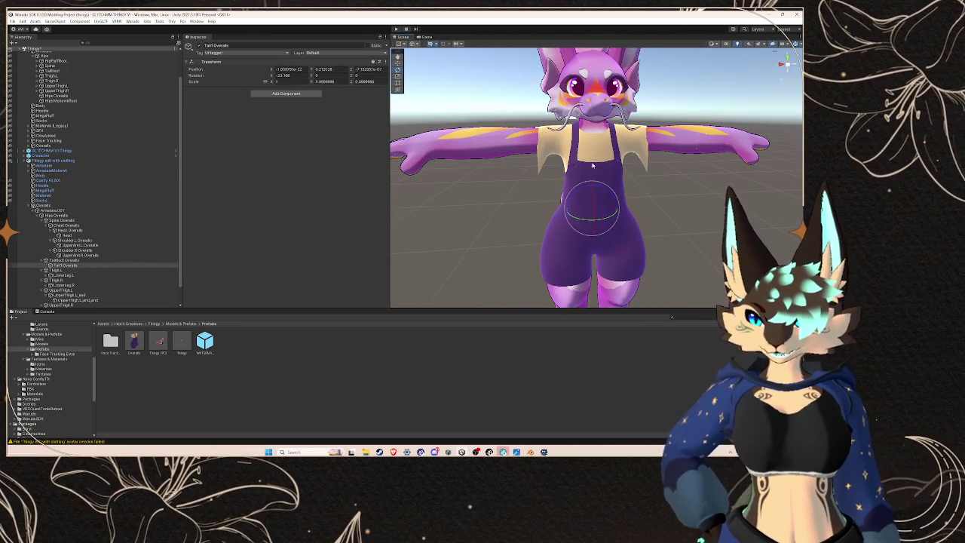
key(ctrl+z)
key(ctrl+z)
key(ctrl+z)
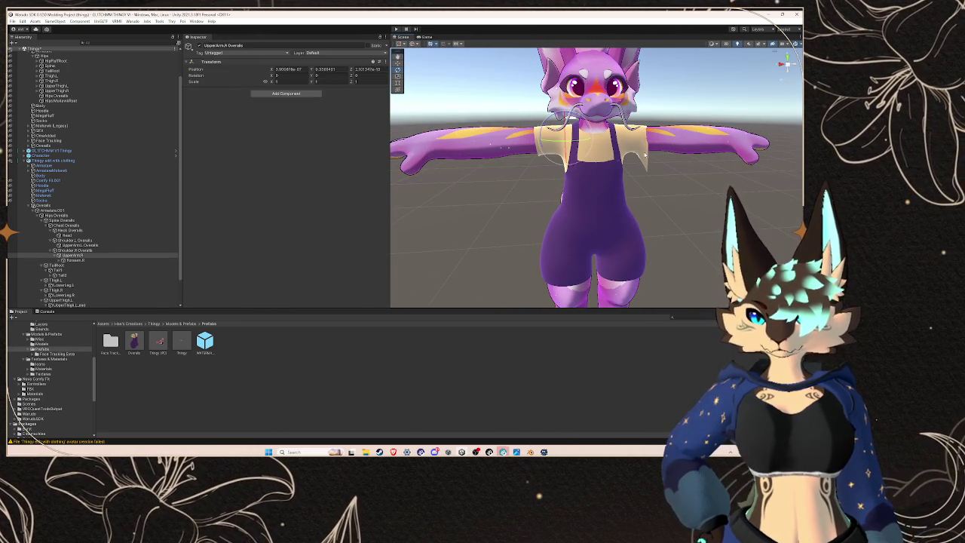
key(ctrl+z)
key(ctrl+z)
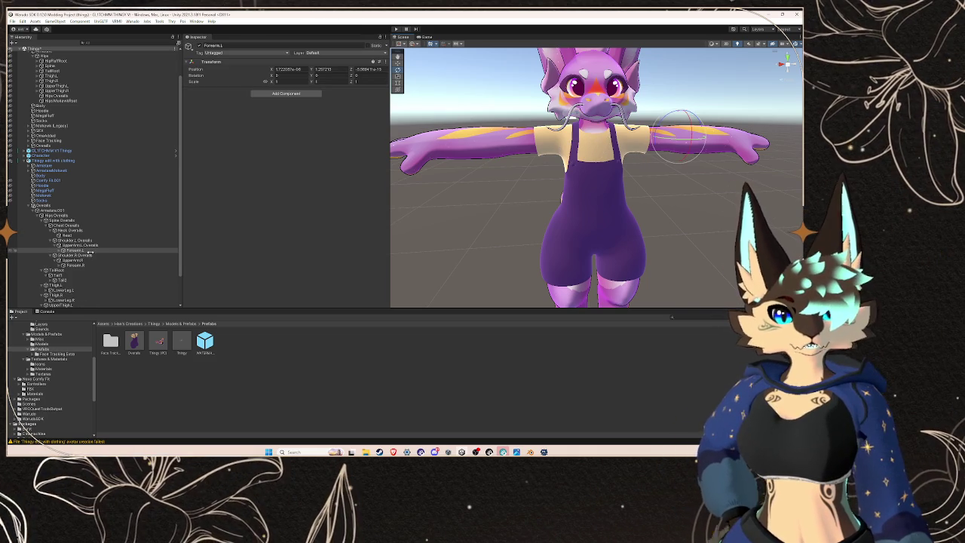
Step: Rename Forearm.R with the Overalls suffix and check the Forearm.L and Hand.L bones
right_click(89, 254)
key(Escape)
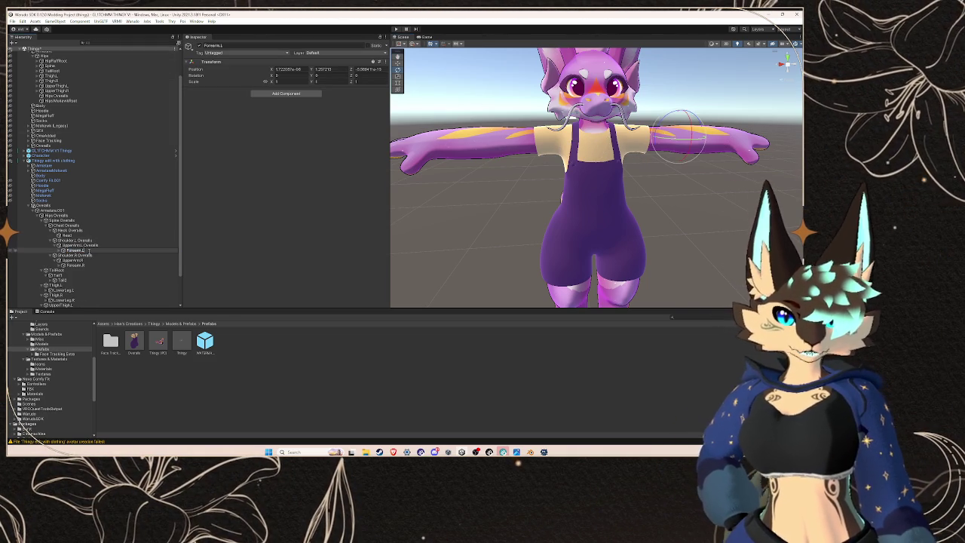
right_click(86, 264)
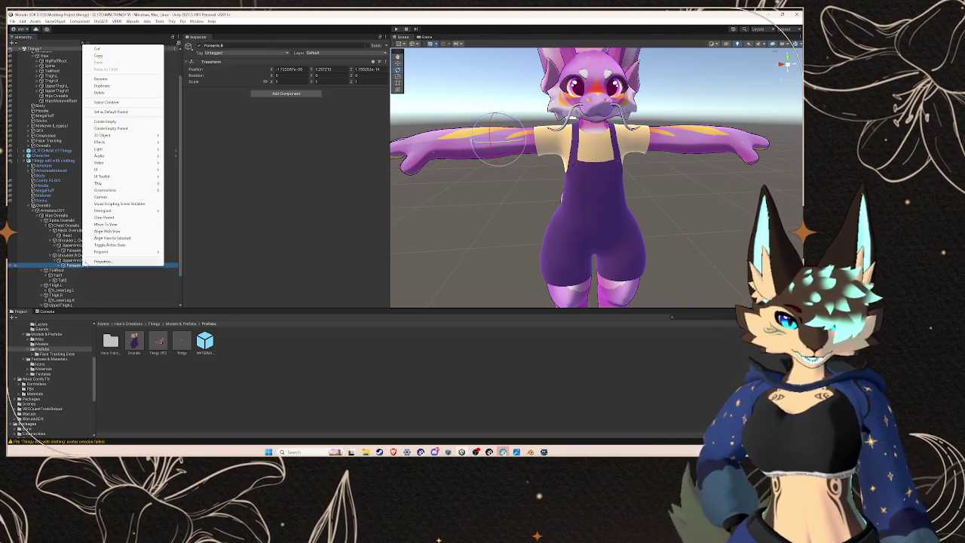
click(107, 80)
click(74, 262)
click(75, 250)
click(59, 250)
click(79, 257)
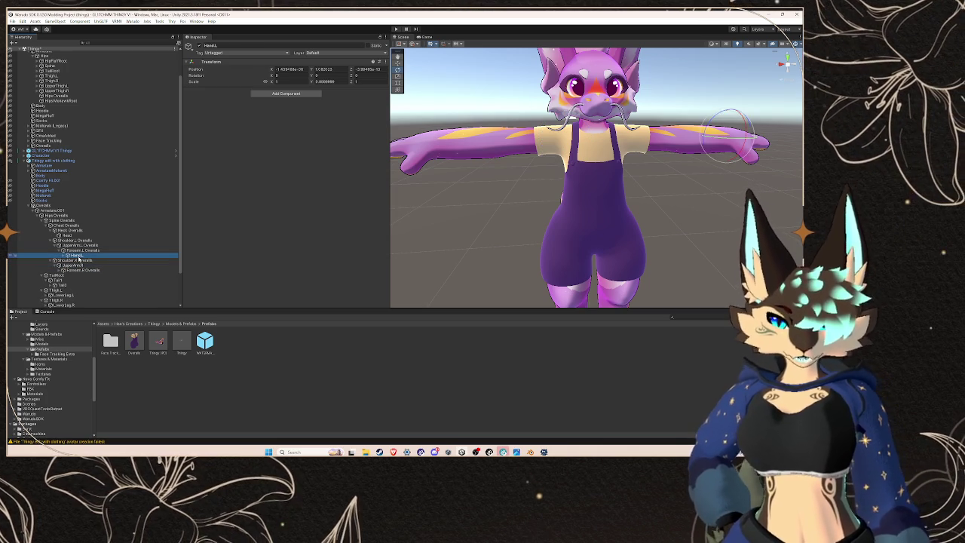
click(59, 250)
click(64, 266)
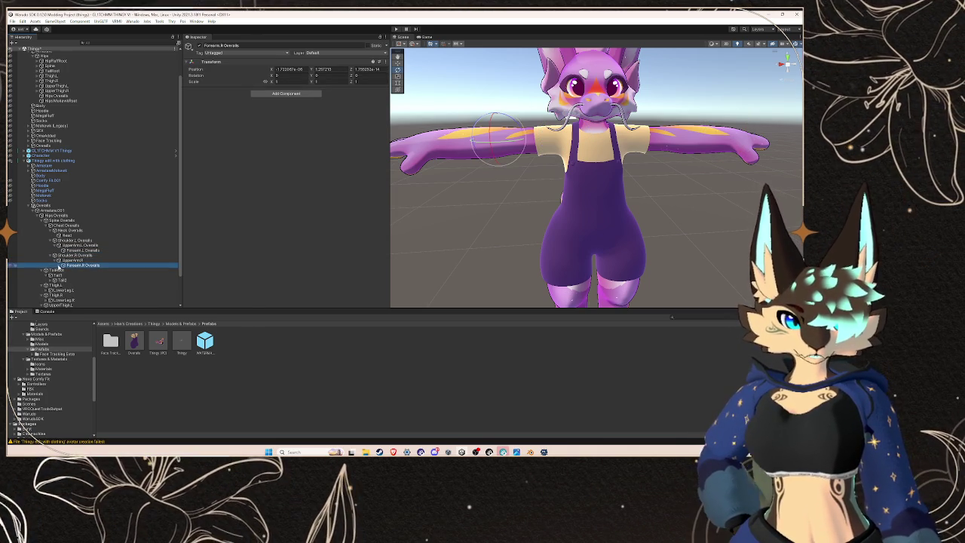
ctrl+click(72, 265)
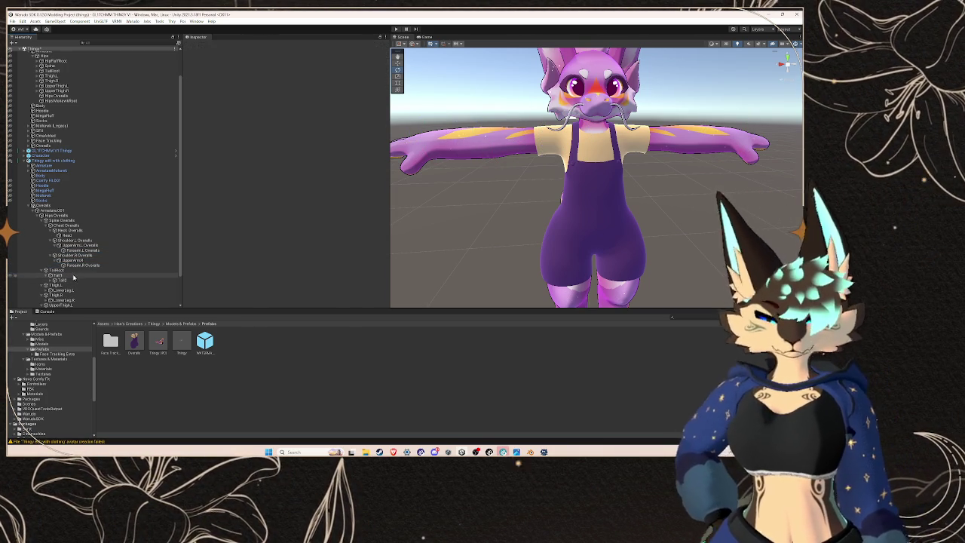
Step: Inspect the TailRoot and Tail bones' options without making changes
scroll(73, 279, down, 2)
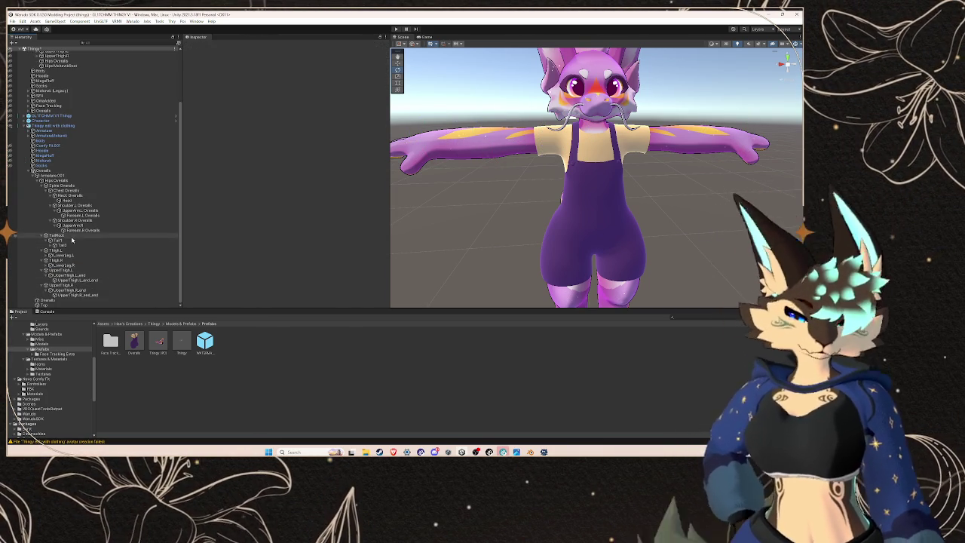
click(61, 235)
right_click(71, 239)
right_click(62, 236)
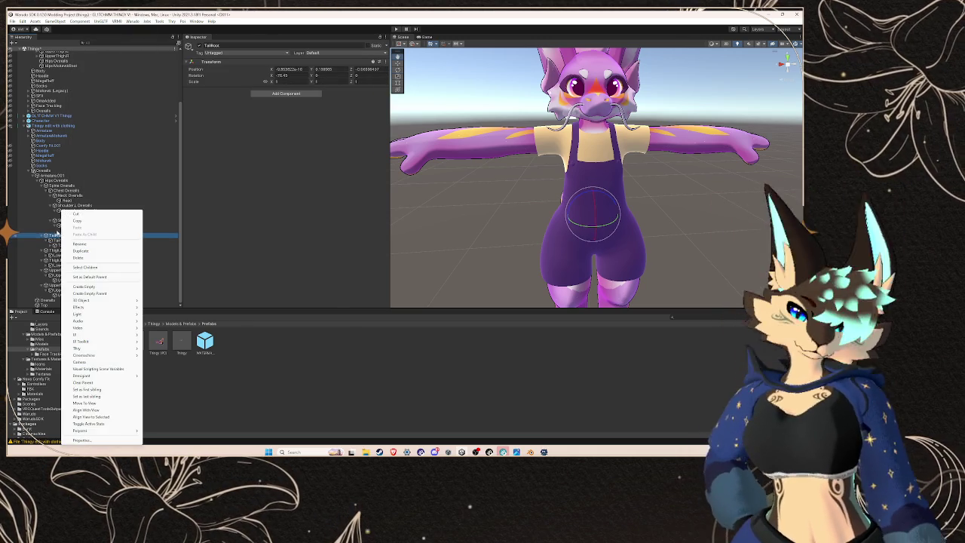
ctrl+click(57, 241)
right_click(72, 240)
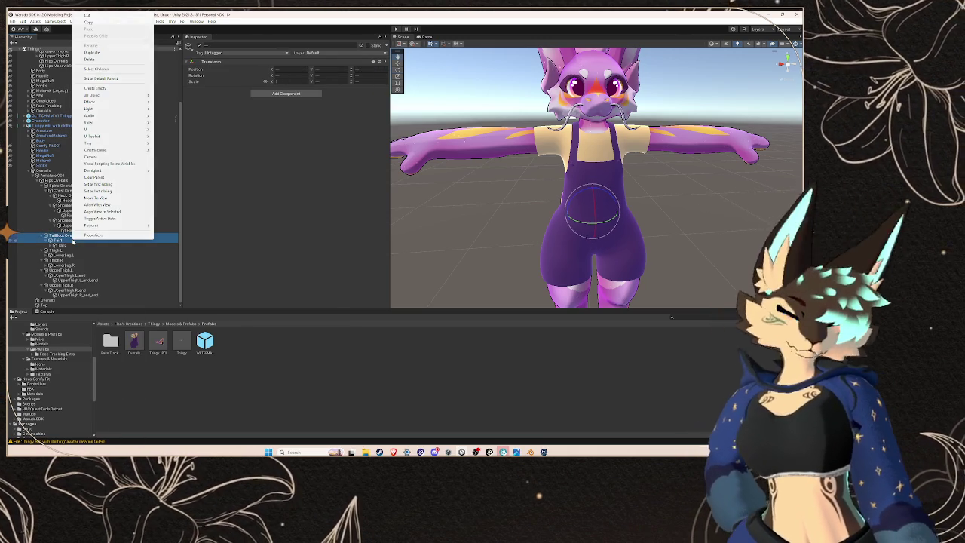
click(60, 240)
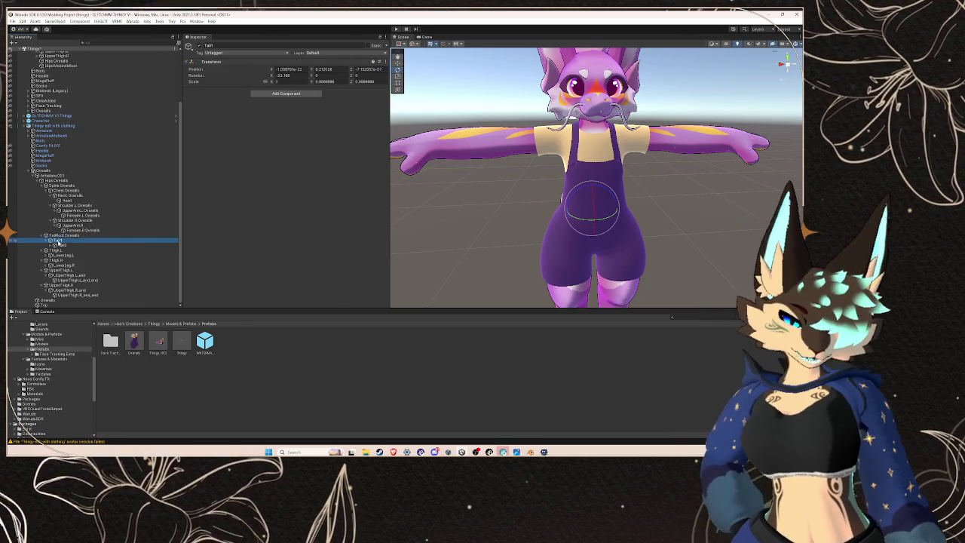
right_click(64, 243)
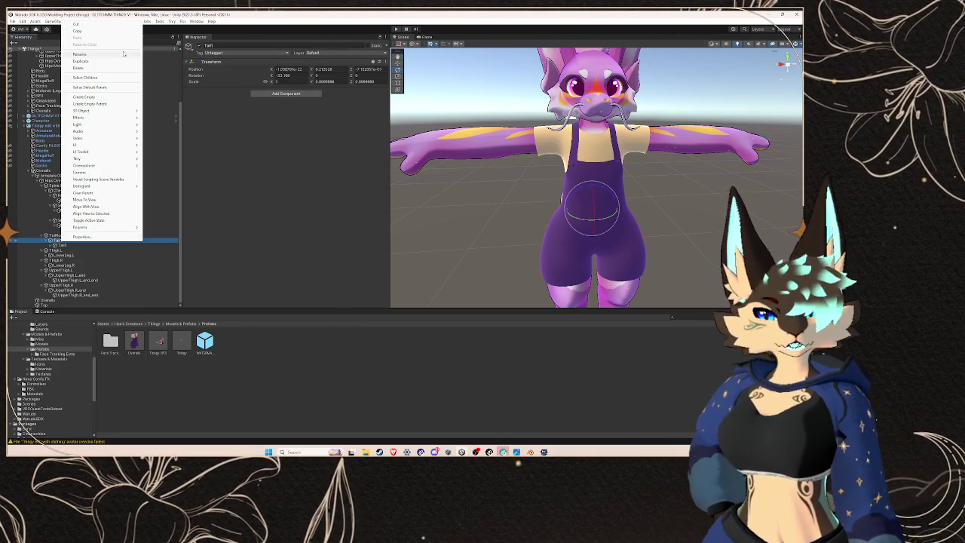
click(131, 49)
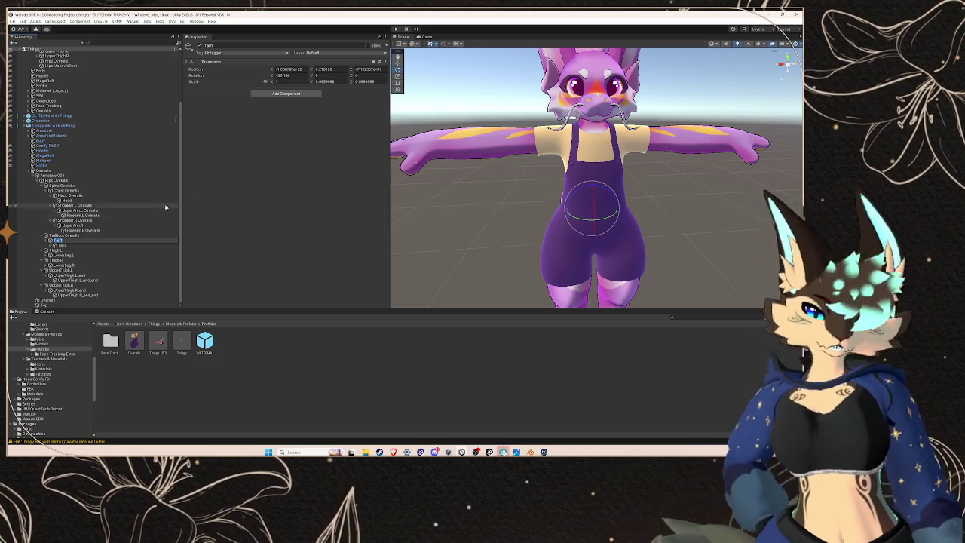
Step: Rename the overalls' Tail2 bone with the Overalls suffix
click(75, 245)
right_click(100, 245)
click(124, 58)
click(88, 240)
text(Overalls)
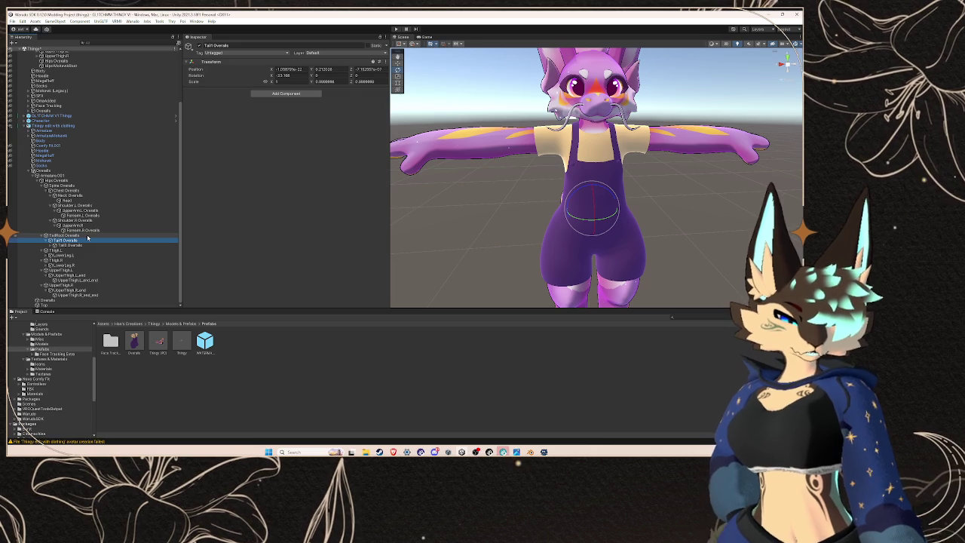
Step: Check the Thigh.L and LowerLeg.L bones and collapse LowerLeg.L Overalls
click(75, 245)
click(68, 251)
right_click(68, 252)
key(Escape)
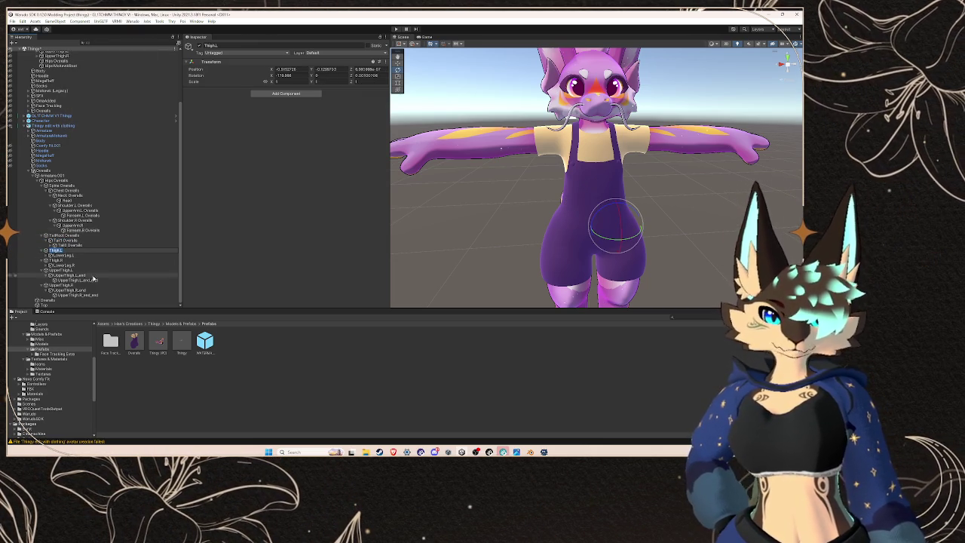
text(Overalls)
right_click(76, 255)
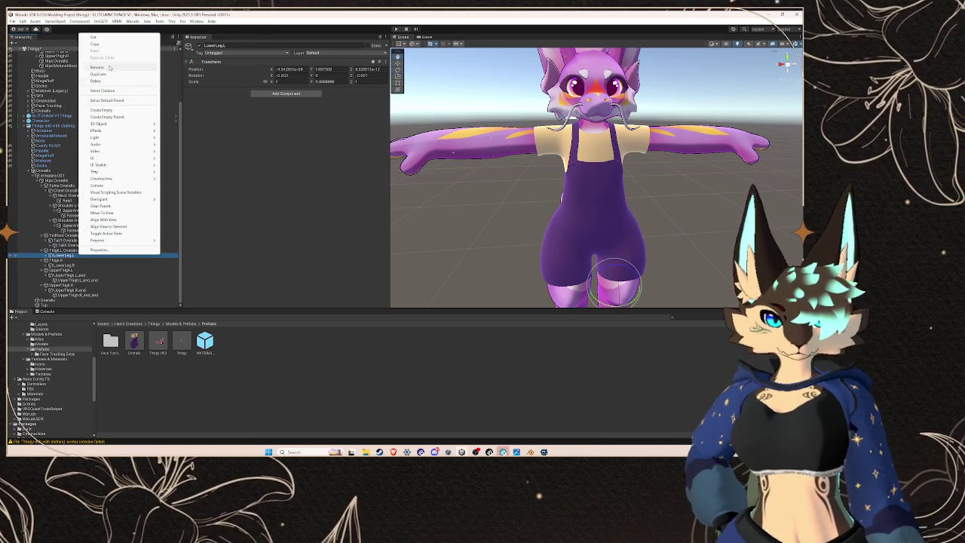
key(Escape)
click(49, 255)
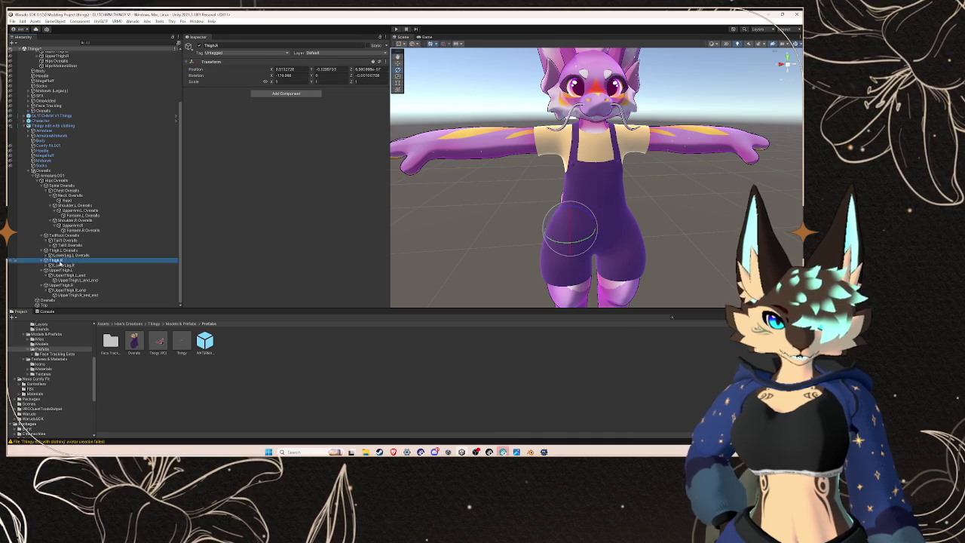
click(60, 260)
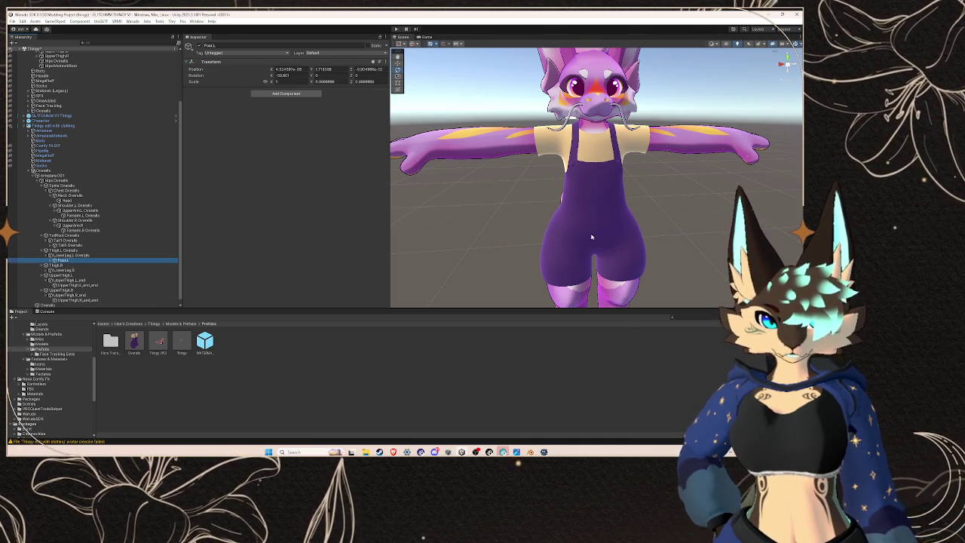
scroll(592, 238, down, 3)
click(117, 254)
key(Left)
drag(589, 212, 561, 243)
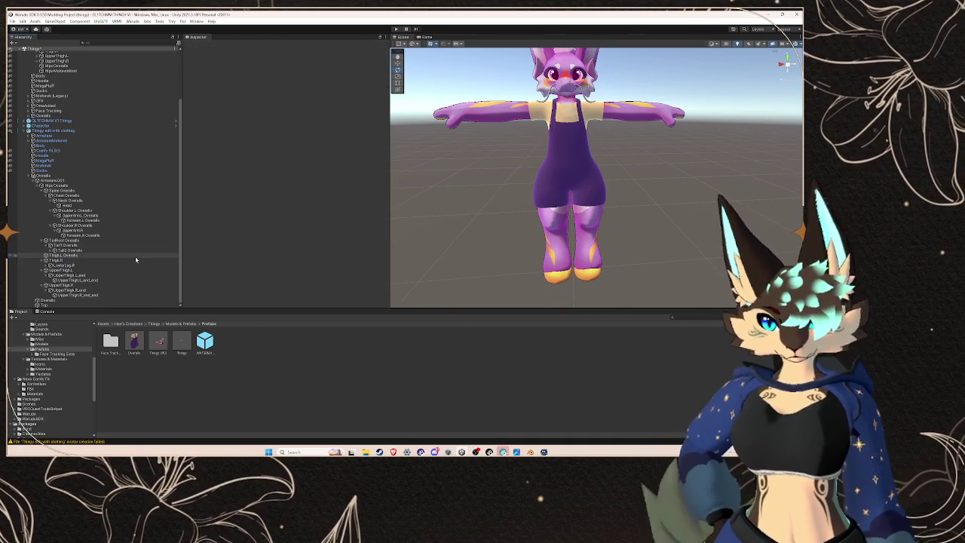
Step: Delete the overalls' LowerLeg.R bone
click(72, 290)
click(72, 270)
click(72, 260)
click(71, 250)
click(72, 255)
click(71, 270)
click(72, 260)
click(70, 265)
key(Delete)
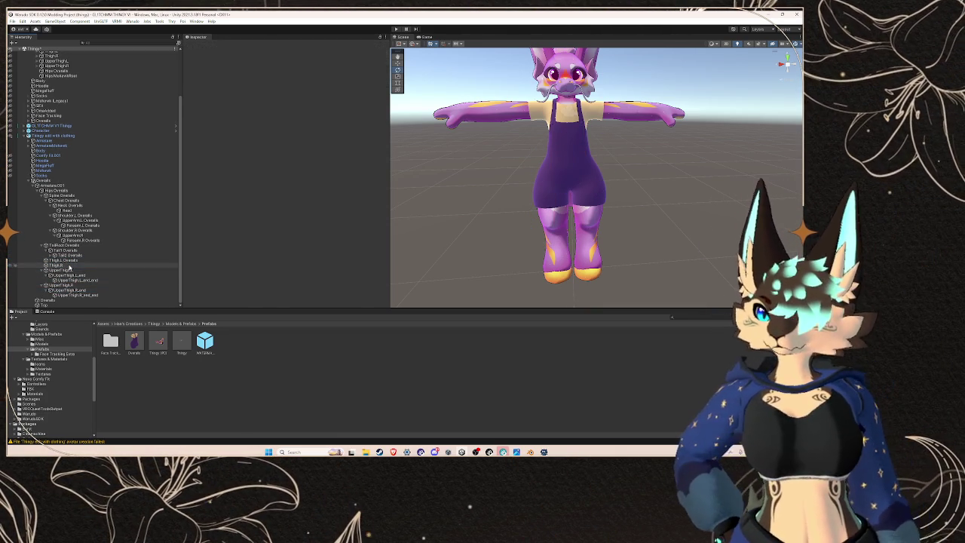
Step: Add the Overalls suffix to UpperThigh.L, UpperThigh.L_end and UpperThigh.L_end_end
click(67, 269)
right_click(67, 270)
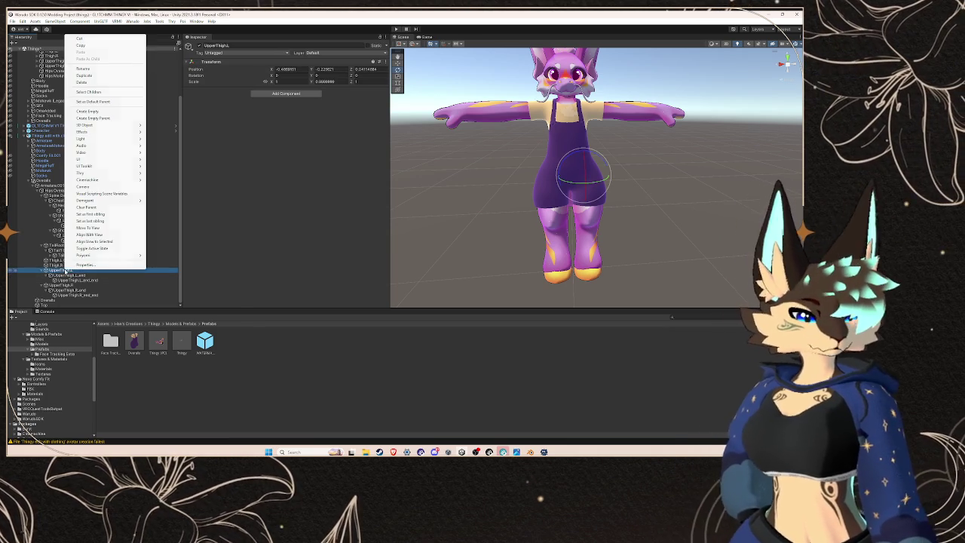
click(98, 68)
right_click(88, 276)
click(108, 90)
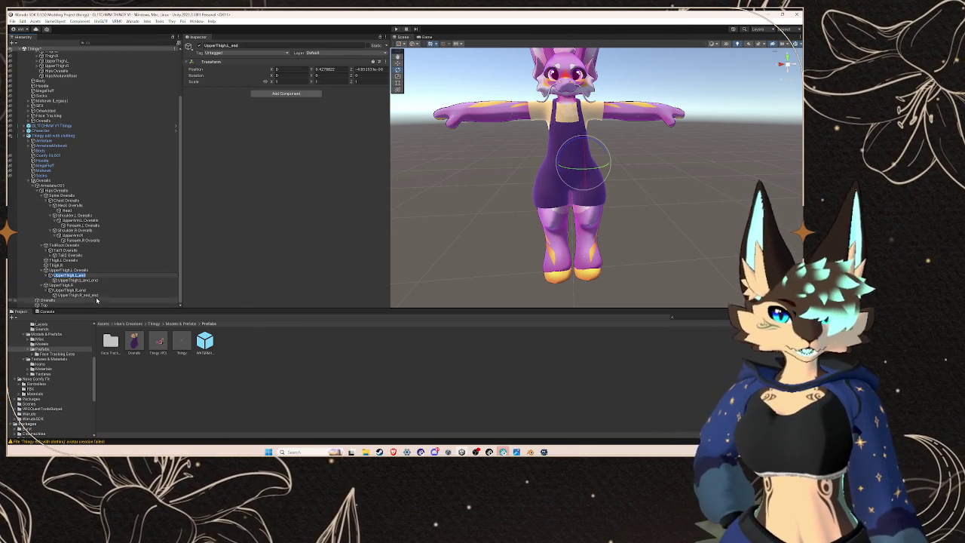
text( Overalls)
right_click(100, 280)
click(113, 92)
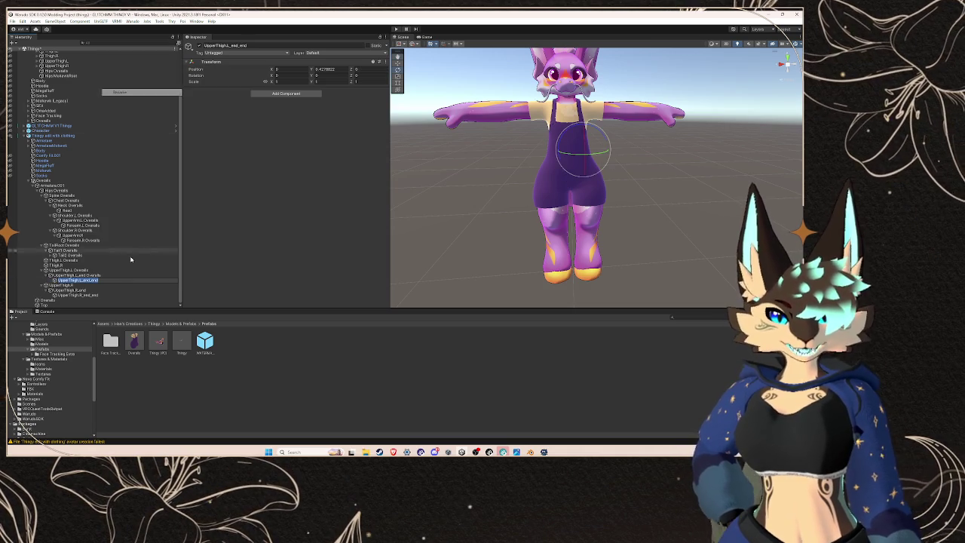
right_click(115, 281)
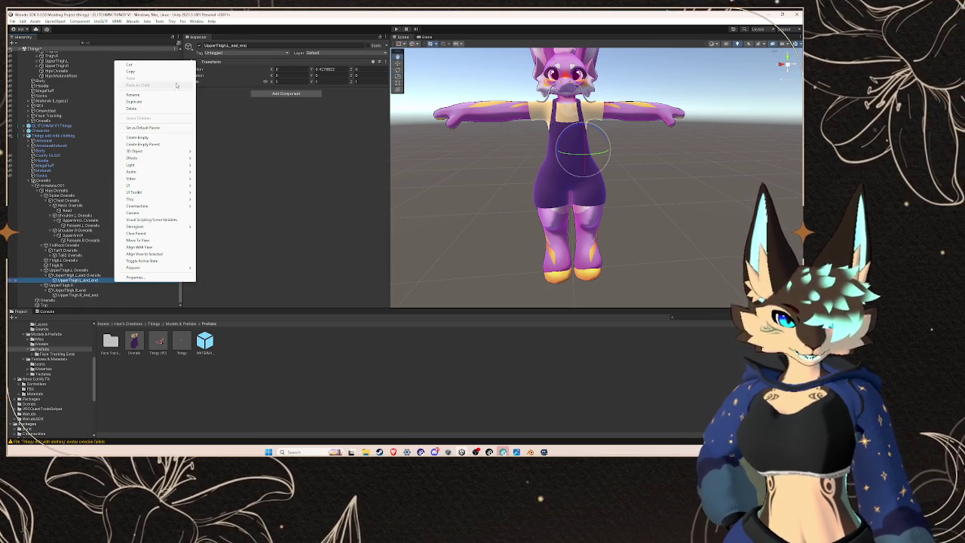
click(165, 94)
text(Overalls)
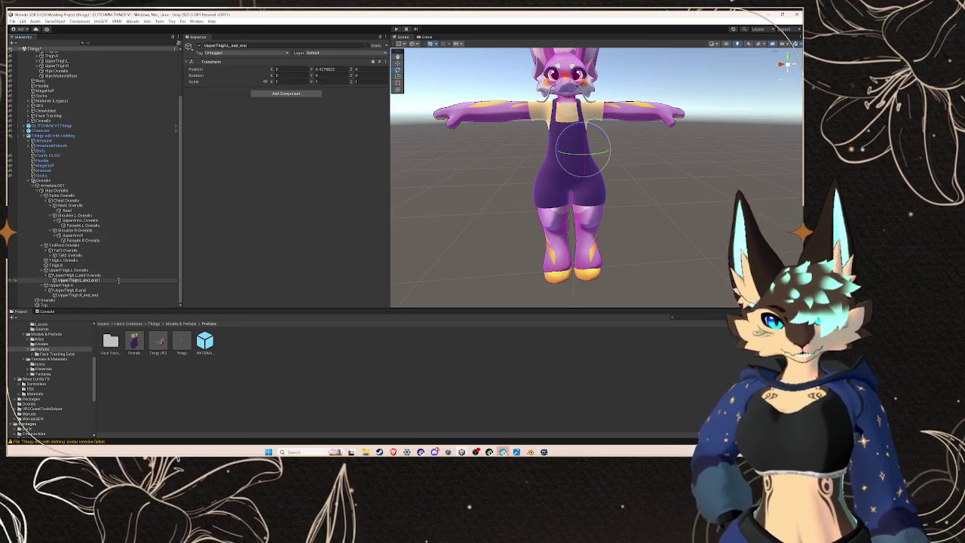
Step: Add the Overalls suffix to UpperThigh.R, UpperThigh.R_end and UpperThigh.R_end_end
right_click(94, 287)
click(135, 92)
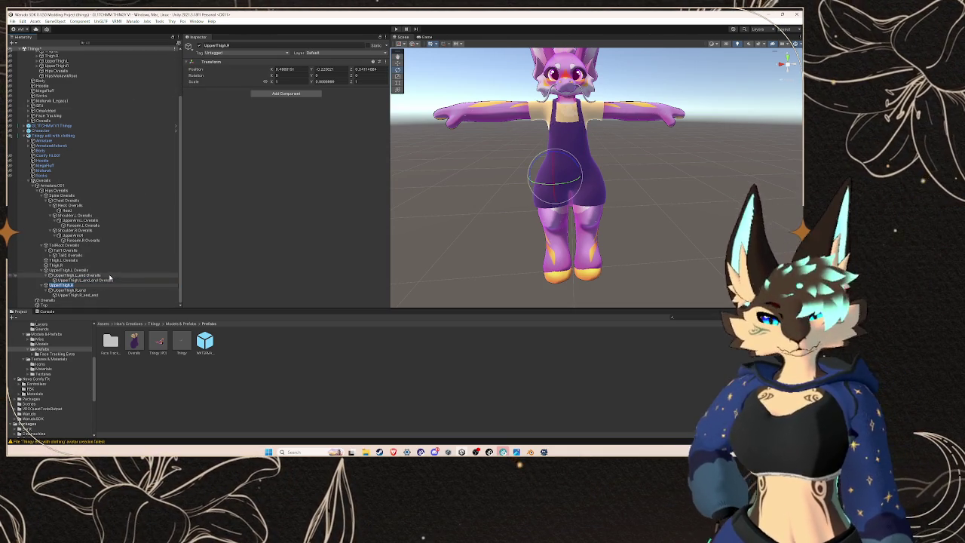
click(101, 289)
right_click(100, 290)
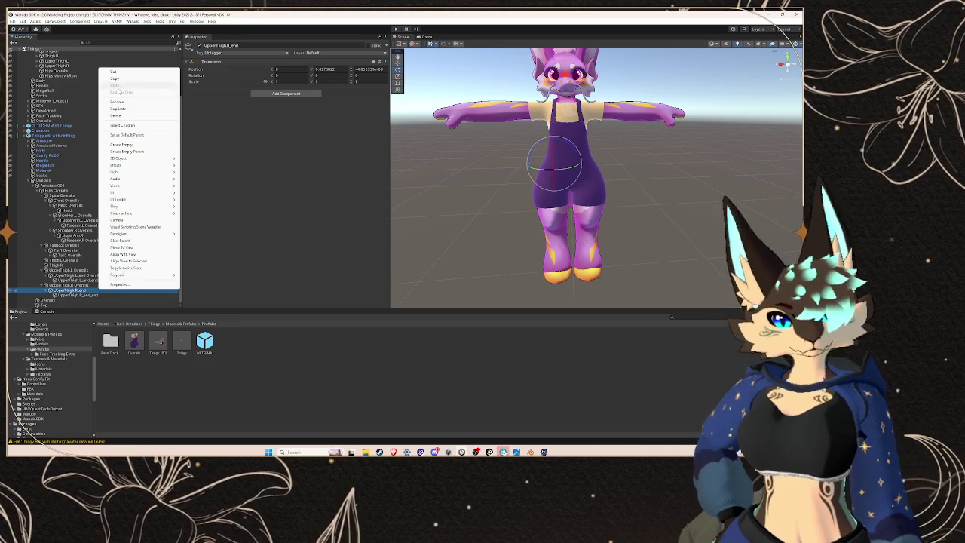
click(114, 253)
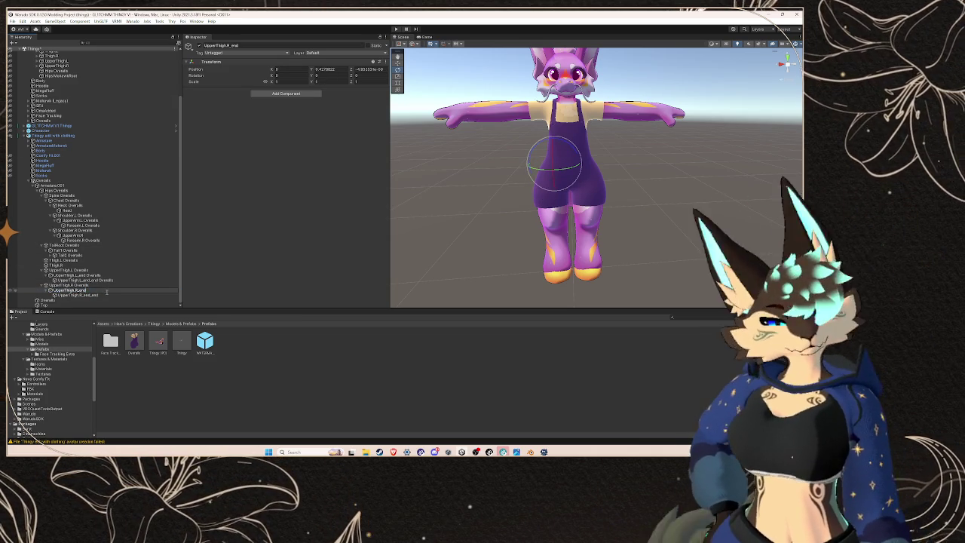
right_click(103, 293)
click(144, 108)
key(ctrl+v)
key(Return)
key(Up)
Step: Parent Hips, Spine and Chest Overalls under the avatar's Hips, Spine and Chest bones
click(89, 276)
click(55, 190)
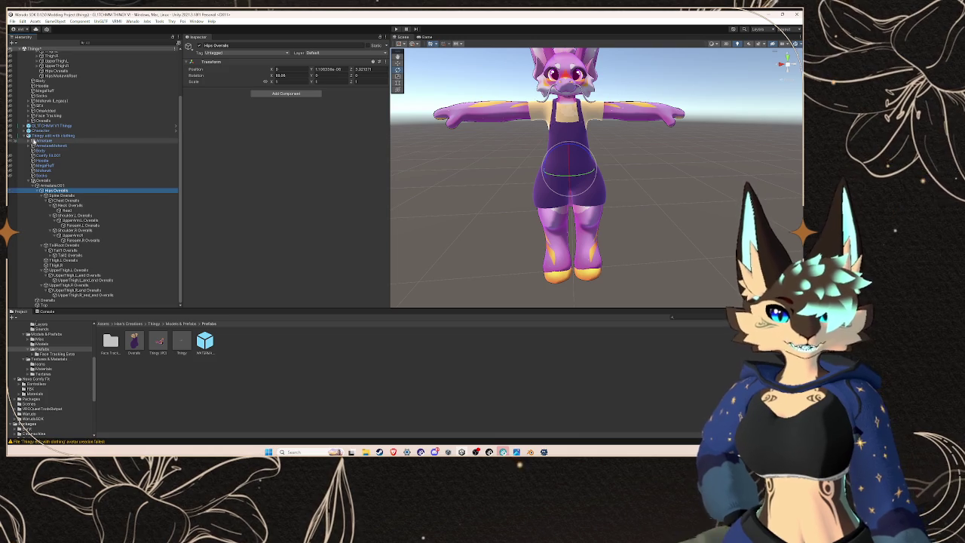
click(34, 141)
scroll(78, 274, down, 2)
mouse_move(79, 274)
mouse_down()
mouse_move(75, 137)
mouse_move(89, 110)
mouse_up()
drag(56, 234, 66, 127)
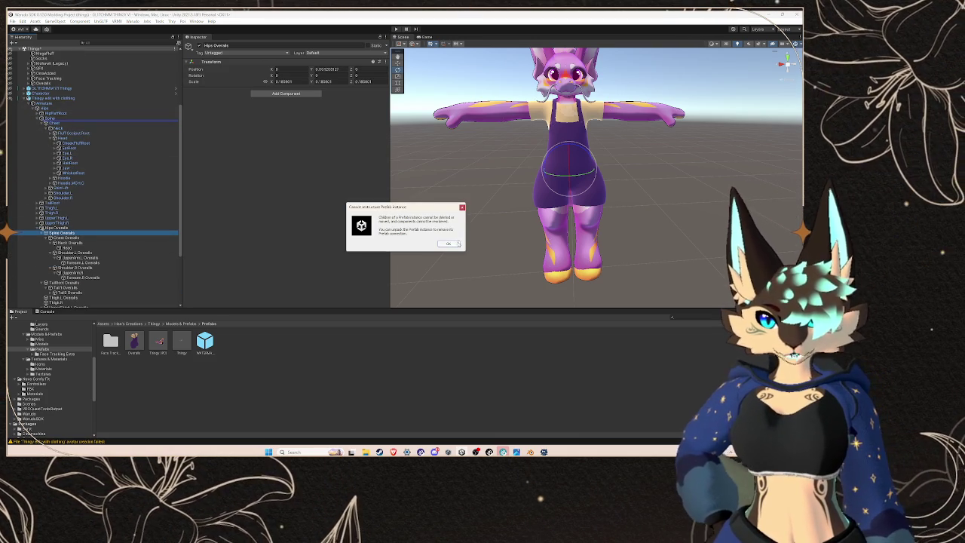
click(457, 244)
drag(104, 137, 91, 120)
mouse_move(67, 208)
mouse_down()
mouse_move(72, 123)
mouse_move(85, 134)
mouse_up()
Step: Move Shoulder.L Overalls under Shoulder.L and verify the arm bones sit under their avatar counterparts
click(87, 209)
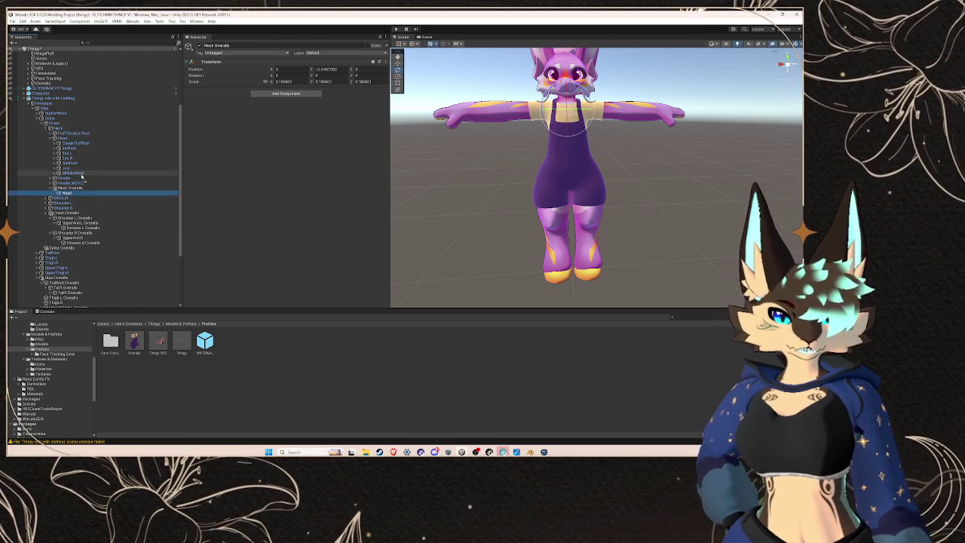
click(85, 139)
key(Left)
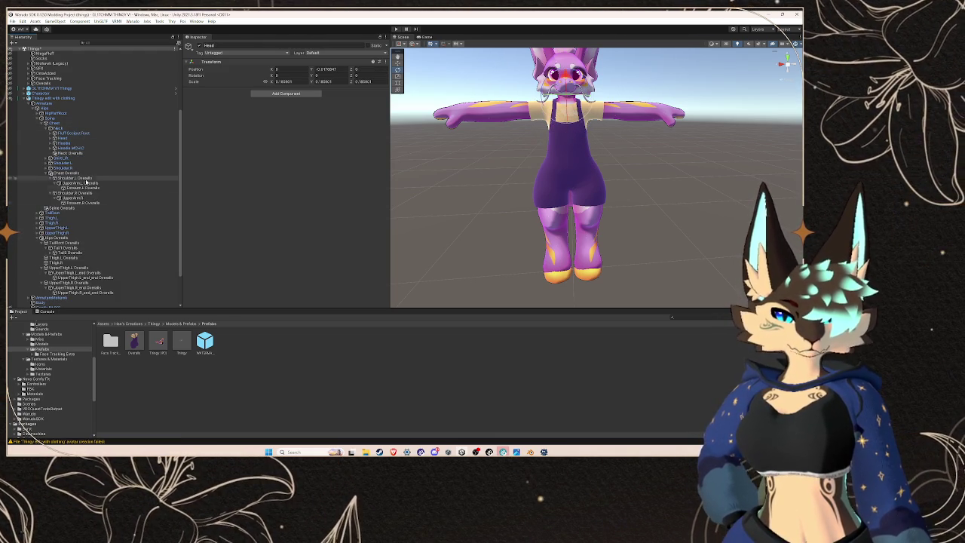
mouse_move(87, 170)
mouse_down()
mouse_move(72, 161)
mouse_move(83, 175)
mouse_move(72, 192)
mouse_up()
click(52, 168)
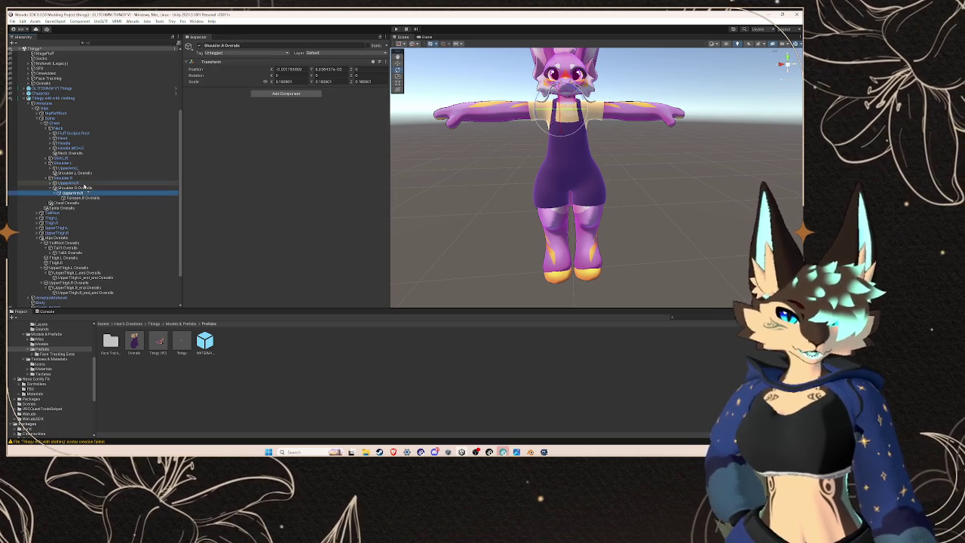
click(58, 193)
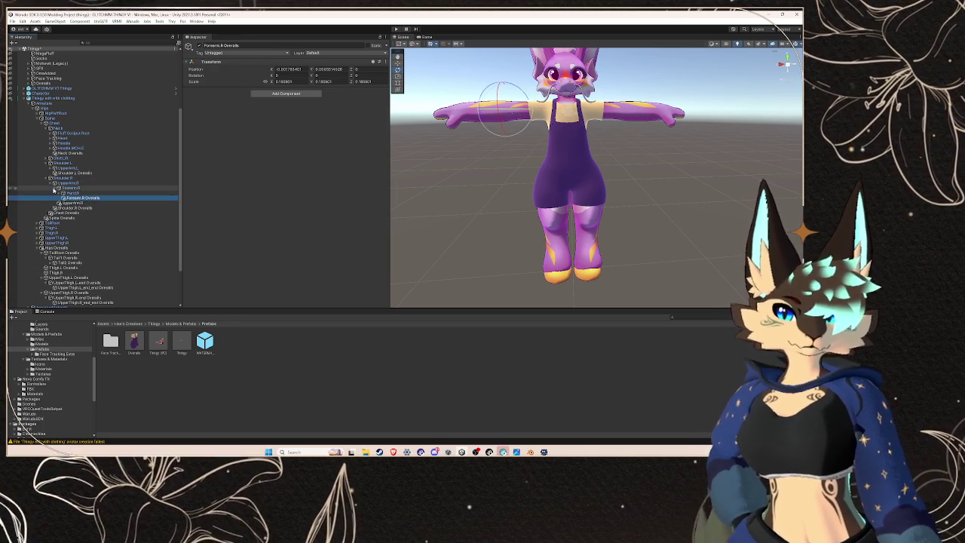
click(50, 178)
click(50, 168)
click(49, 162)
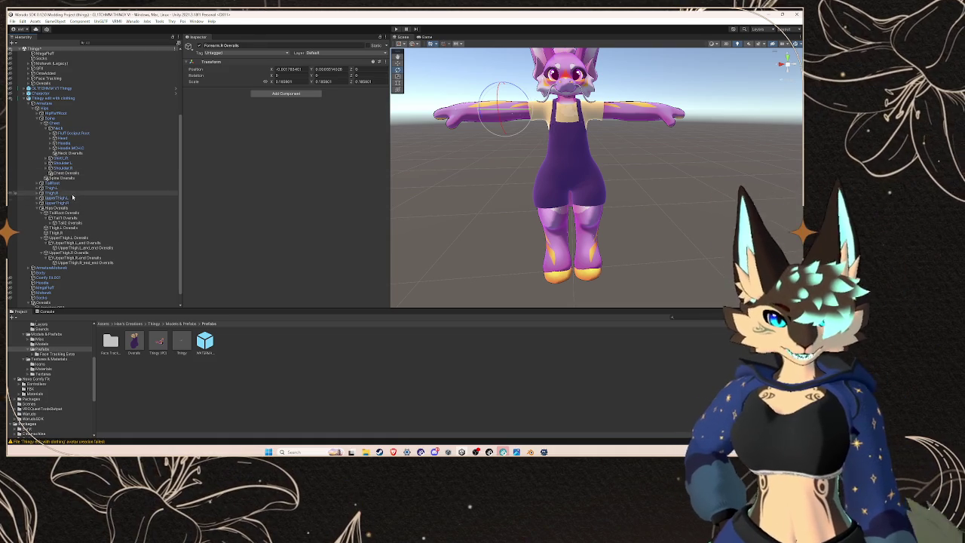
click(69, 219)
Step: Parent TailRoot Overalls and the thigh Overalls bones under the matching avatar tail and upper-thigh bones
click(73, 214)
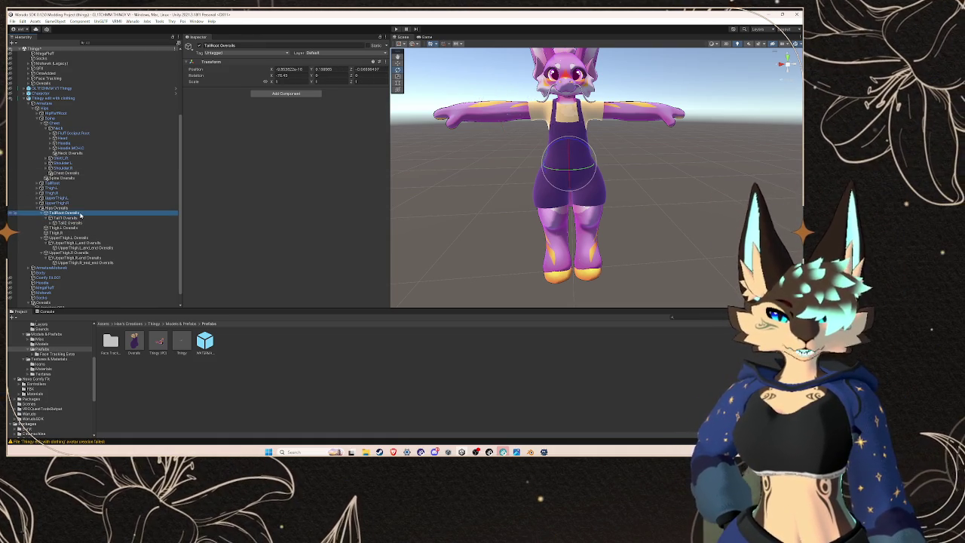
mouse_move(81, 211)
mouse_down()
mouse_move(76, 188)
mouse_move(66, 202)
mouse_up()
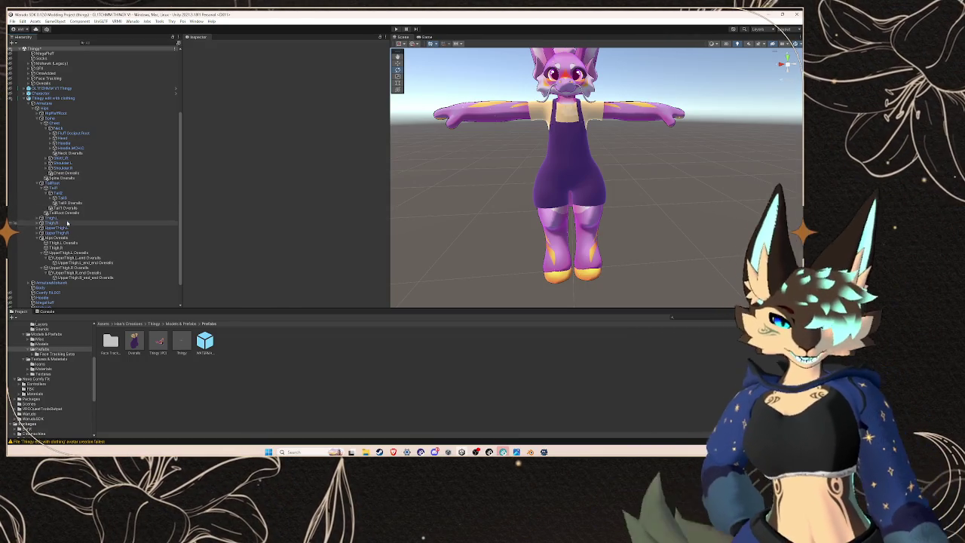
click(86, 252)
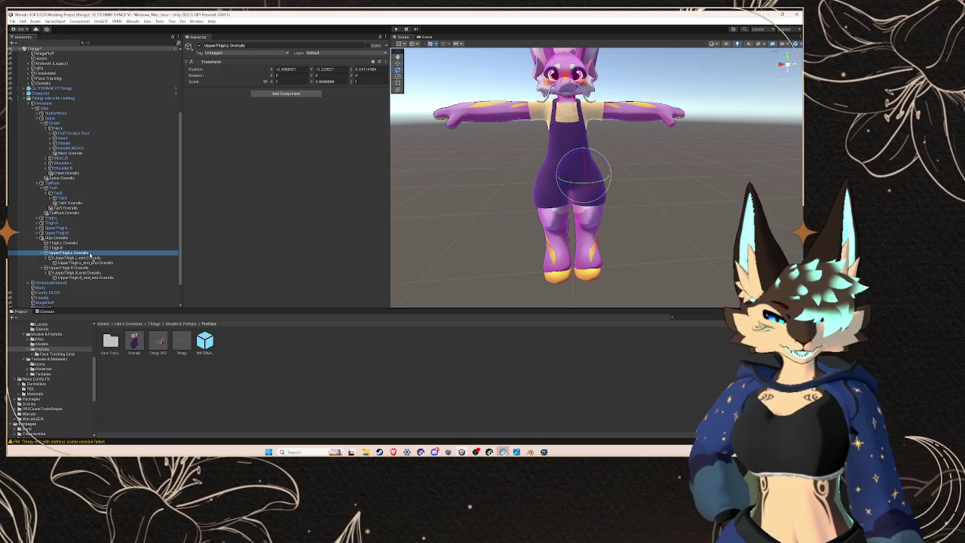
right_click(88, 247)
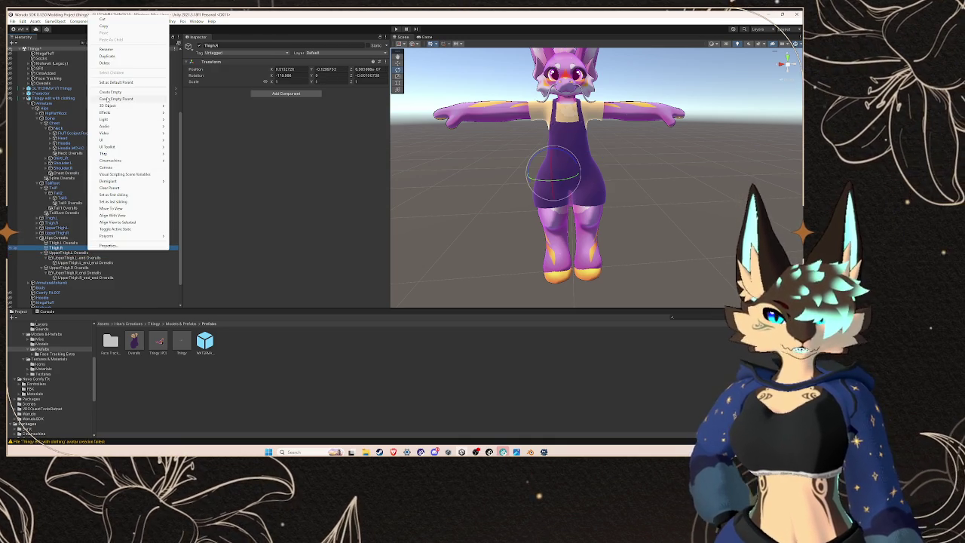
click(117, 50)
text(Overalls)
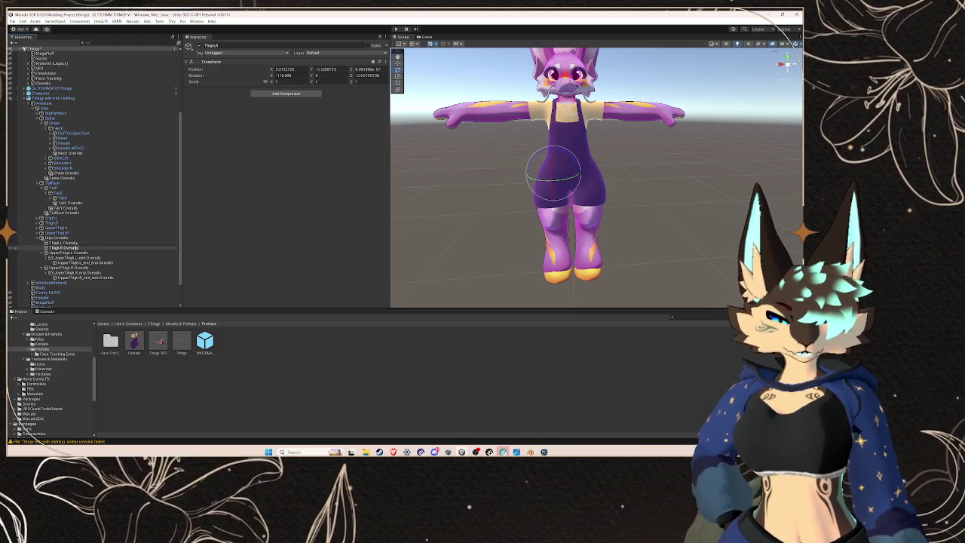
click(78, 244)
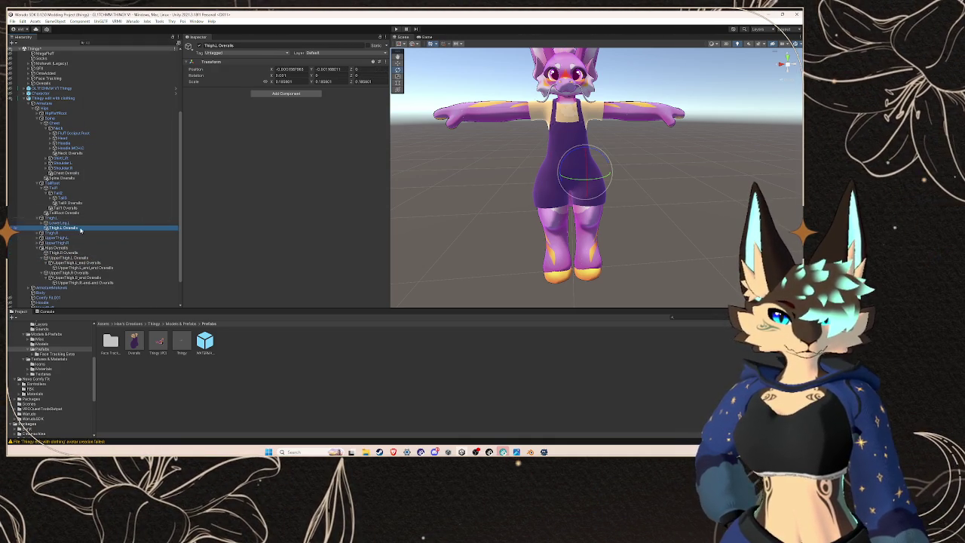
click(80, 242)
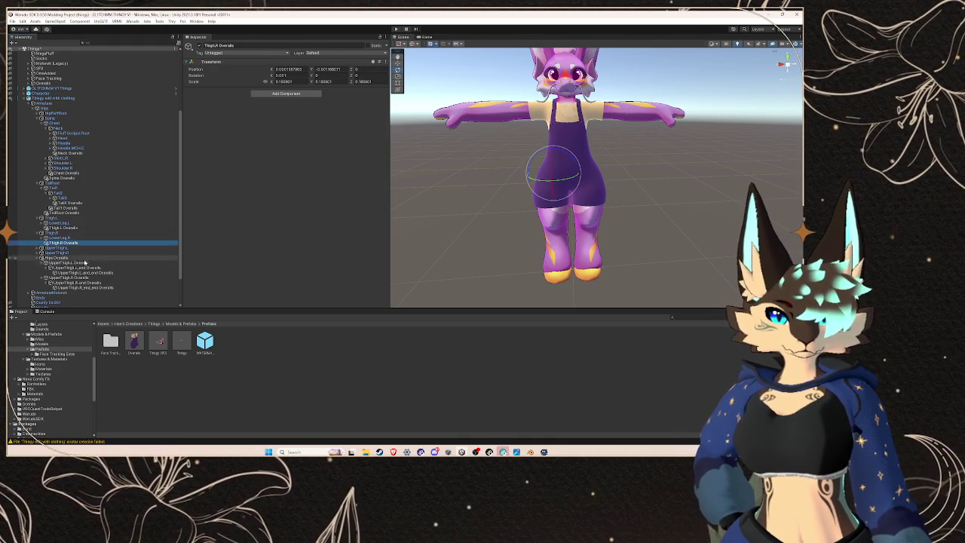
mouse_move(83, 262)
mouse_down()
mouse_move(81, 251)
mouse_move(73, 269)
mouse_move(65, 257)
mouse_up()
click(42, 257)
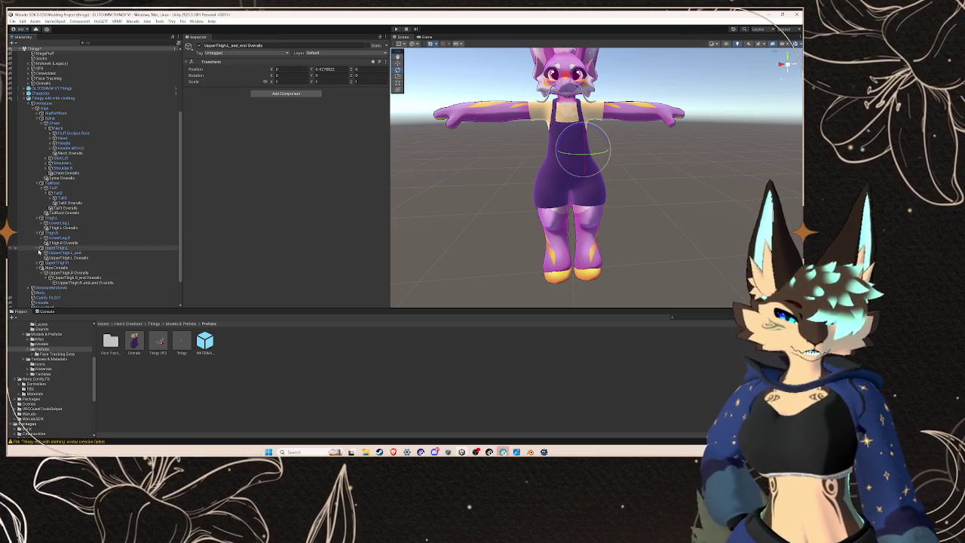
drag(72, 263, 74, 258)
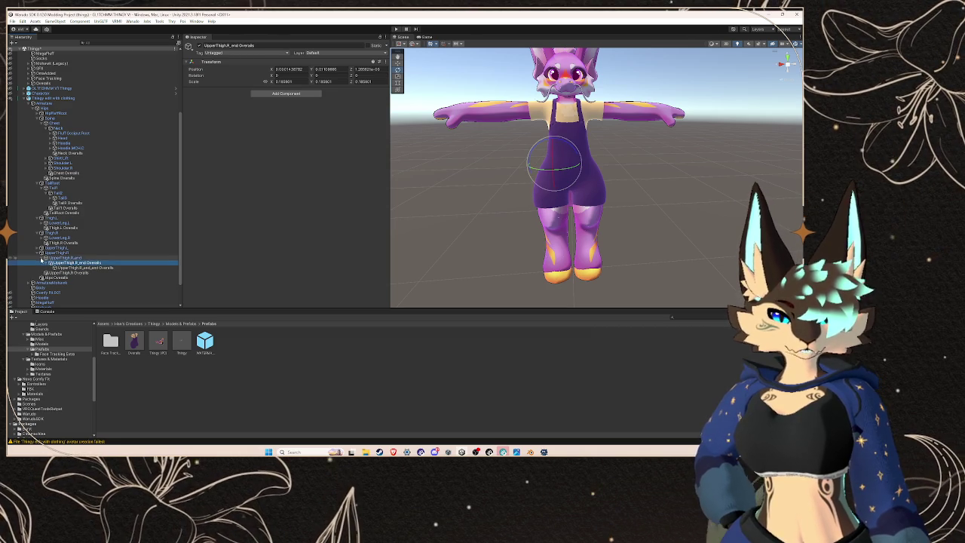
click(41, 258)
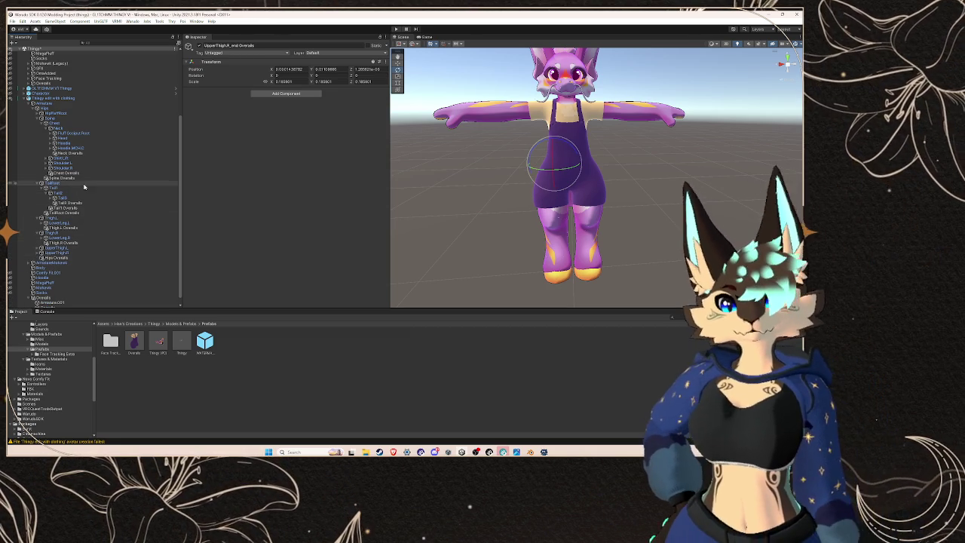
Step: Select the 'Thingy edit with clothing' avatar and collapse its bone tree
scroll(68, 121, down, 1)
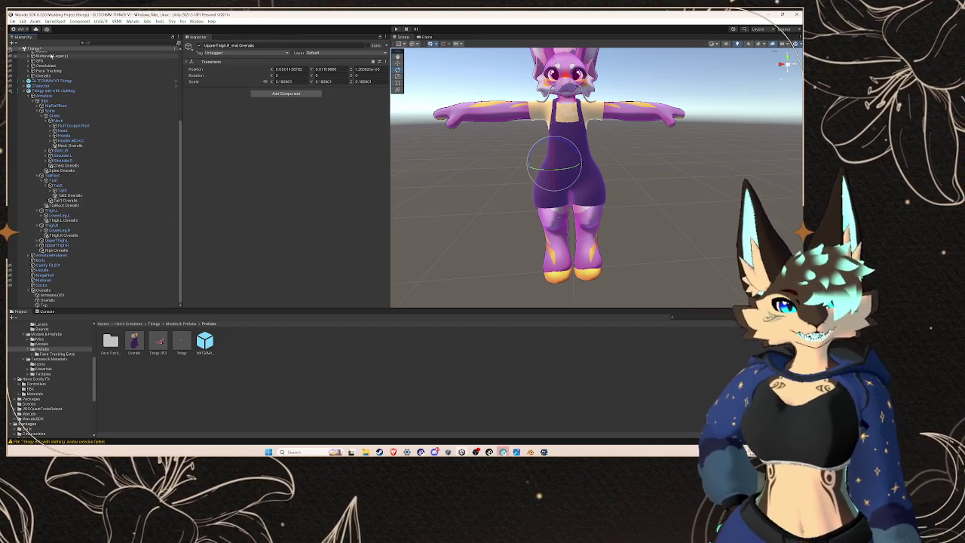
click(16, 29)
scroll(68, 189, up, 2)
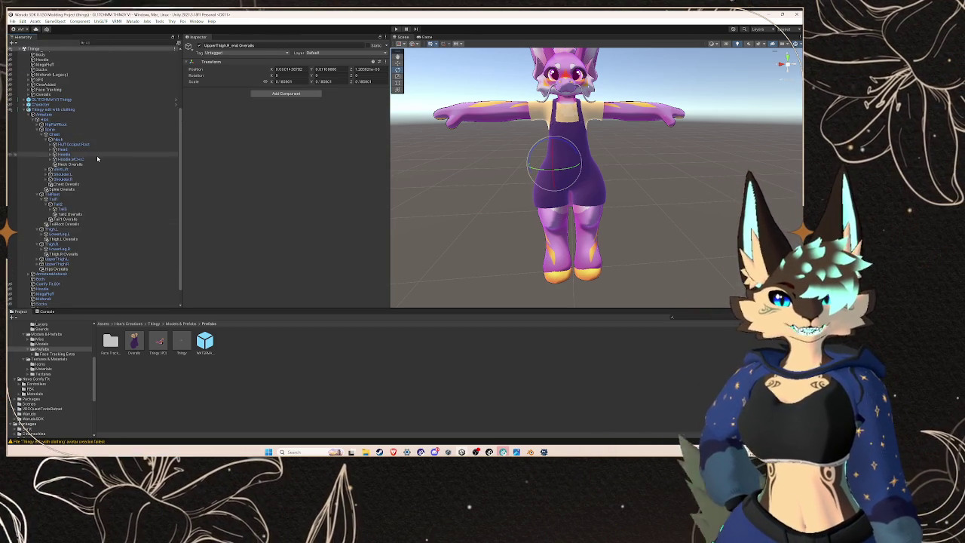
click(52, 110)
key(Left)
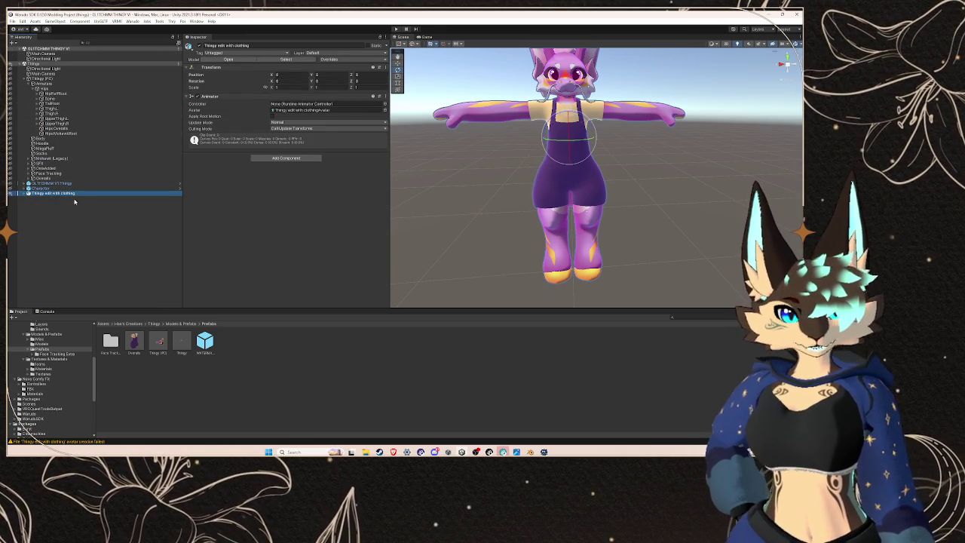
click(132, 20)
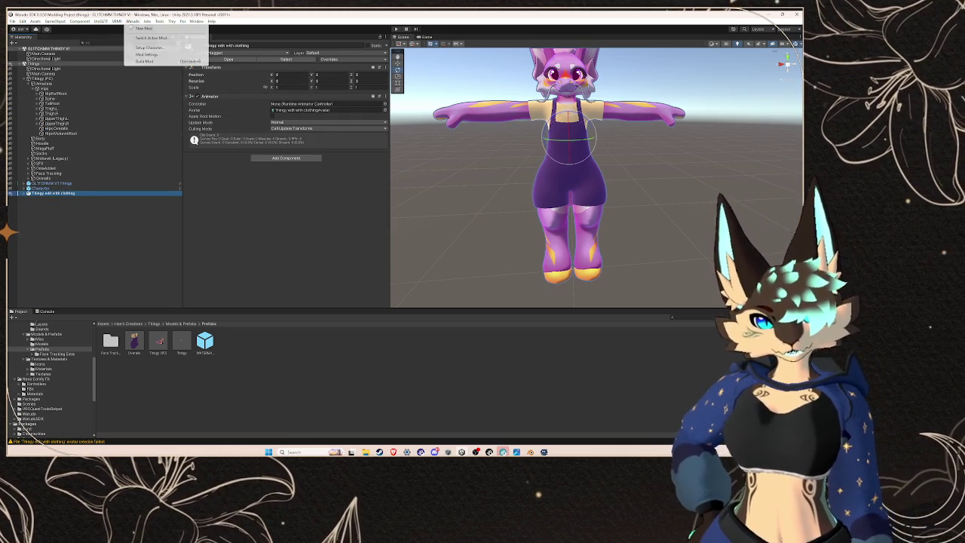
click(136, 35)
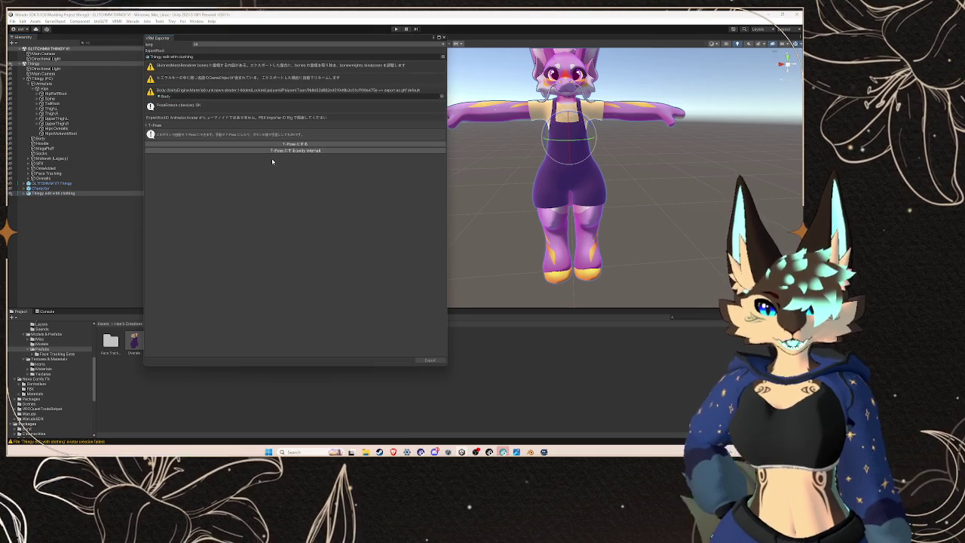
click(444, 37)
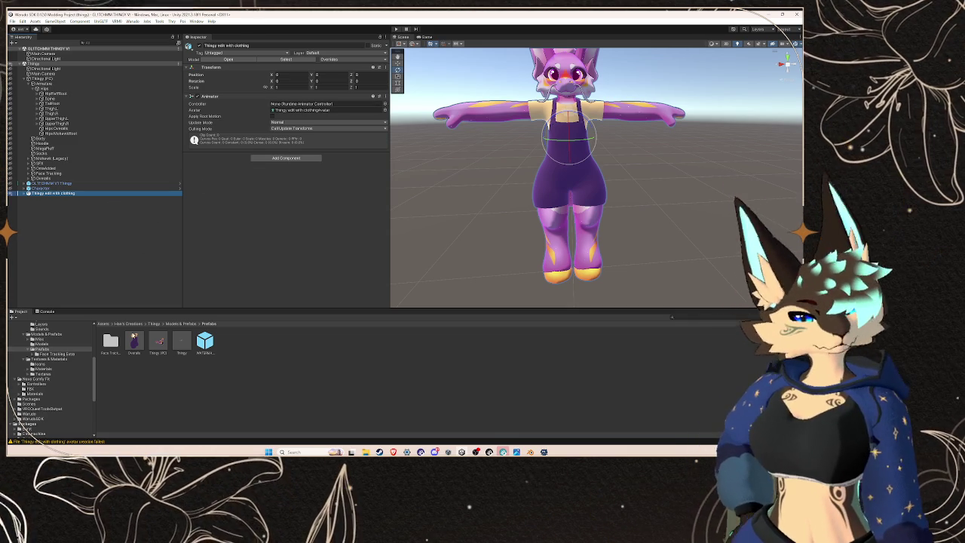
scroll(57, 355, up, 2)
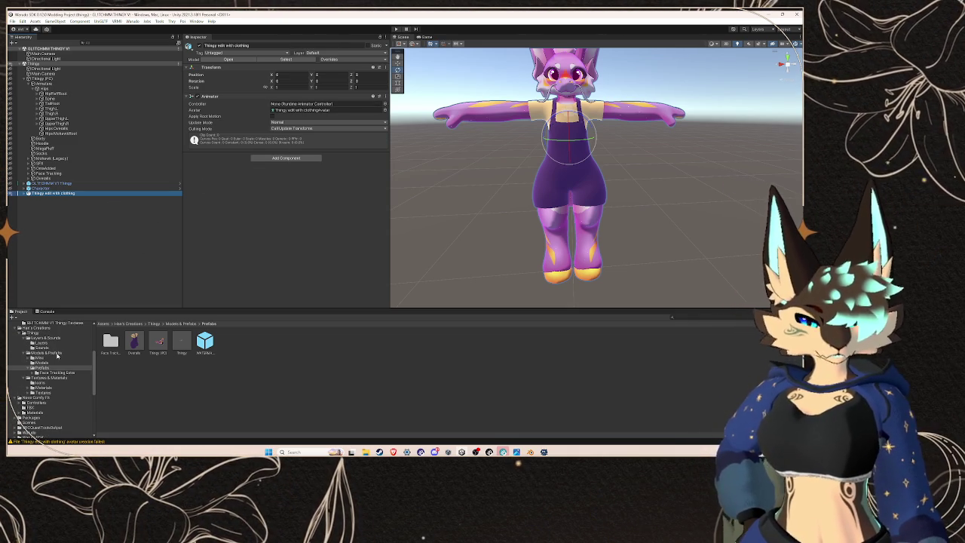
Step: Browse the Project window's Models & Prefabs folders to reach the Models folder
click(47, 353)
click(62, 372)
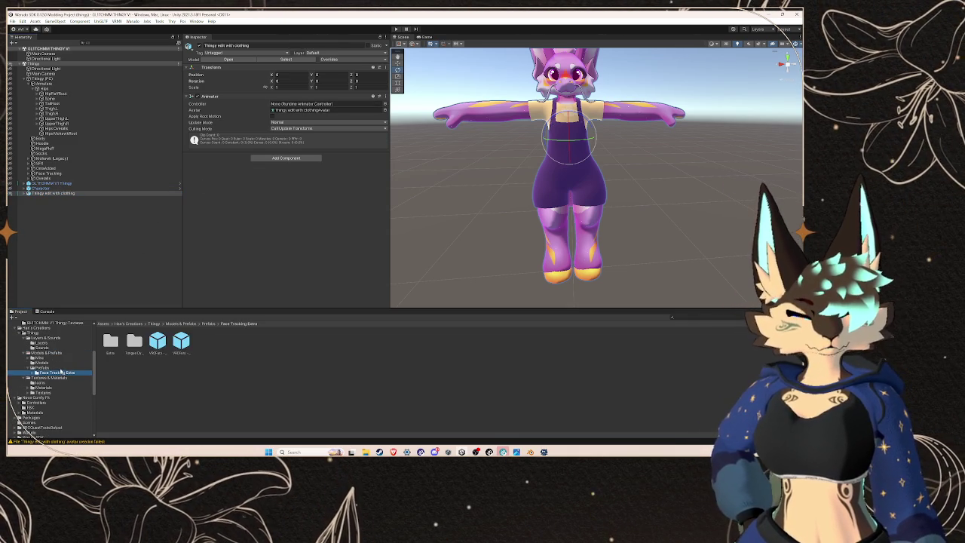
click(42, 367)
click(45, 338)
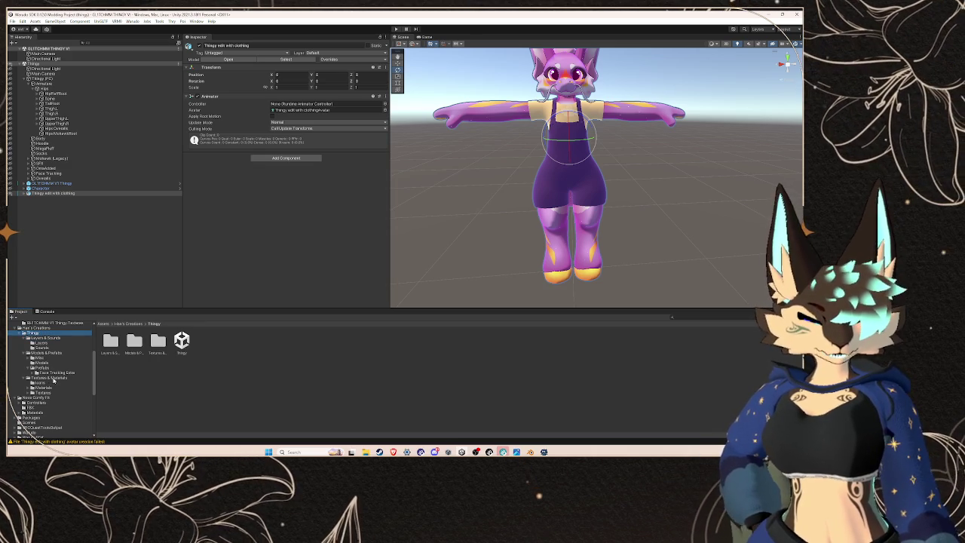
click(53, 373)
click(41, 363)
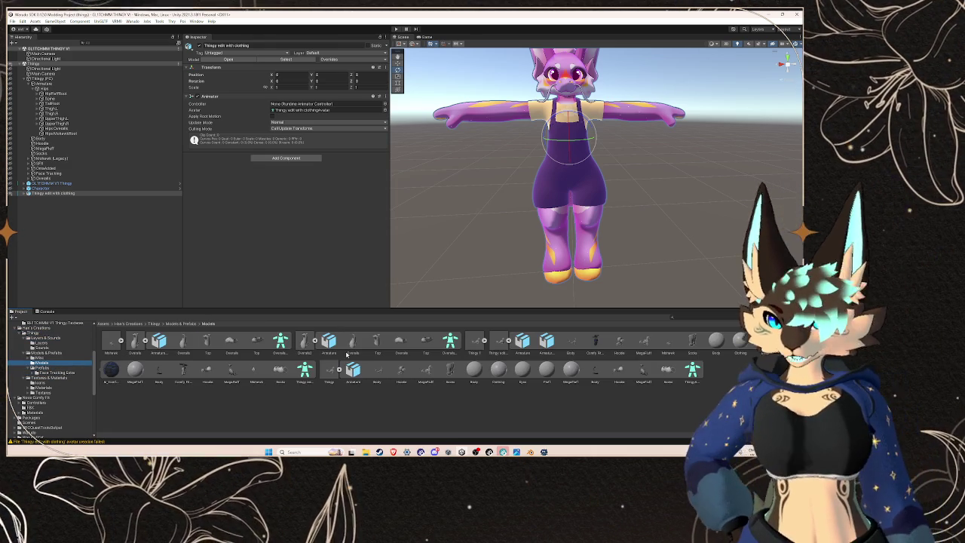
Step: Select the 'Thingy edit with clothing' model and launch Configure from its Rig settings
click(501, 343)
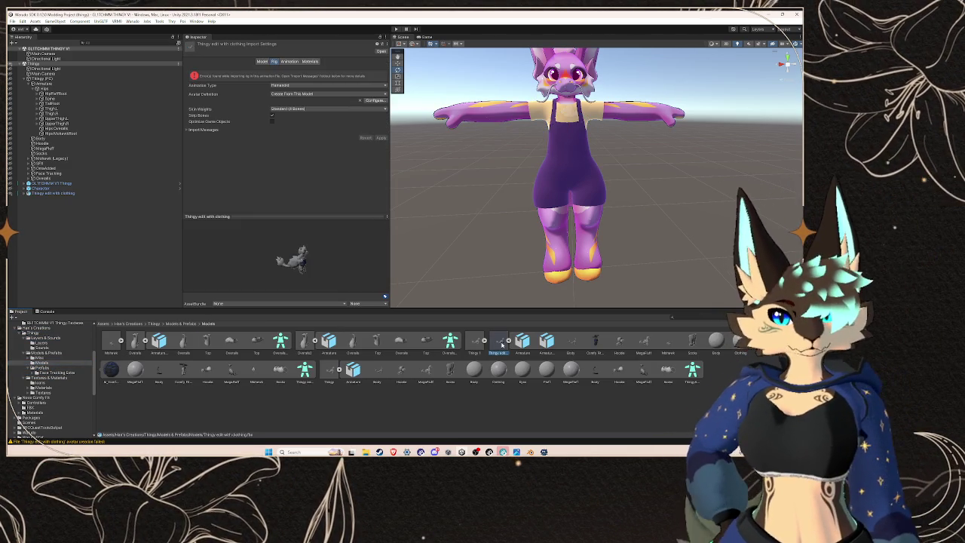
click(509, 341)
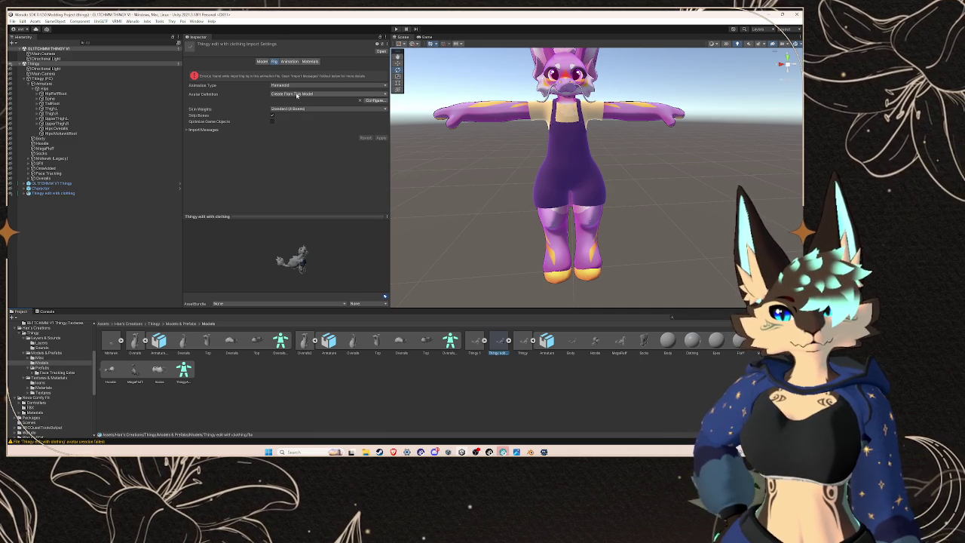
click(375, 100)
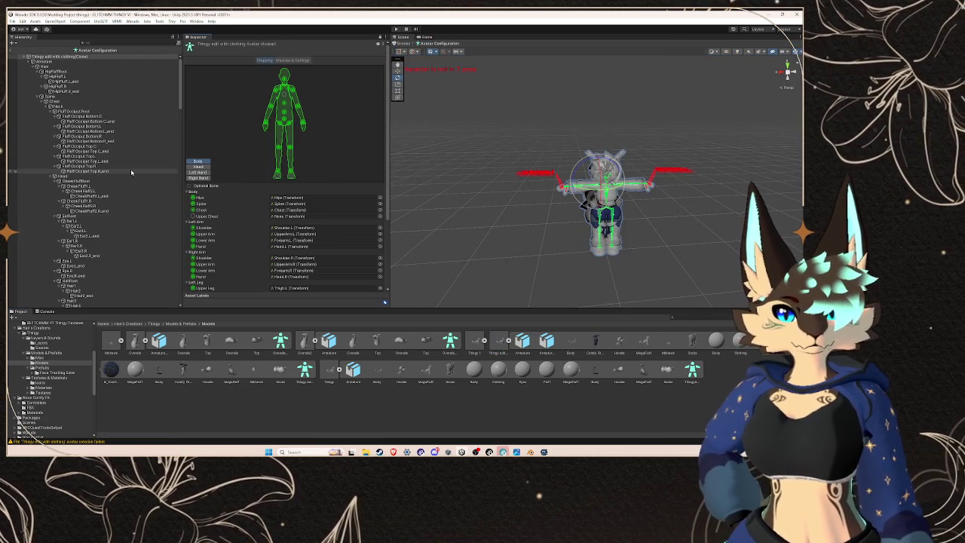
Step: Inspect the avatar's Right Hand finger bone mapping from side and front three-quarter views
scroll(522, 210, up, 5)
drag(521, 210, 626, 216)
scroll(124, 189, down, 10)
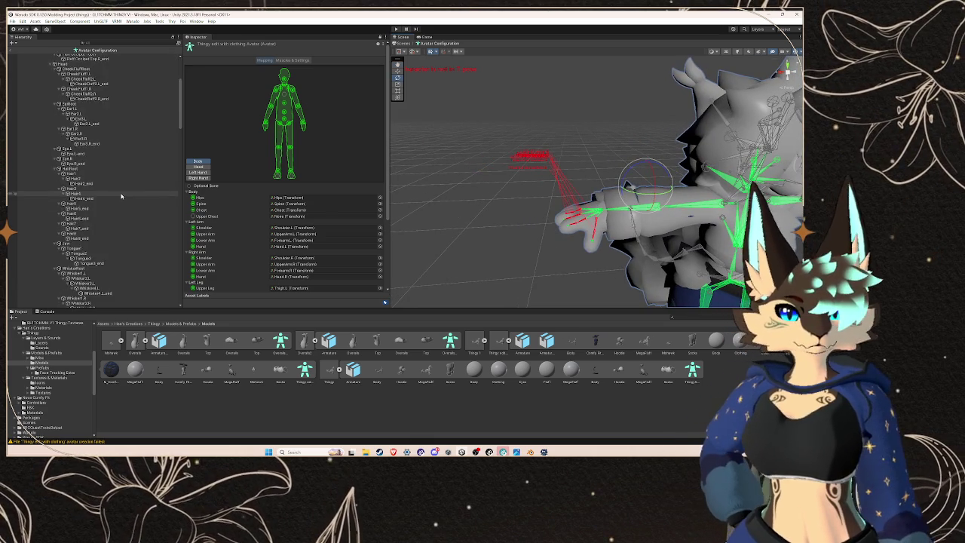
scroll(219, 229, down, 5)
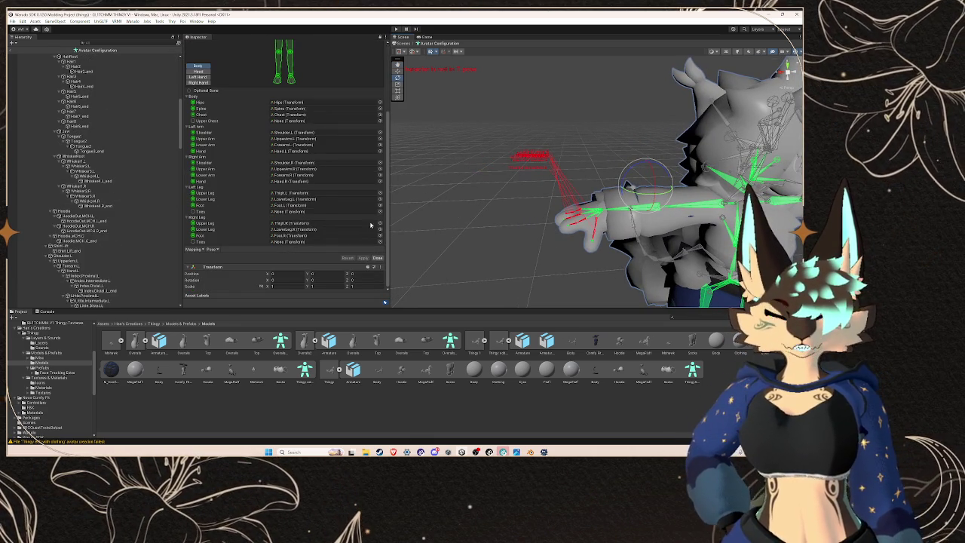
click(589, 219)
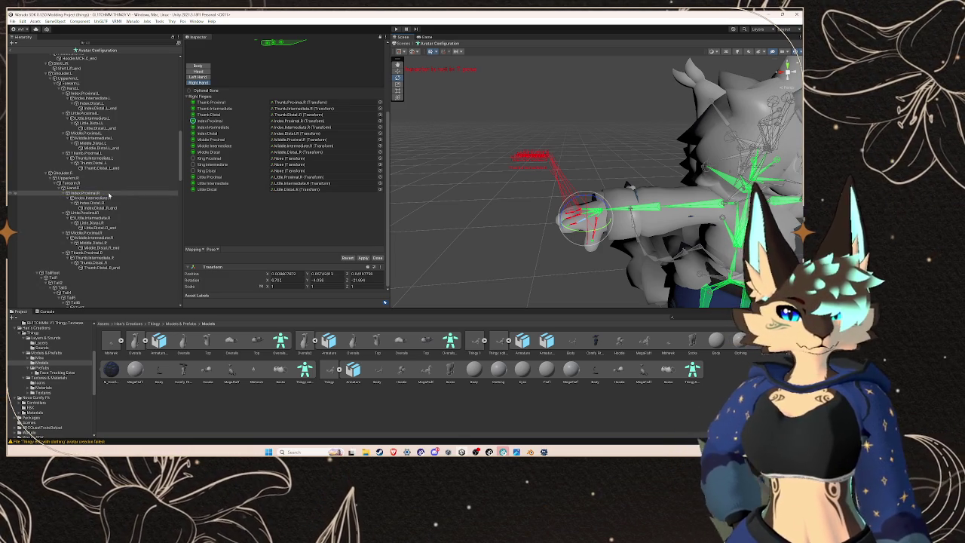
click(608, 266)
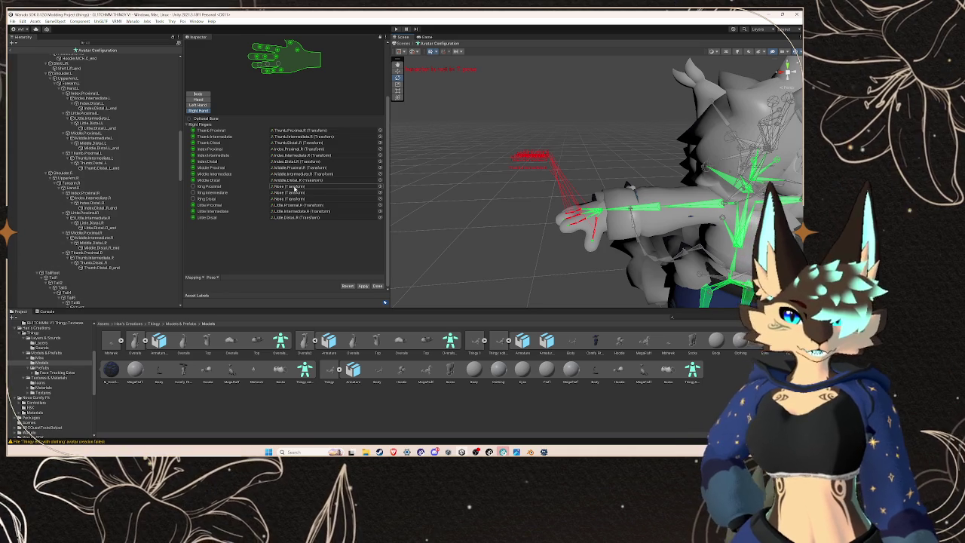
mouse_move(528, 238)
mouse_down()
mouse_move(614, 238)
mouse_move(347, 212)
mouse_up()
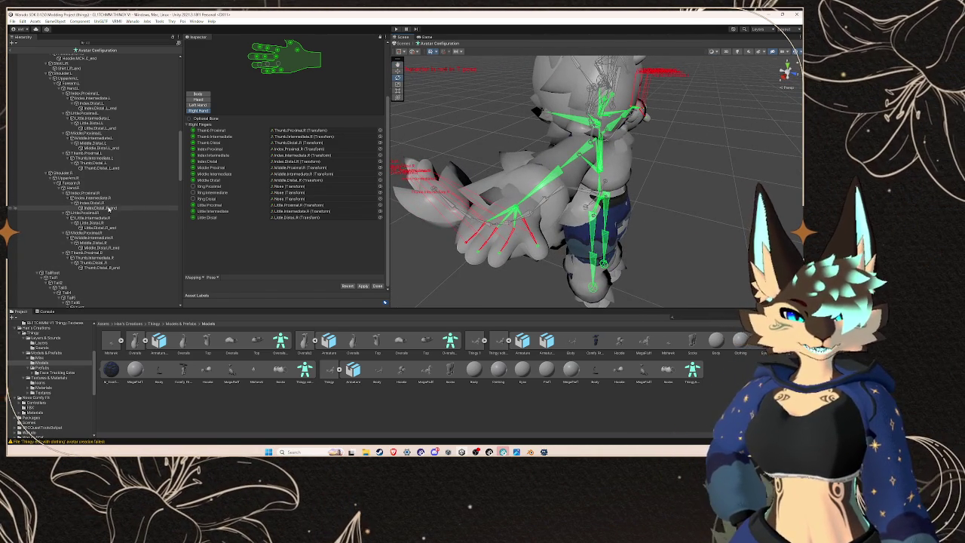
Step: Frame the right-hand finger bones and select Little.Proximal.R in the mapping
double_click(114, 196)
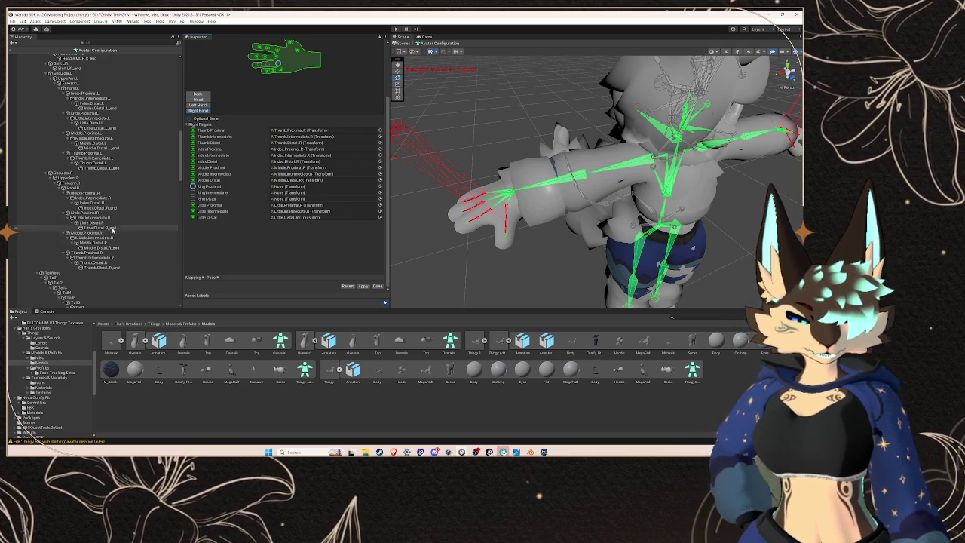
scroll(525, 246, down, 5)
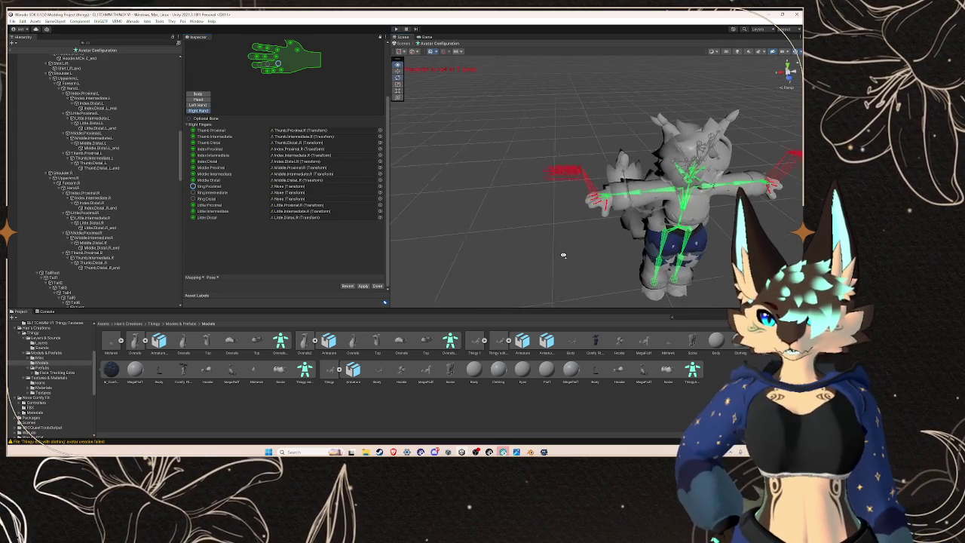
key(f)
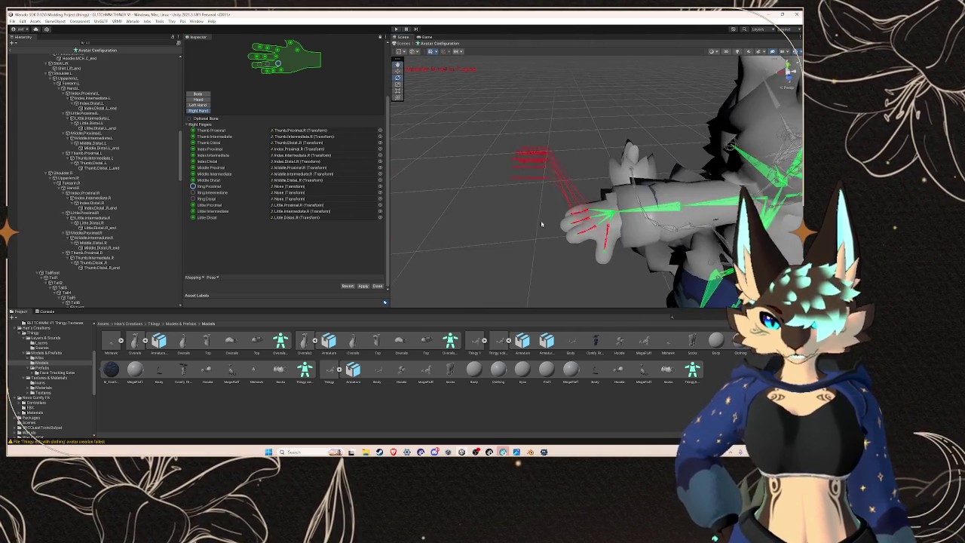
click(126, 214)
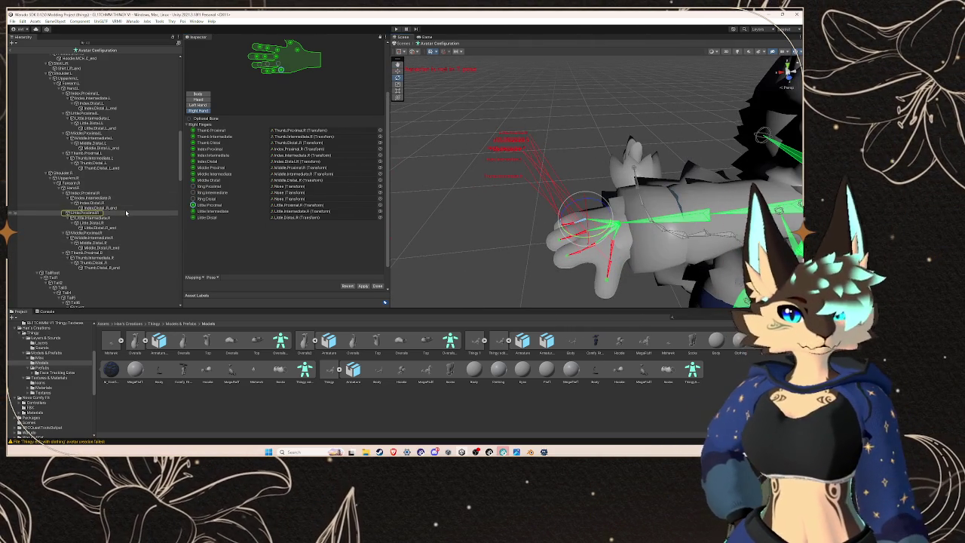
click(301, 204)
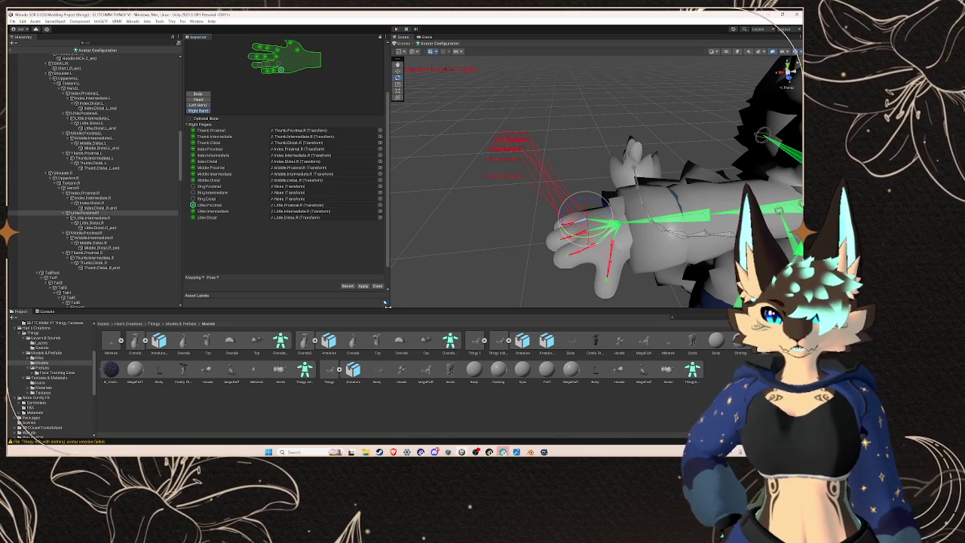
Step: Finish the avatar configuration with Done and expand the Rig tab's Import Messages
click(375, 286)
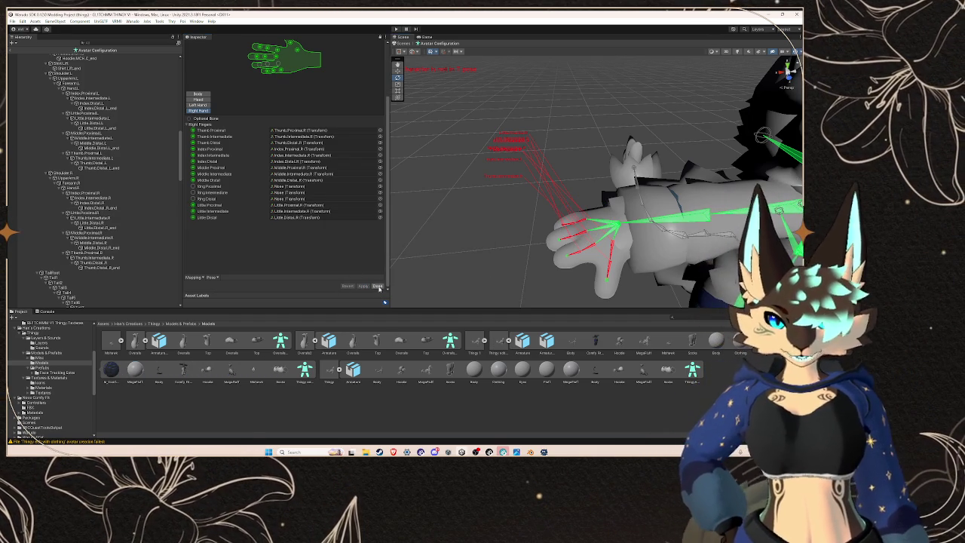
click(377, 286)
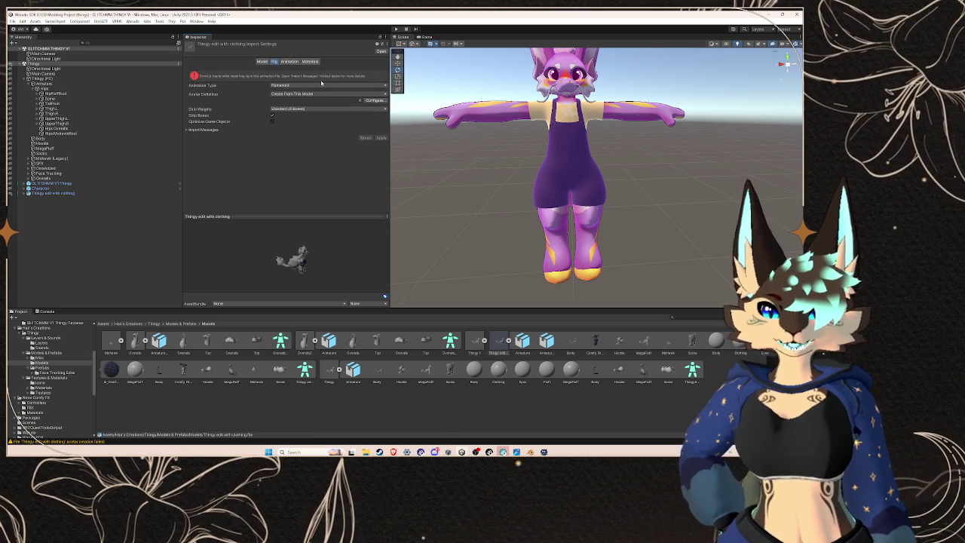
click(193, 129)
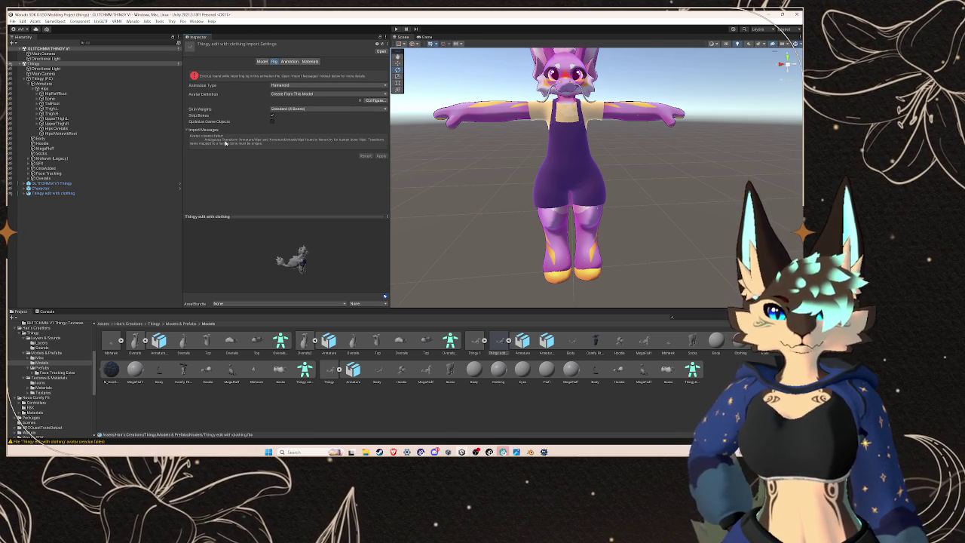
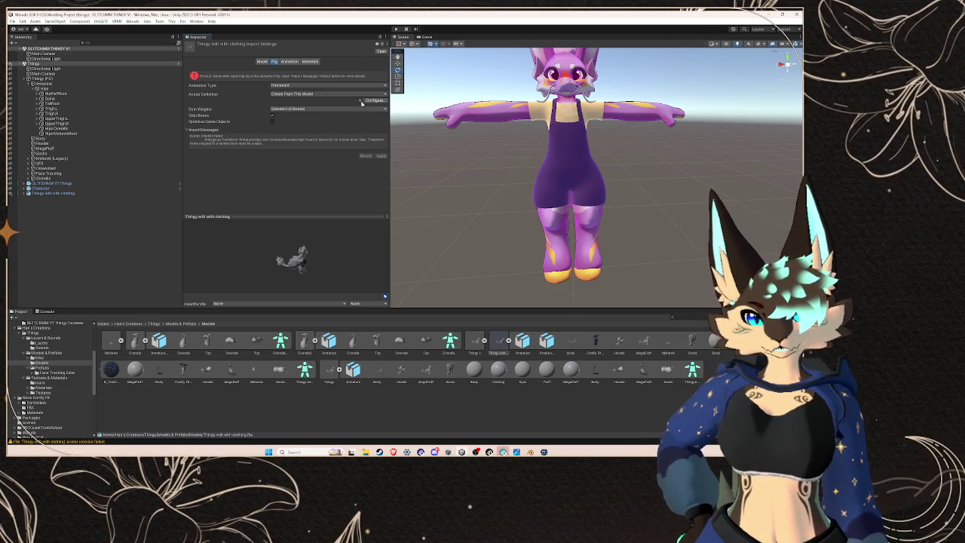
Step: Set the clothed model's Avatar Definition to Copy From Other Avatar and open the Source picker
click(328, 94)
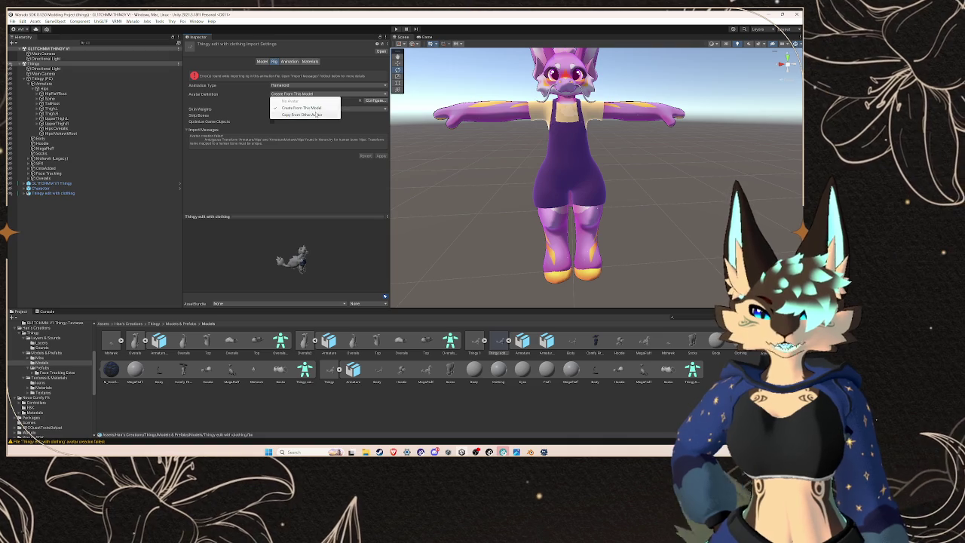
click(317, 114)
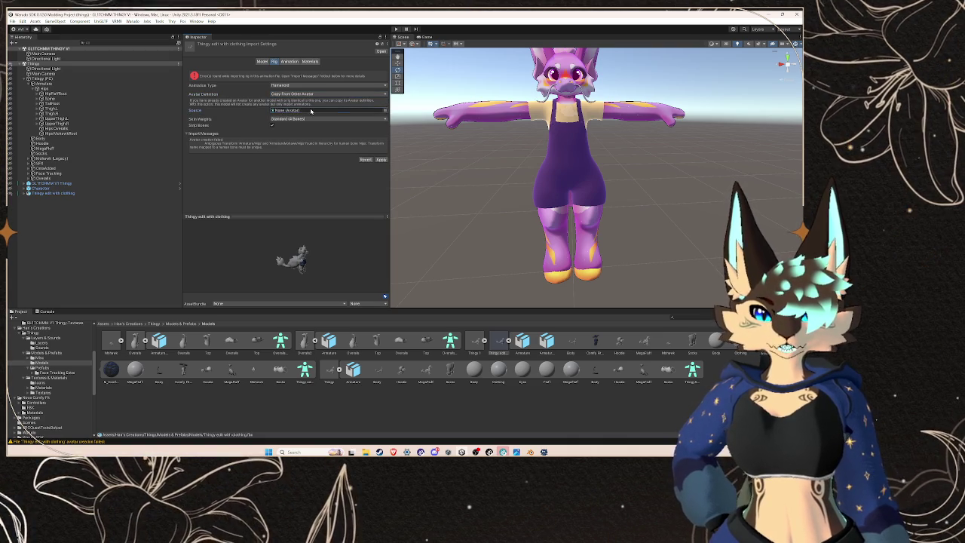
click(385, 111)
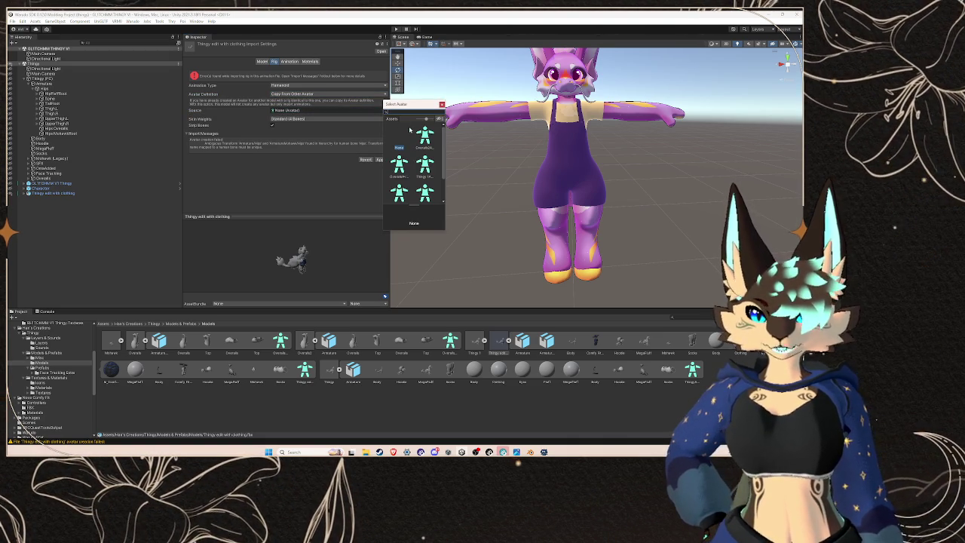
Step: Switch to the Thingy (PC) avatar, reverting the unapplied import settings
click(50, 80)
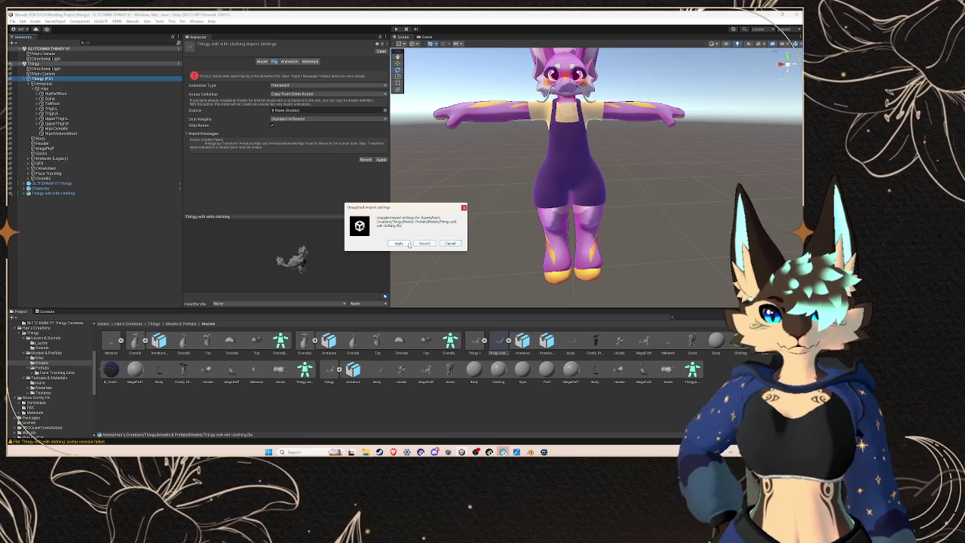
click(451, 244)
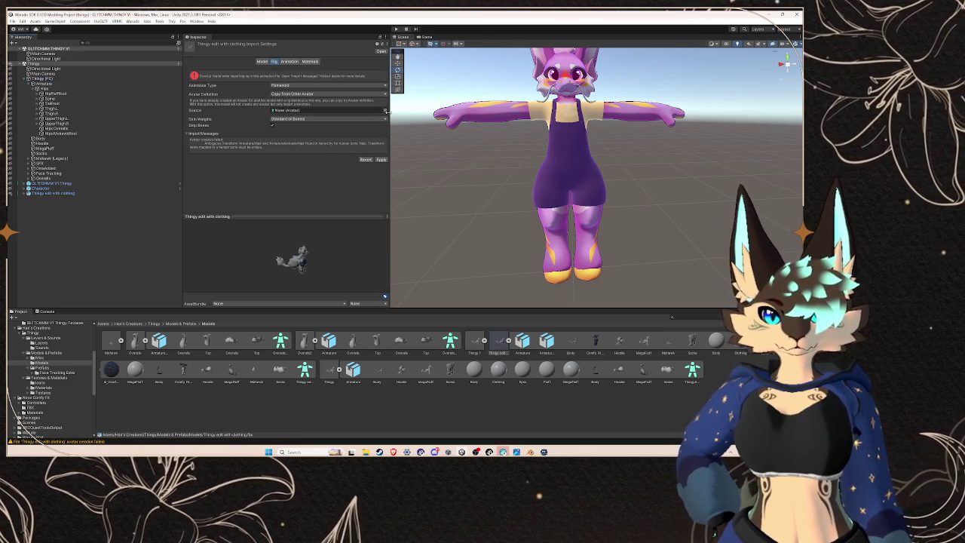
click(46, 79)
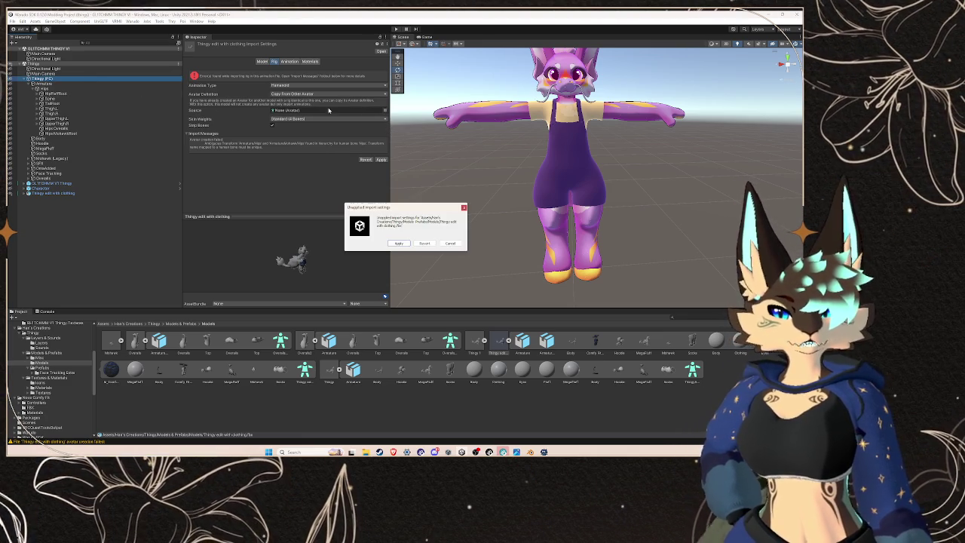
click(426, 244)
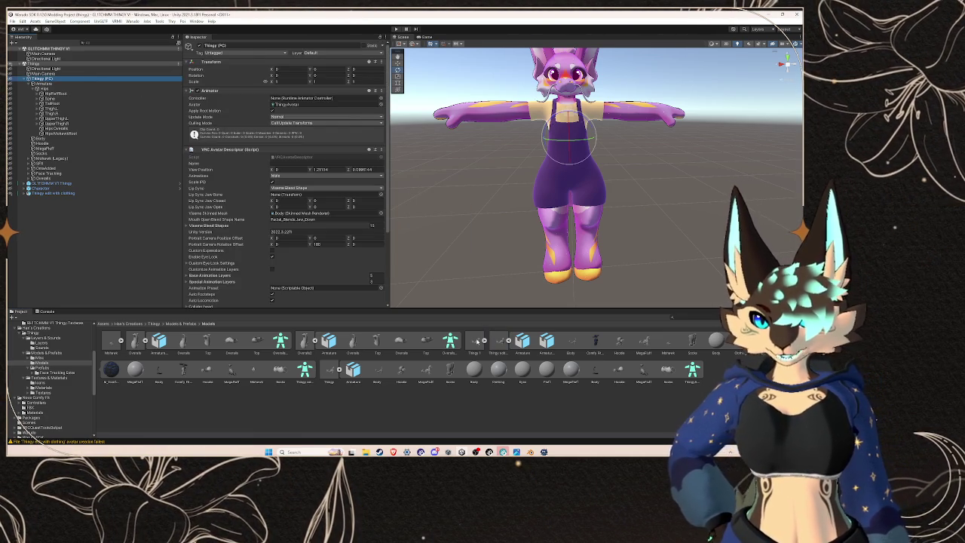
Step: Bring up the Thingy edit with clothing rig settings and inspect its humanoid bone mapping
click(476, 341)
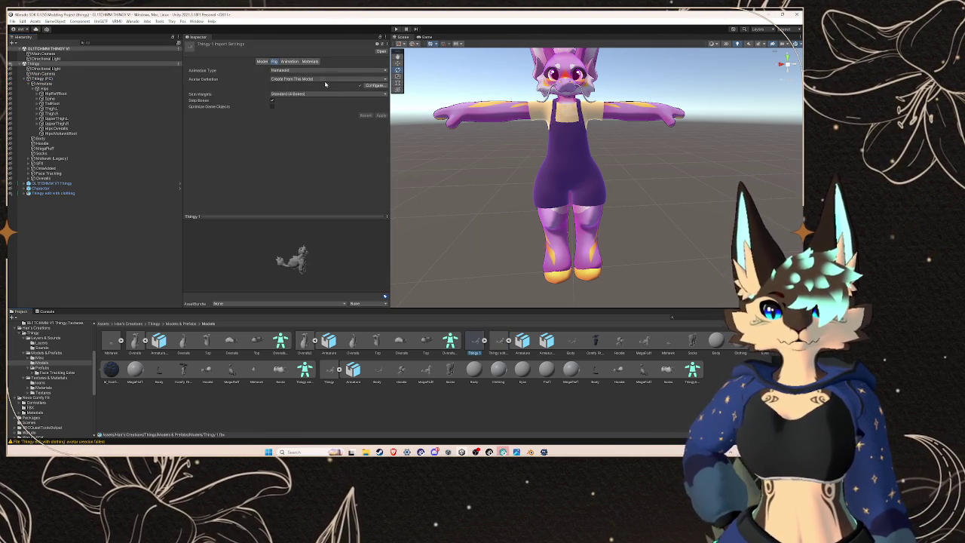
click(75, 193)
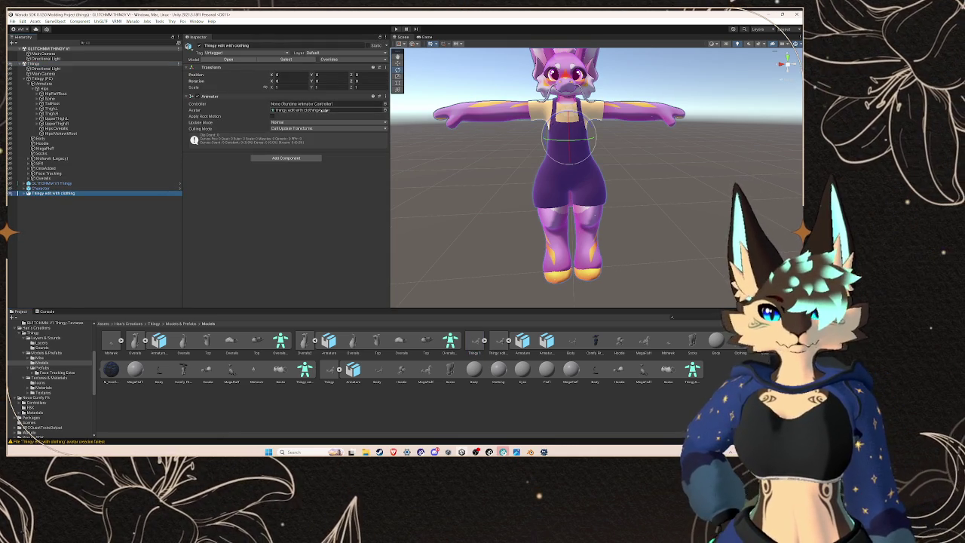
click(498, 342)
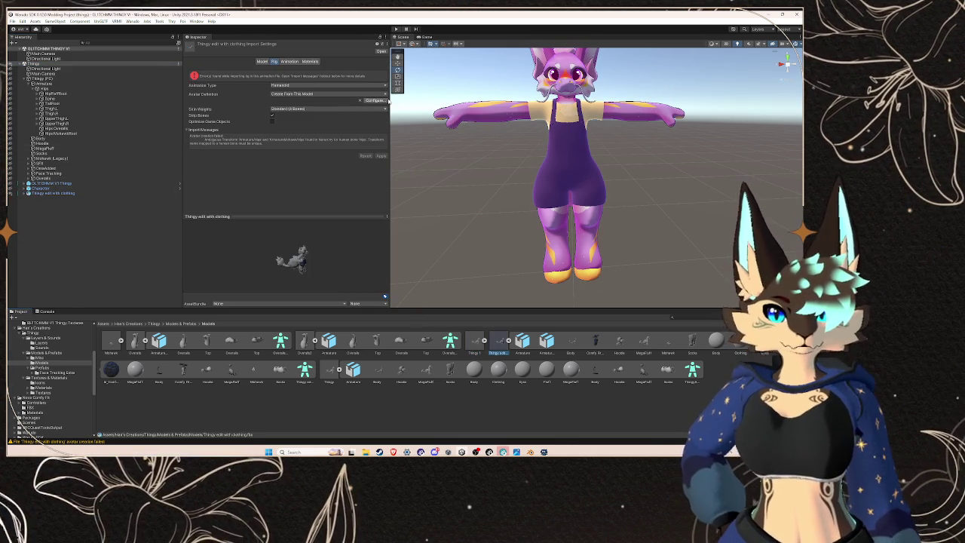
click(377, 95)
click(302, 108)
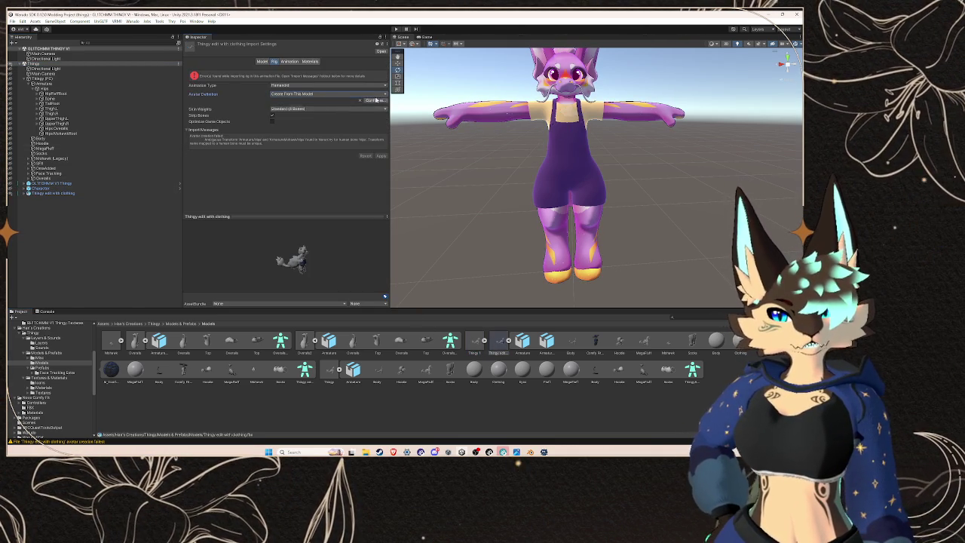
click(375, 100)
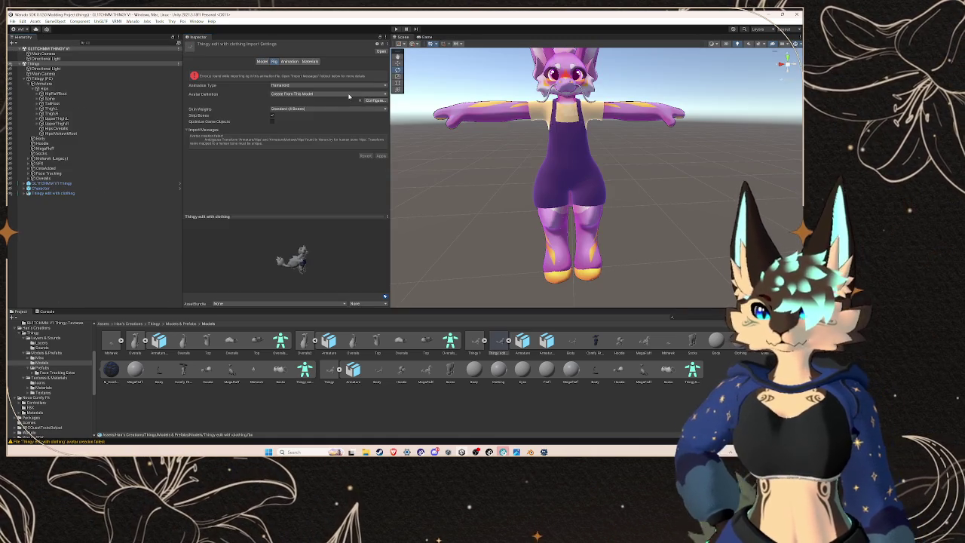
Step: Set Avatar Definition to Copy From Other Avatar with ThingyAvatar as the source
click(351, 95)
click(306, 114)
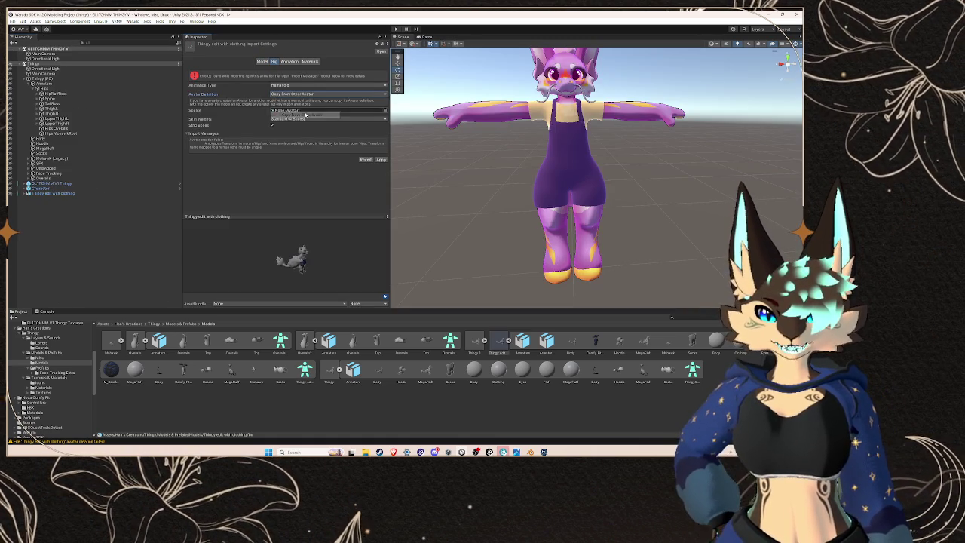
click(386, 110)
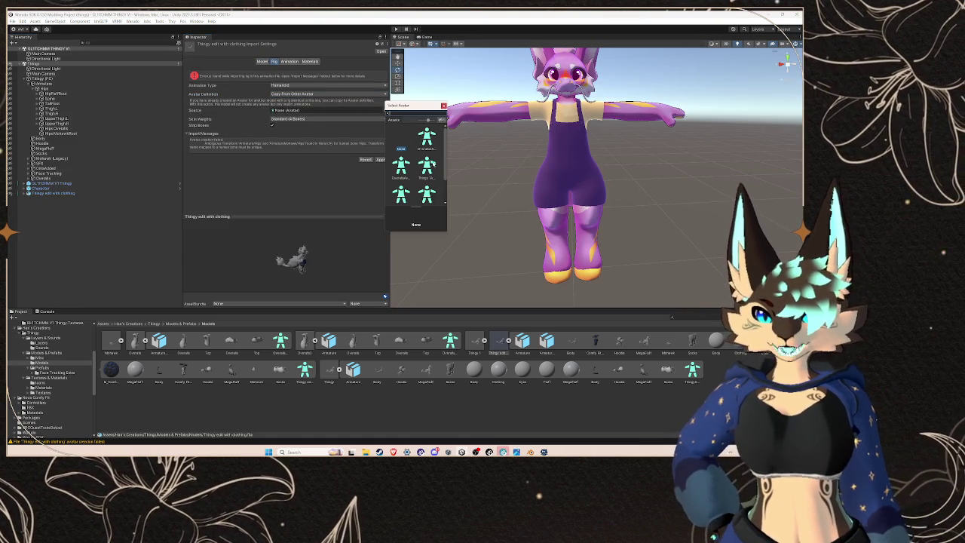
drag(447, 174, 534, 175)
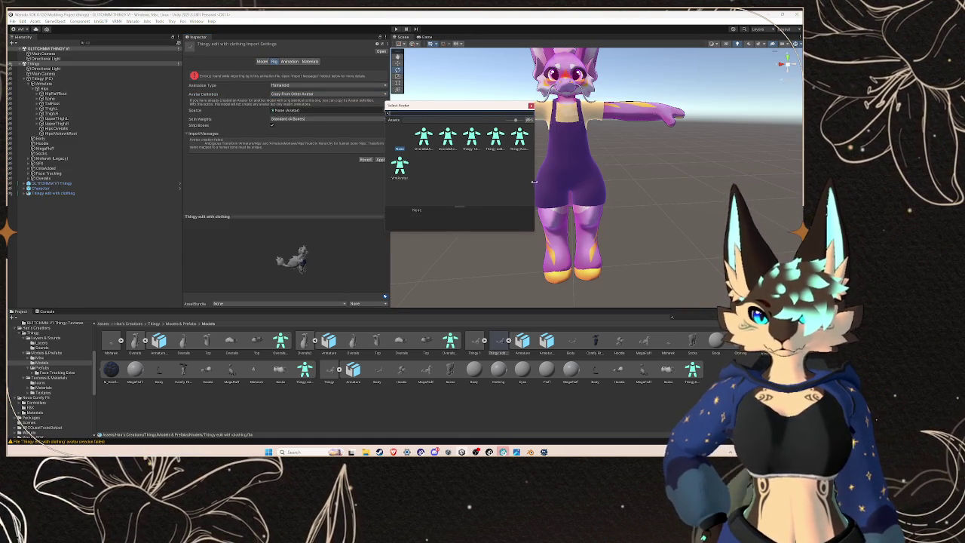
click(473, 149)
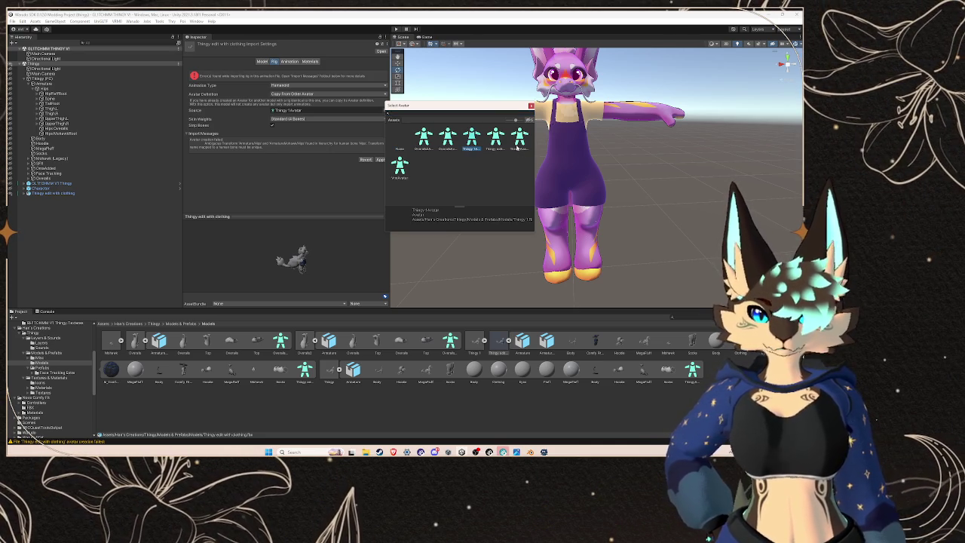
click(519, 143)
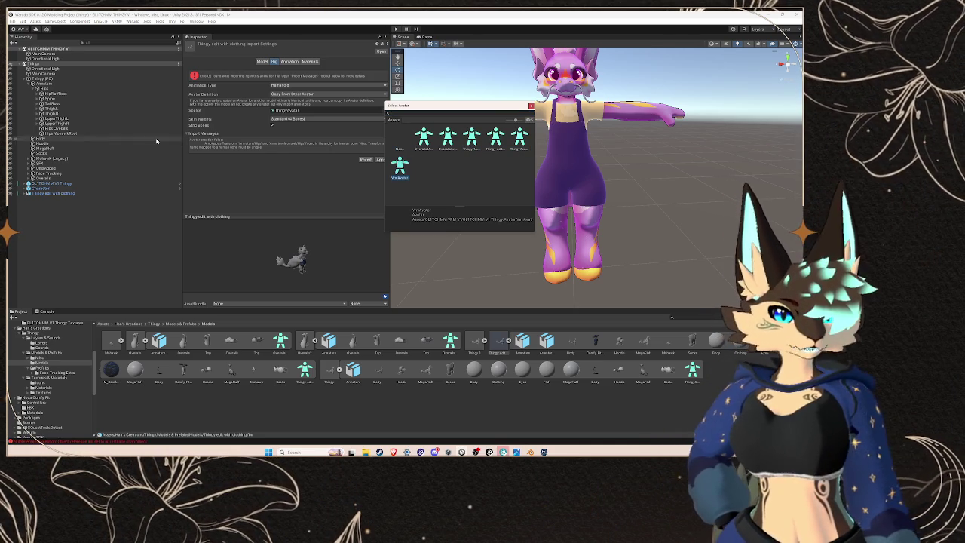
Step: Inspect the Thingy (FC) avatar and its Armature in the Hierarchy
click(143, 78)
click(399, 242)
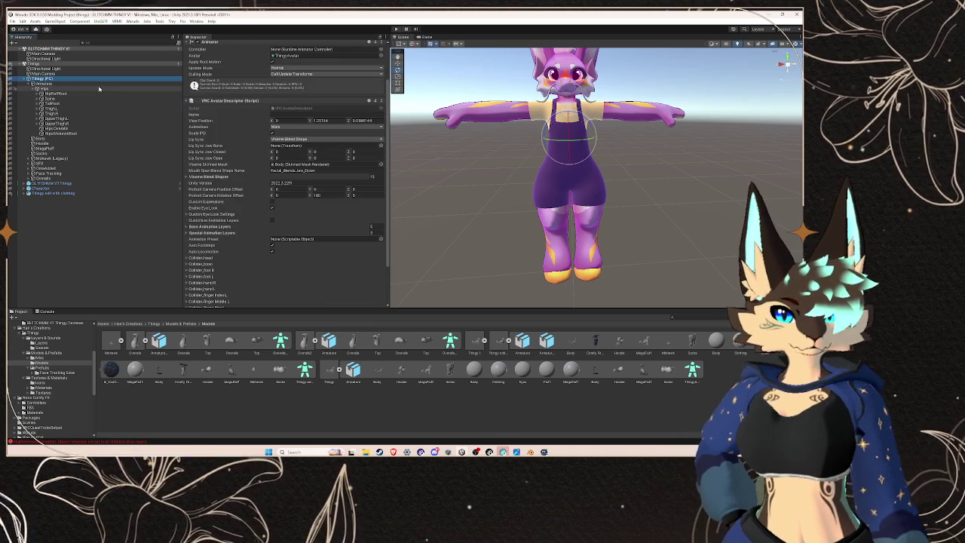
key(Up)
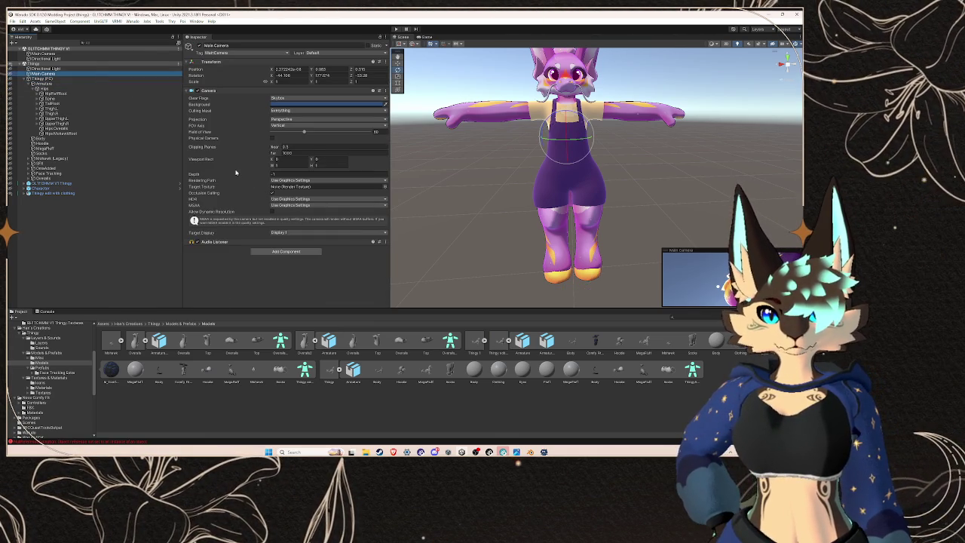
key(Down)
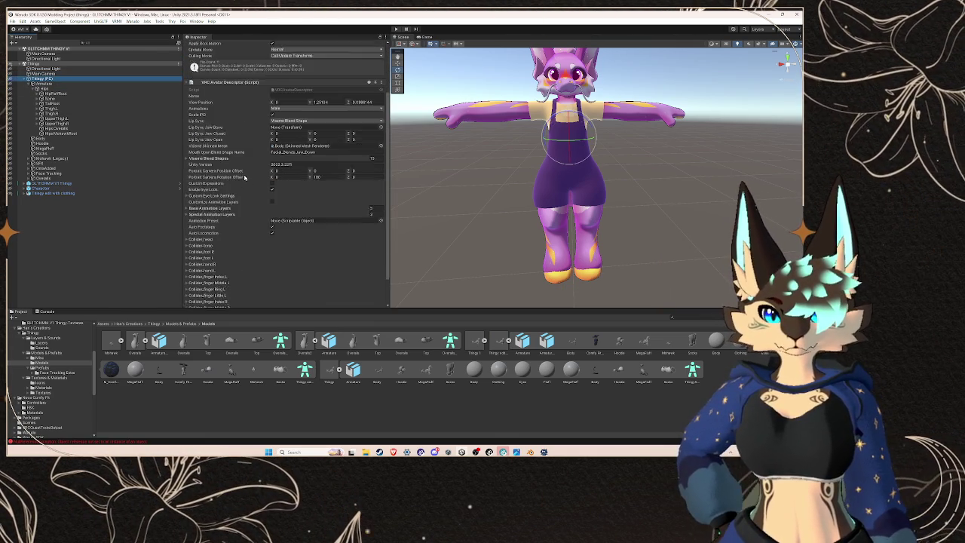
click(83, 83)
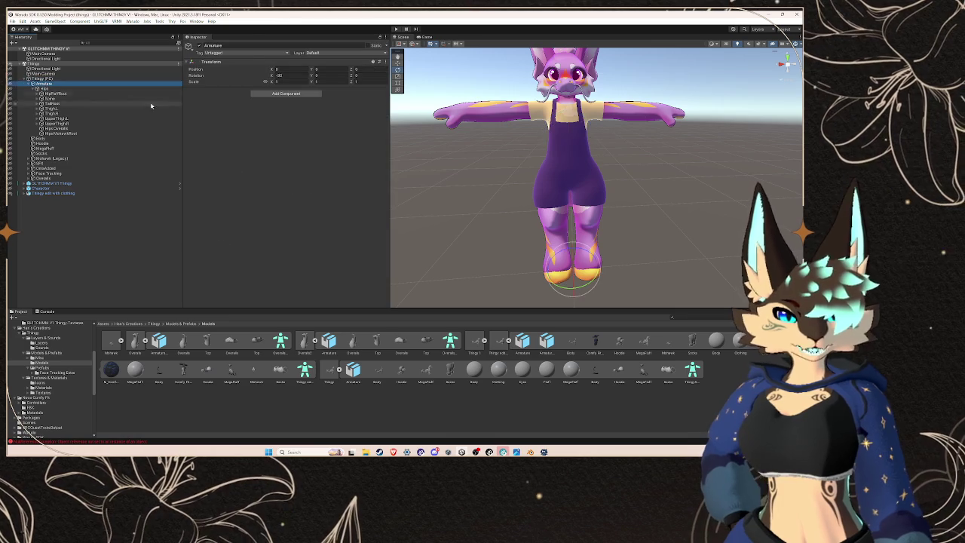
key(Up)
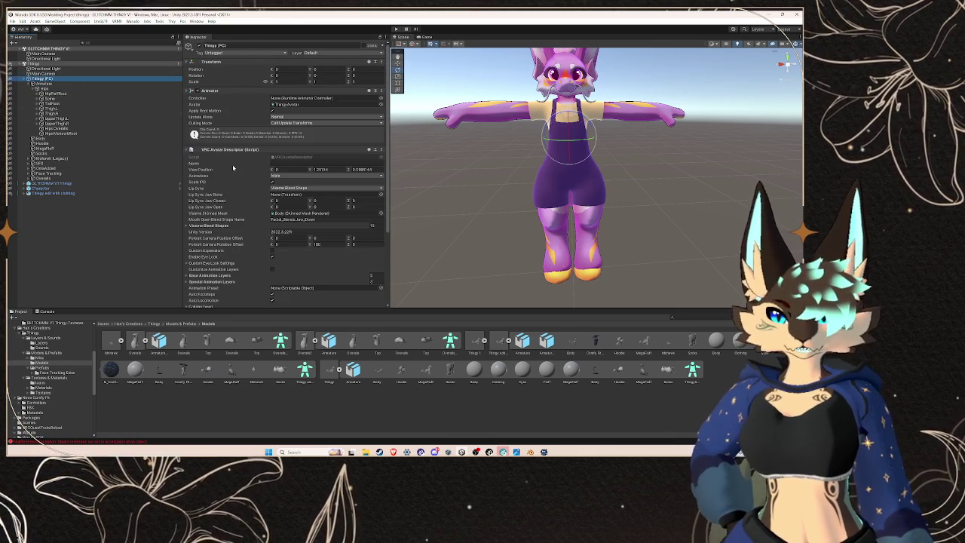
scroll(200, 141, down, 5)
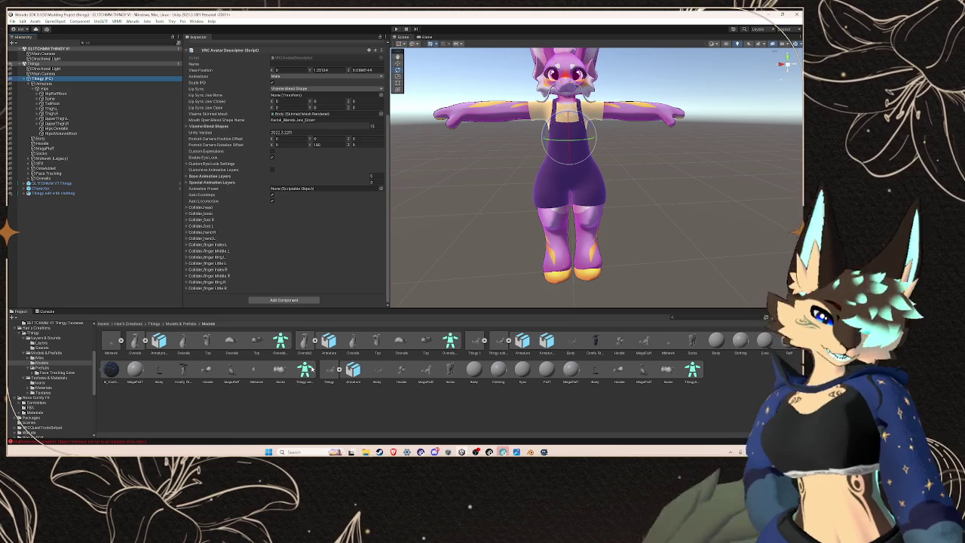
Step: Return to the clothing model's rig settings and its humanoid bone mapping
click(498, 342)
click(374, 101)
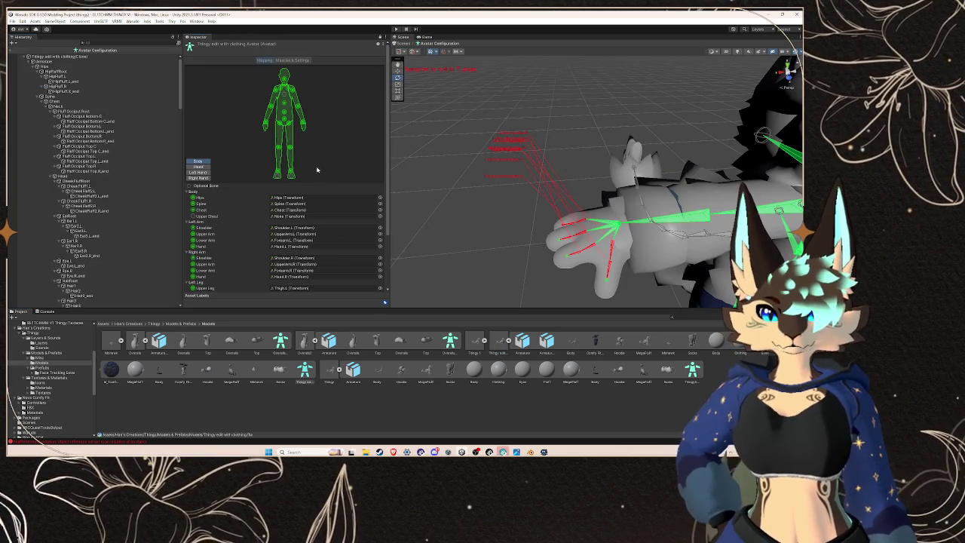
click(370, 93)
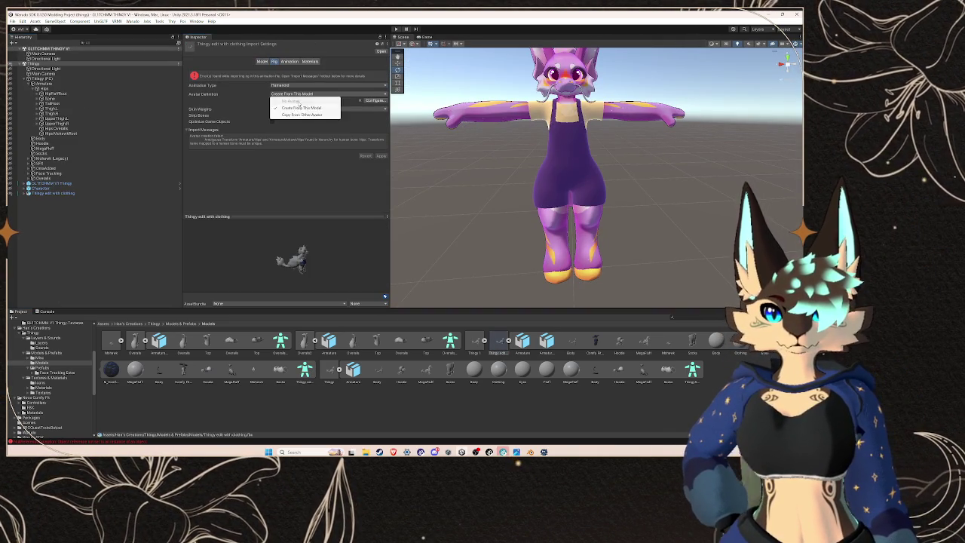
Step: Copy the avatar definition from ThingyAvatar and apply the rig import settings
click(309, 110)
click(385, 110)
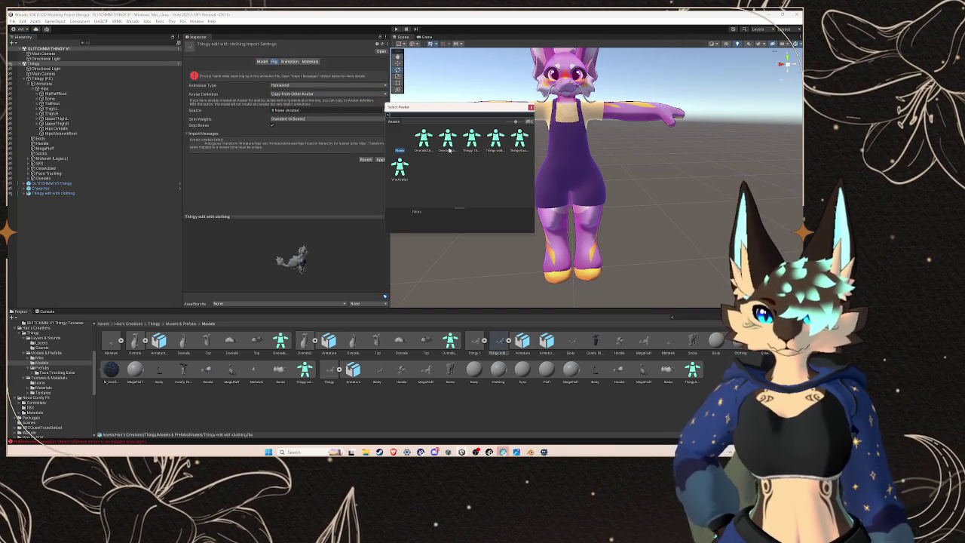
click(520, 144)
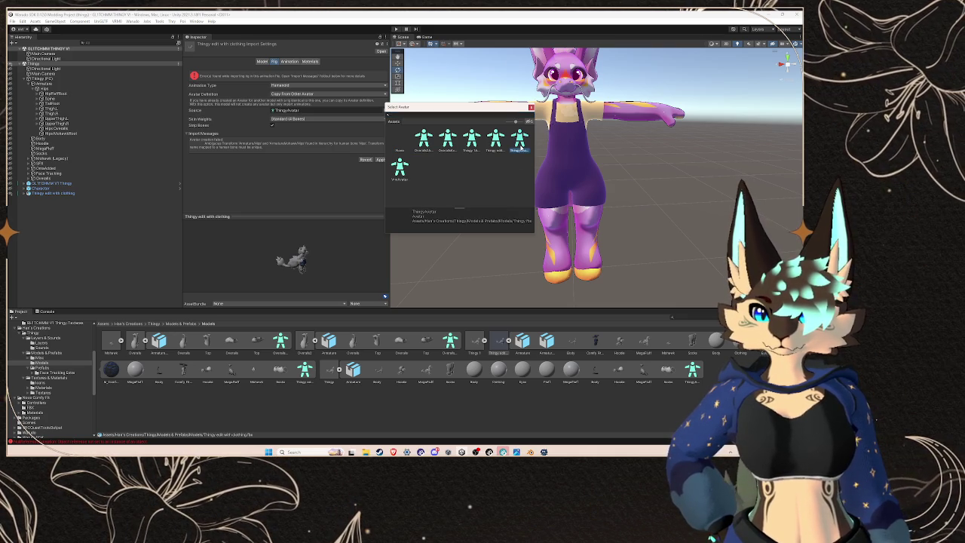
double_click(517, 148)
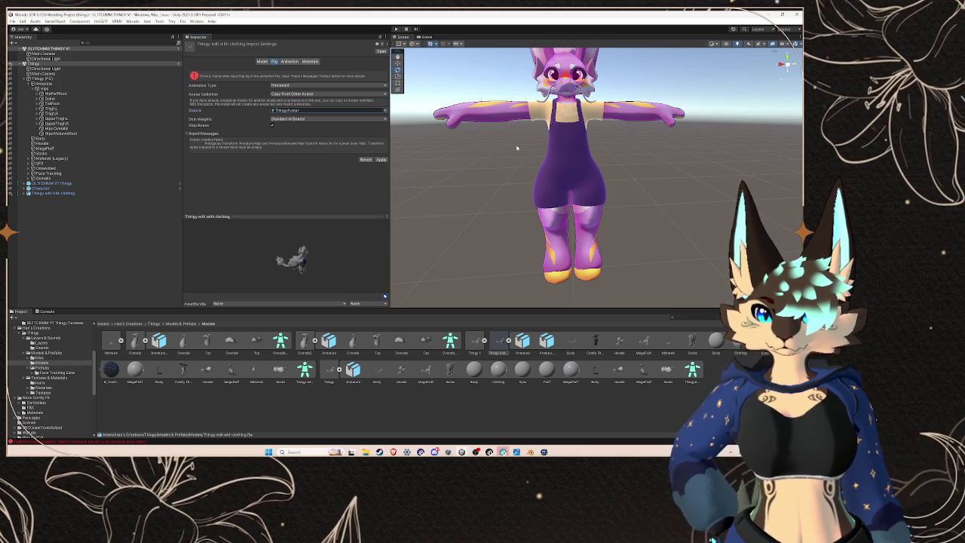
click(379, 160)
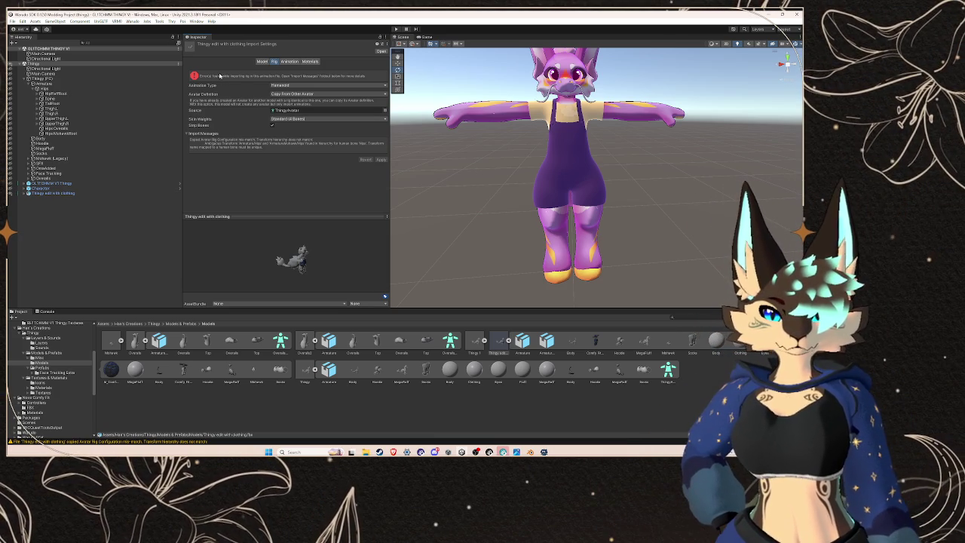
Step: Turn off Import Animation on the clothing model's Animation tab and apply it
click(200, 133)
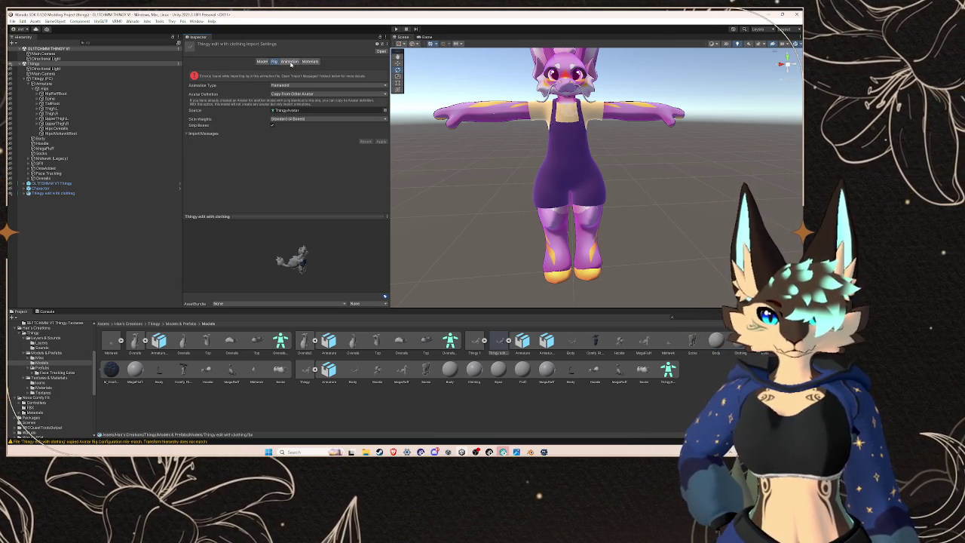
click(292, 62)
click(274, 61)
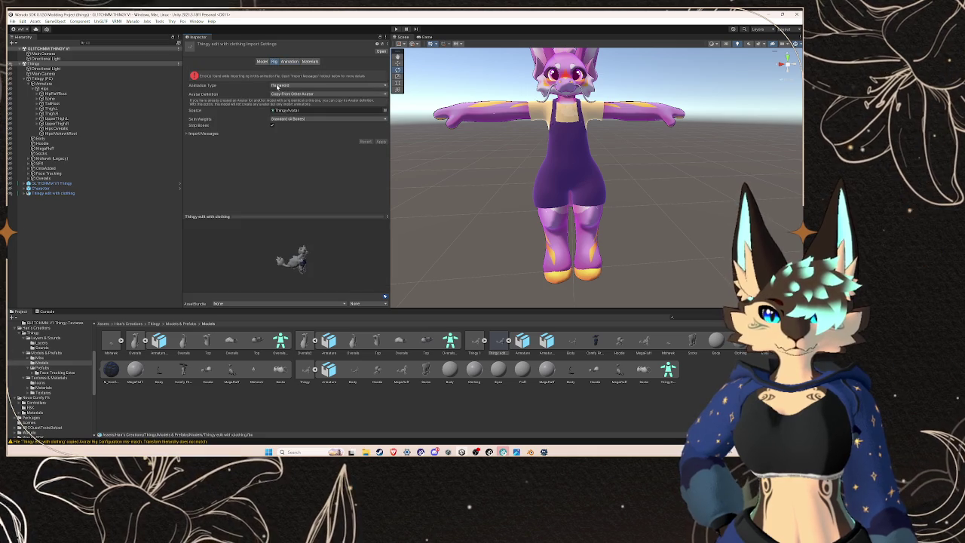
click(289, 61)
click(273, 77)
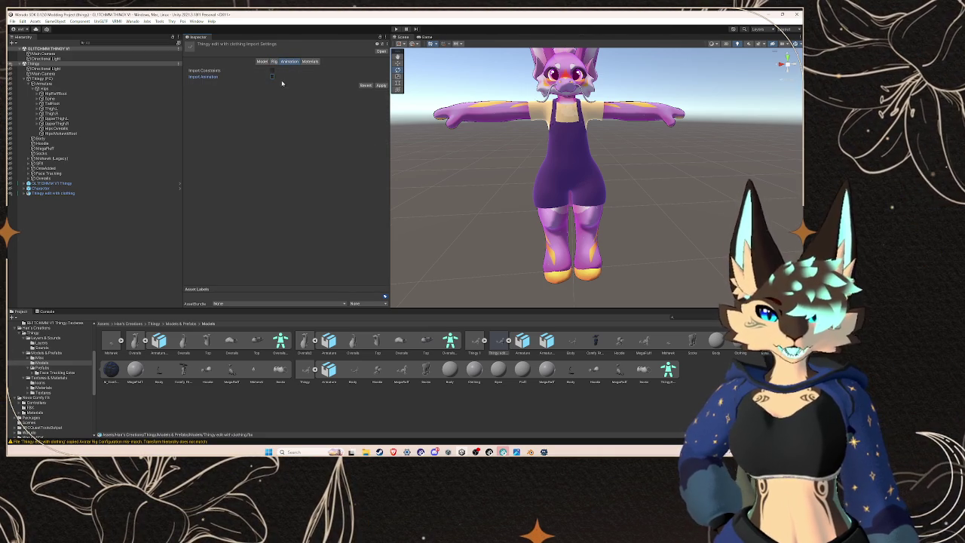
click(381, 86)
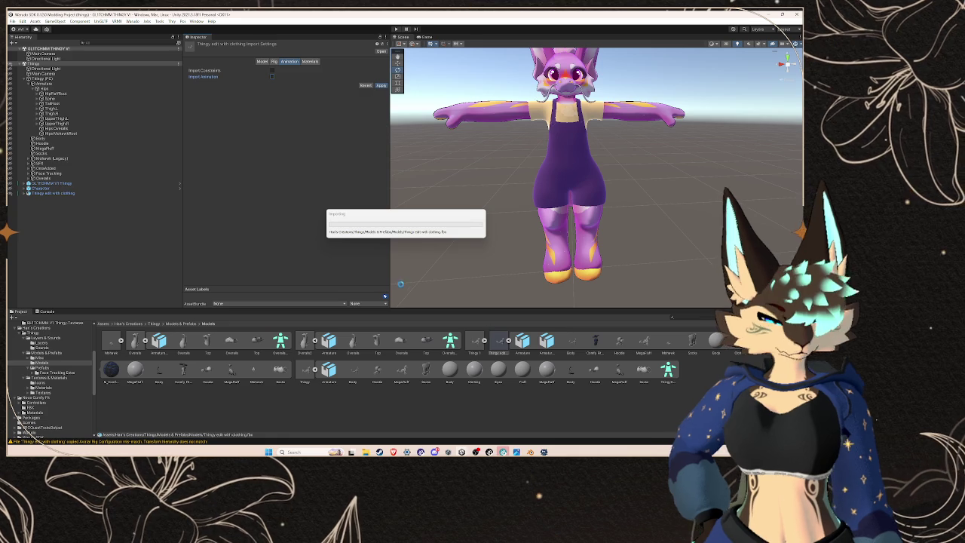
Step: Switch to Blender and quit it with Ctrl+Q
mouse_move(392, 452)
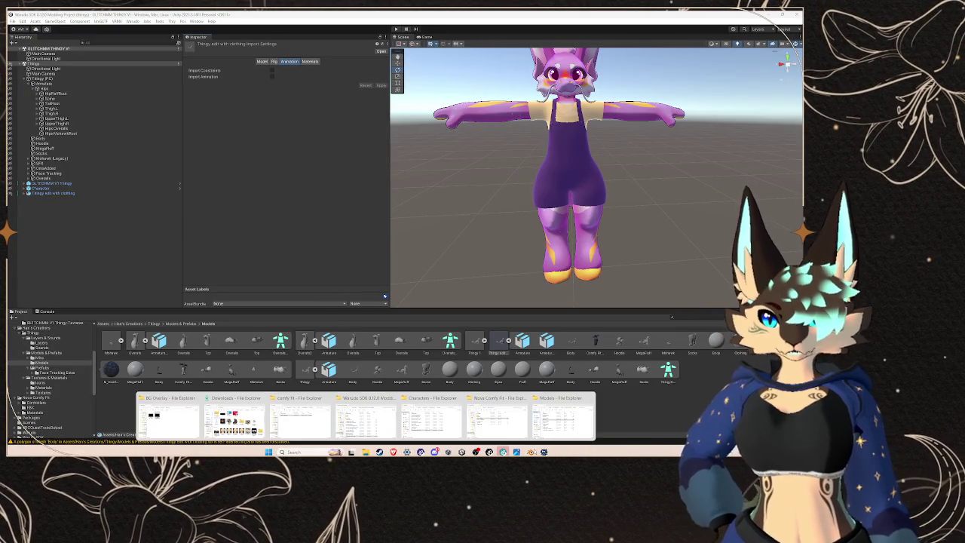
click(530, 452)
key(ctrl+q)
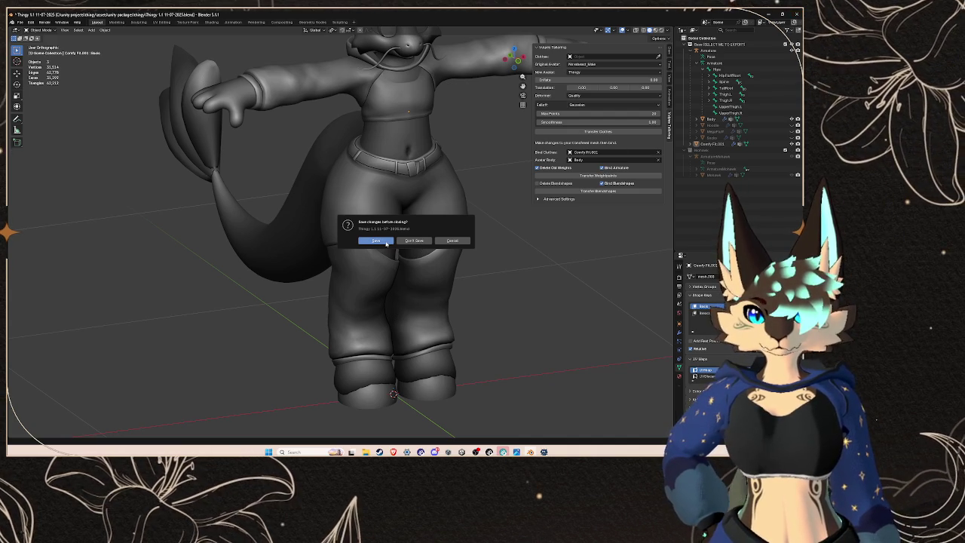
Step: Save the Thingy 1.1 Blender file as Blender closes
click(380, 242)
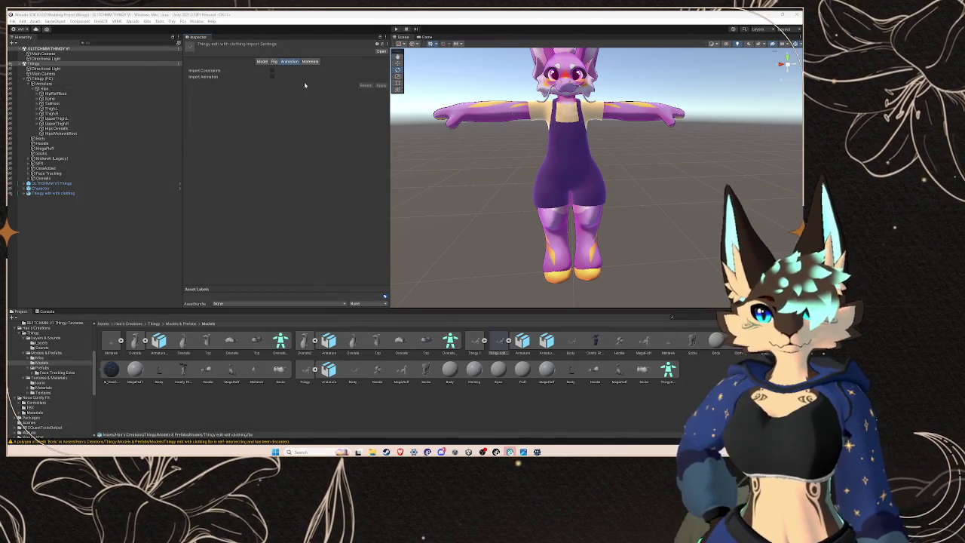
Step: Show the Thingy edit with clothing Humanoid rig settings and select the object in the Hierarchy
click(477, 351)
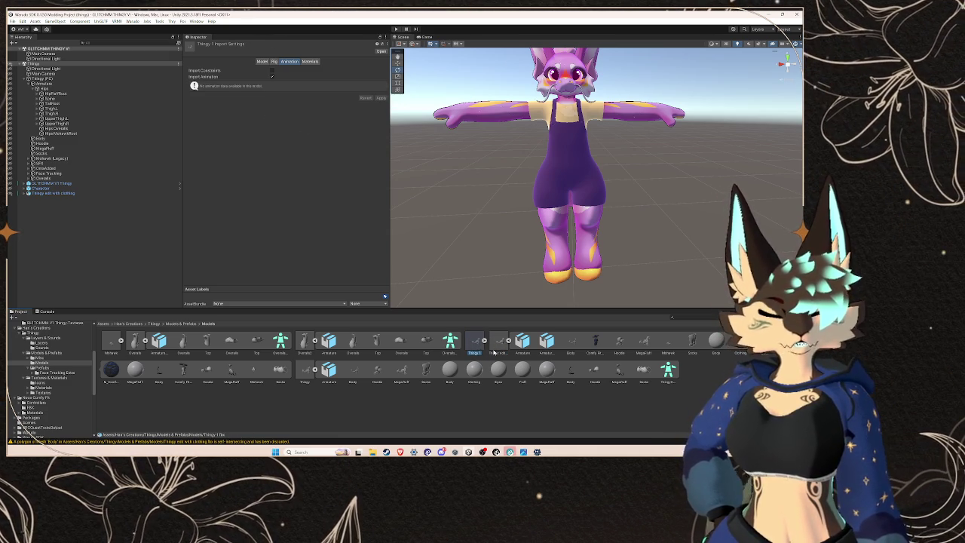
click(496, 346)
click(274, 62)
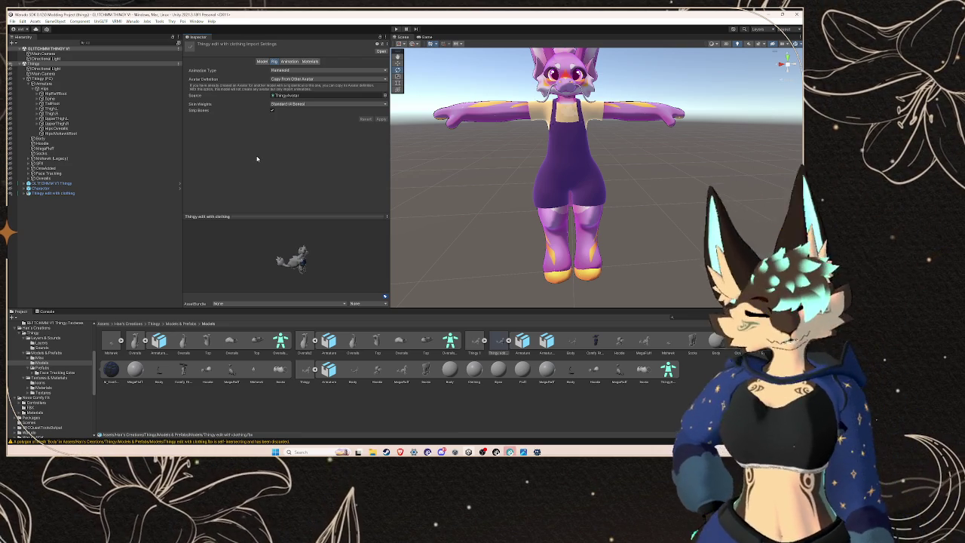
click(91, 194)
click(117, 21)
click(143, 33)
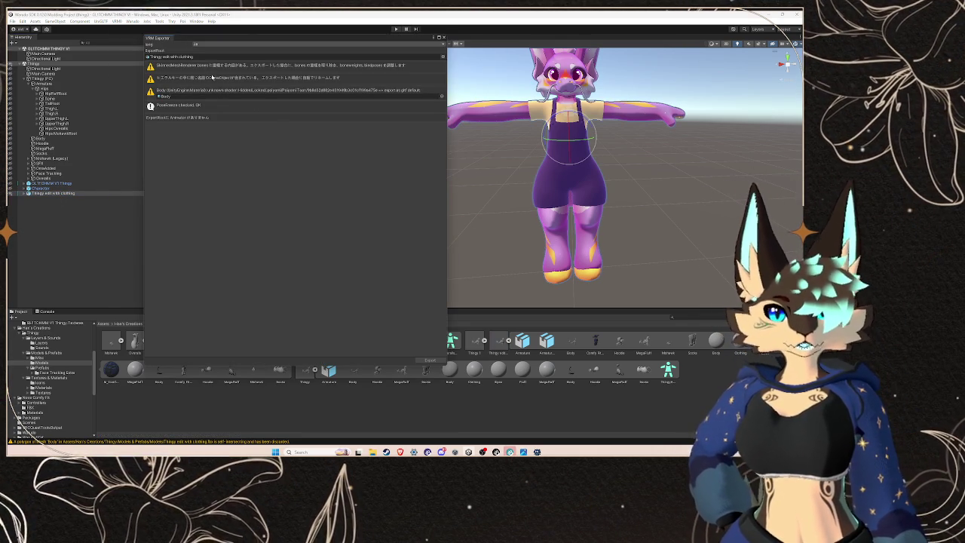
click(189, 58)
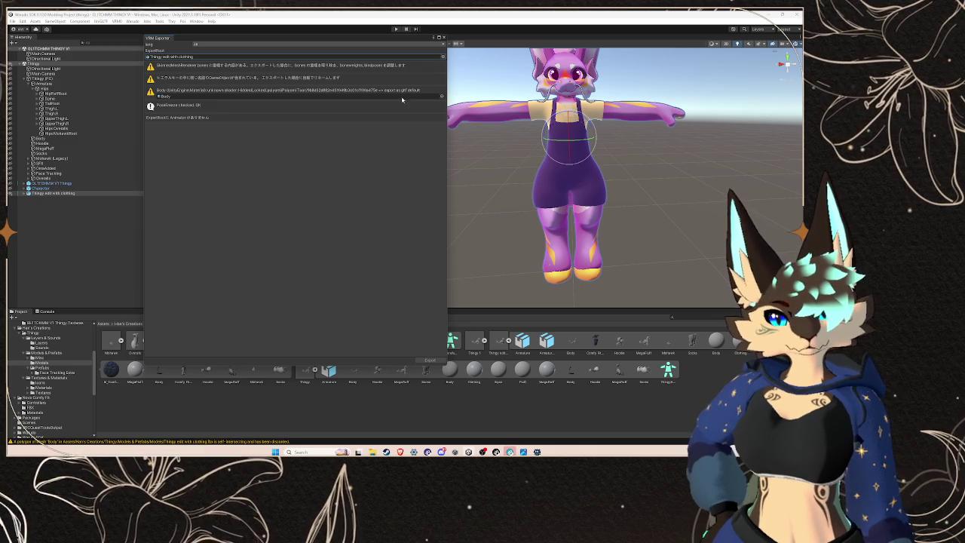
click(52, 193)
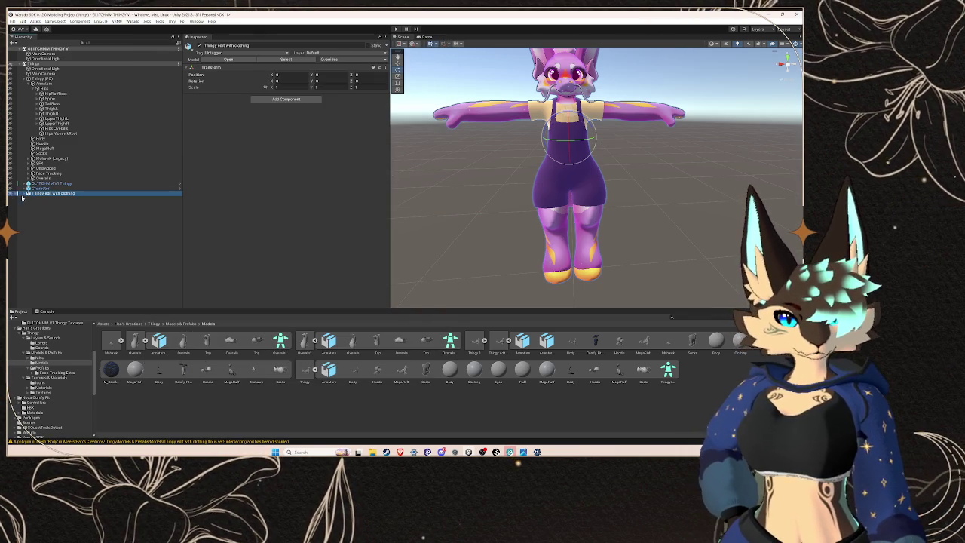
Step: Unhide the pants, hoodie, hair and starry socks, then open the VRM 0.x exporter
alt+click(28, 193)
click(66, 200)
click(57, 193)
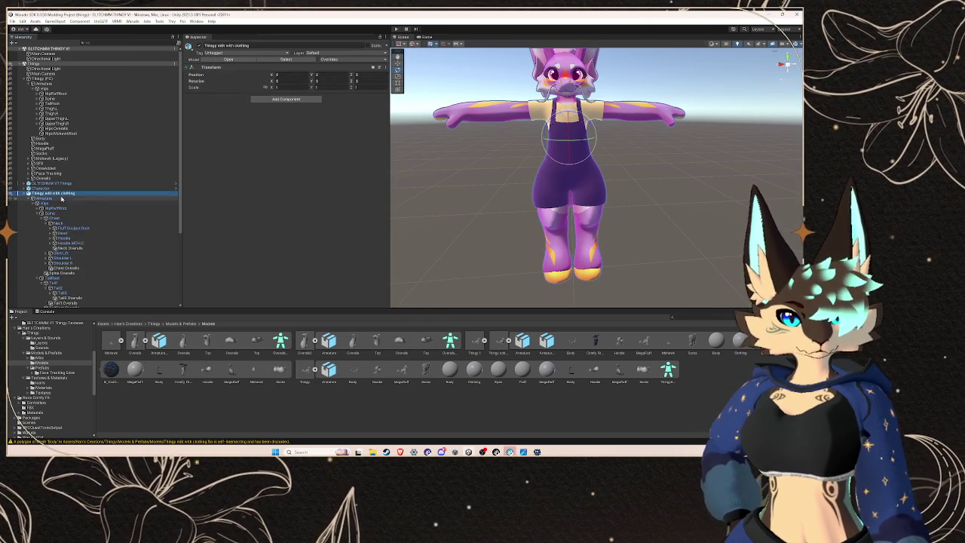
scroll(121, 222, down, 5)
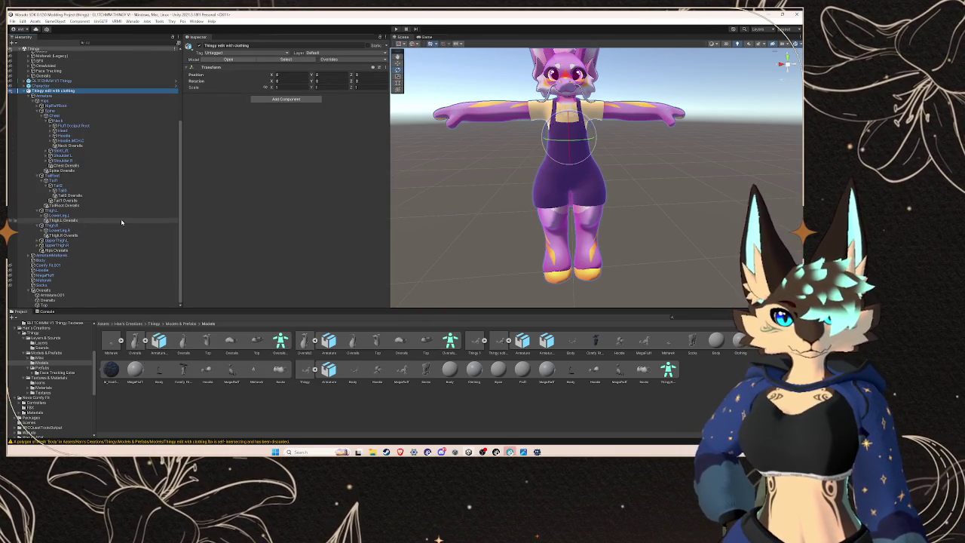
click(10, 264)
click(9, 270)
click(10, 275)
click(10, 284)
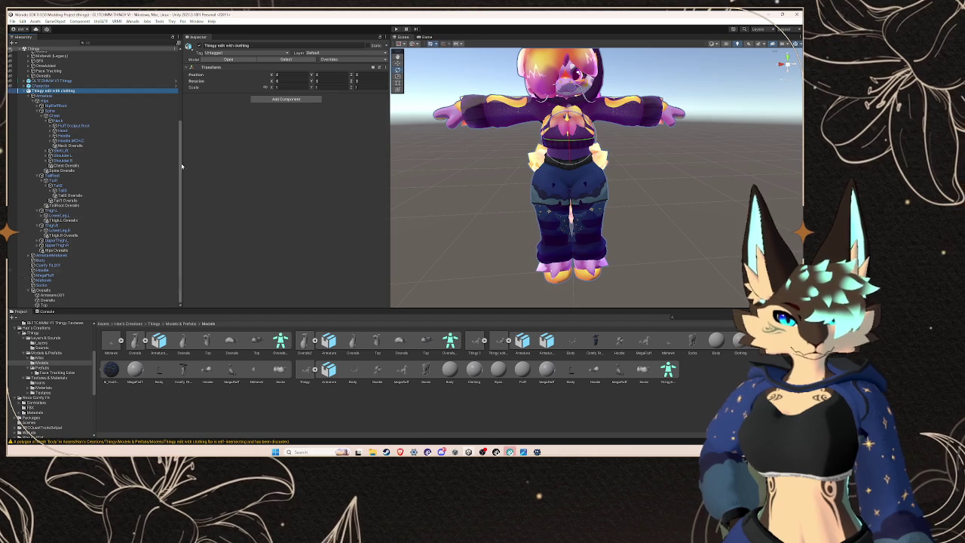
click(117, 21)
click(139, 34)
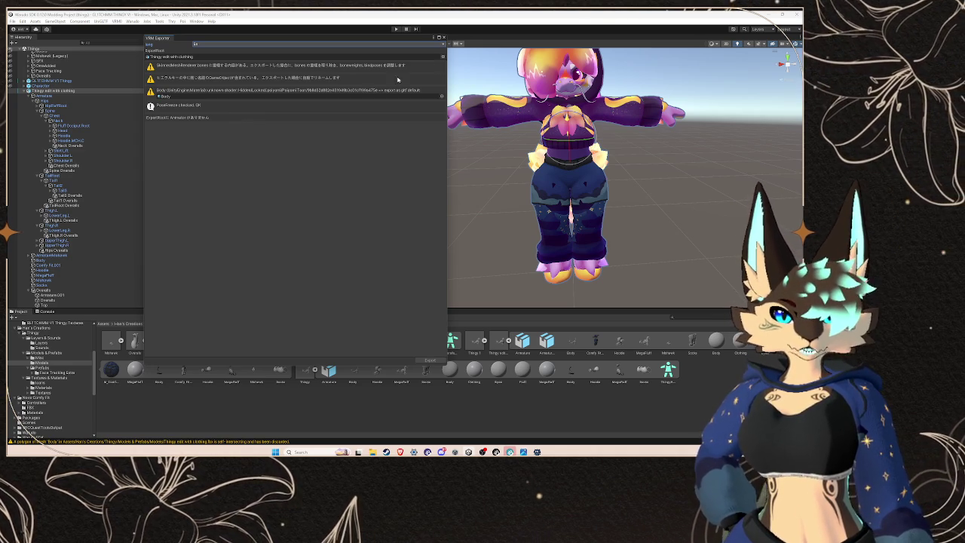
Step: Duplicate Thingy edit with clothing and check the VRM exporter warnings for the copy
click(442, 44)
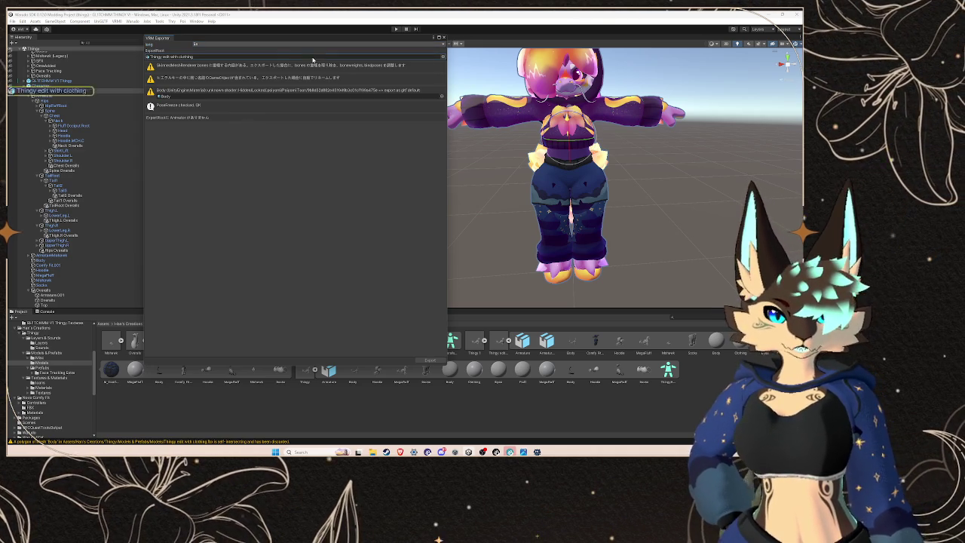
click(441, 43)
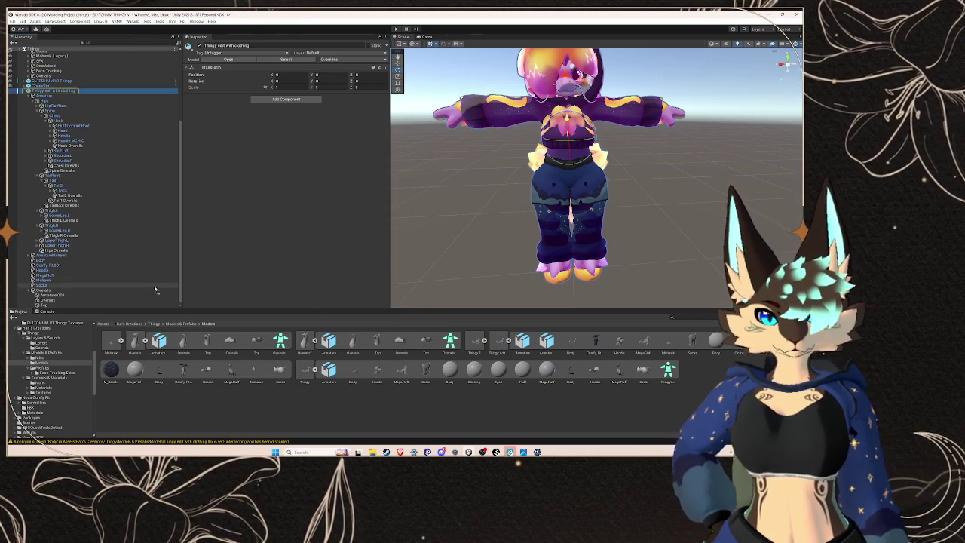
click(18, 90)
key(ctrl+d)
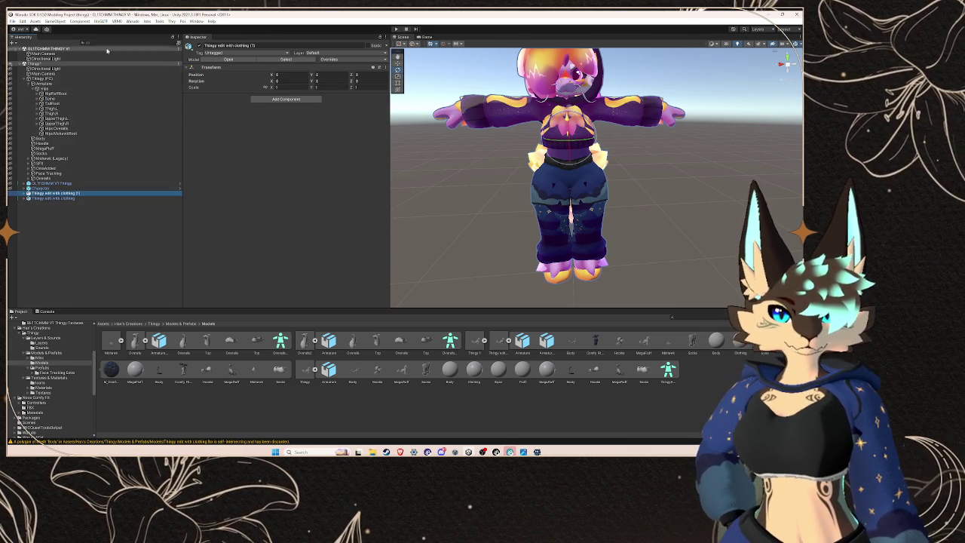
click(118, 21)
click(174, 36)
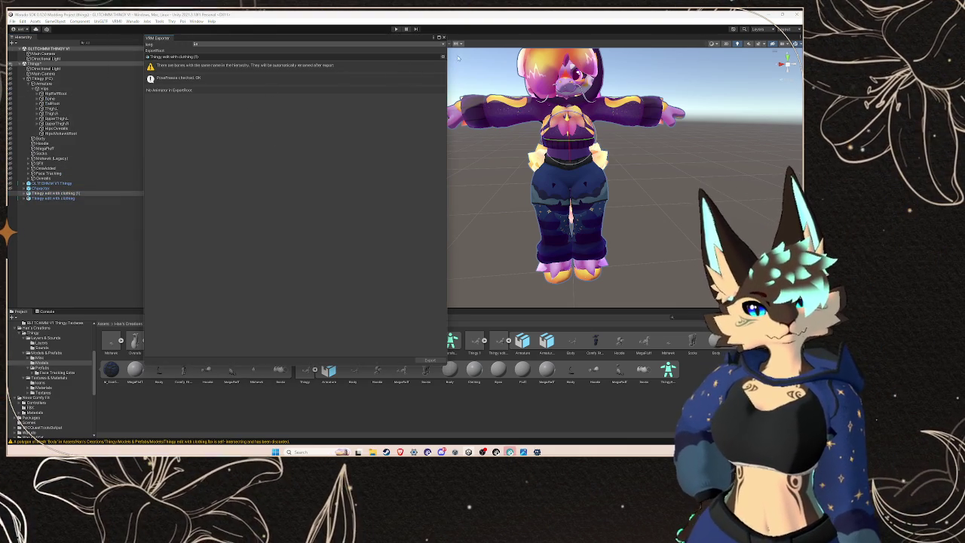
click(443, 37)
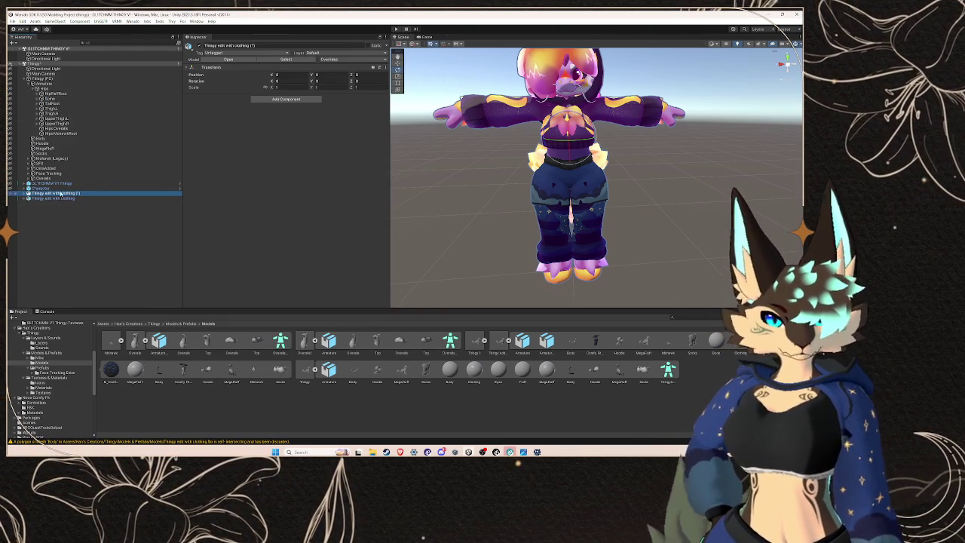
Step: Delete the duplicate avatar and check the VRM exporter for Thingy (PC)
right_click(58, 193)
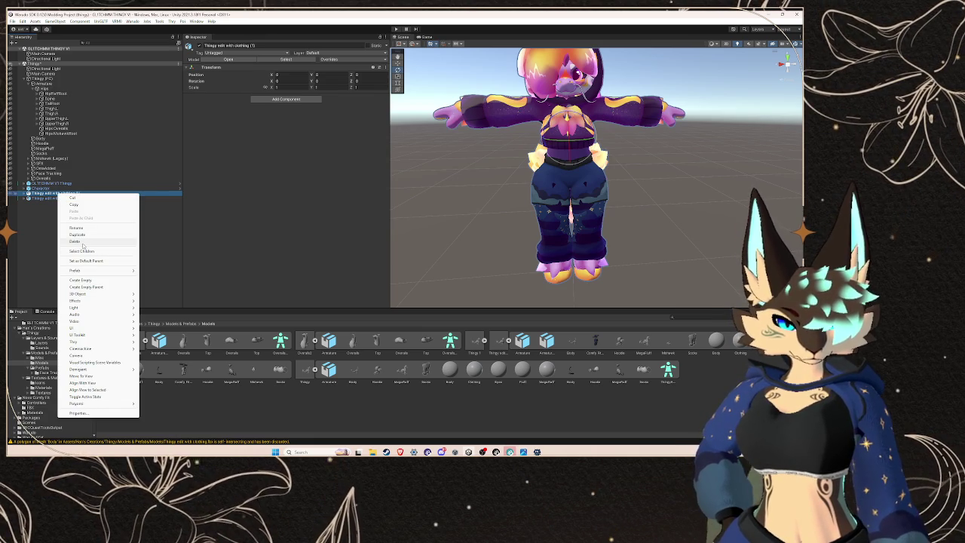
click(83, 242)
click(41, 79)
click(116, 21)
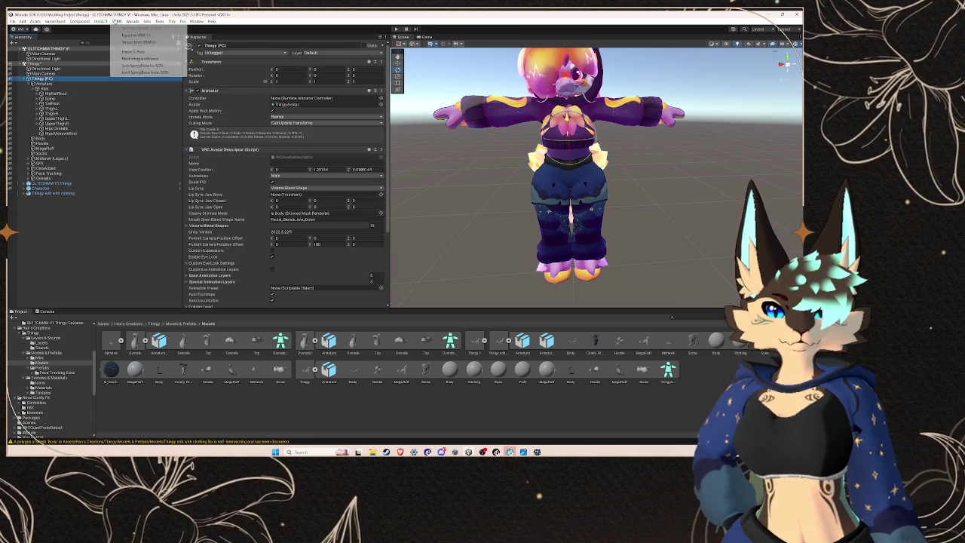
click(158, 52)
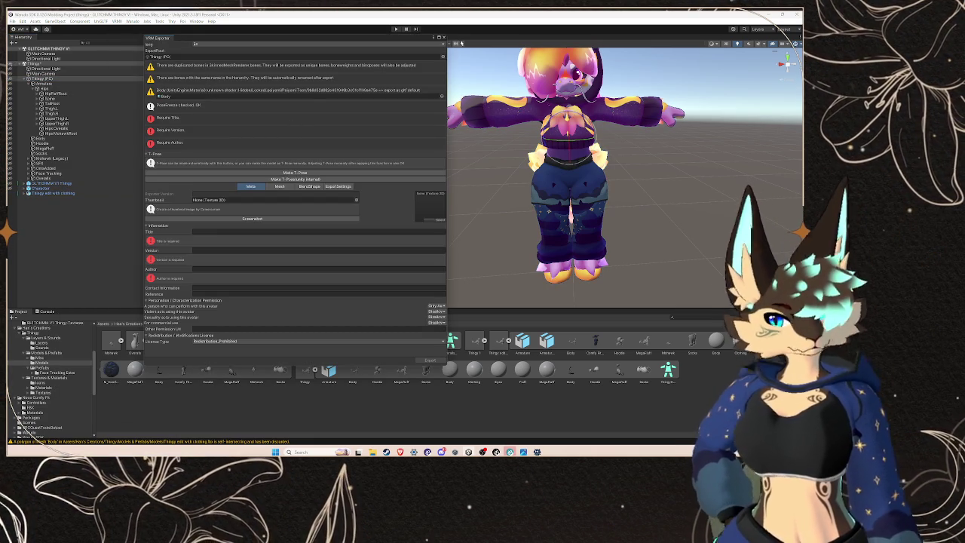
click(445, 38)
Step: Recheck the VRM 0.x exporter for the clothed avatar, then close it
click(65, 194)
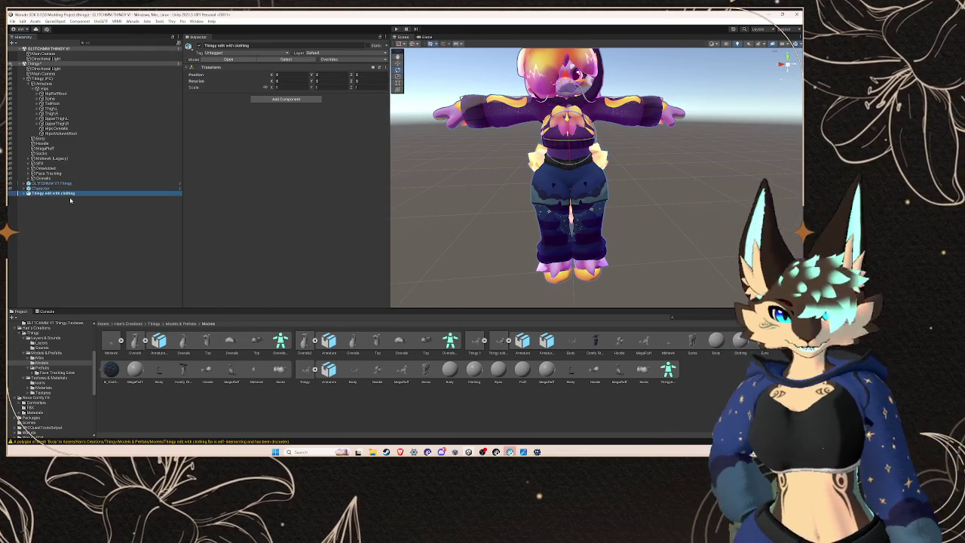
click(117, 20)
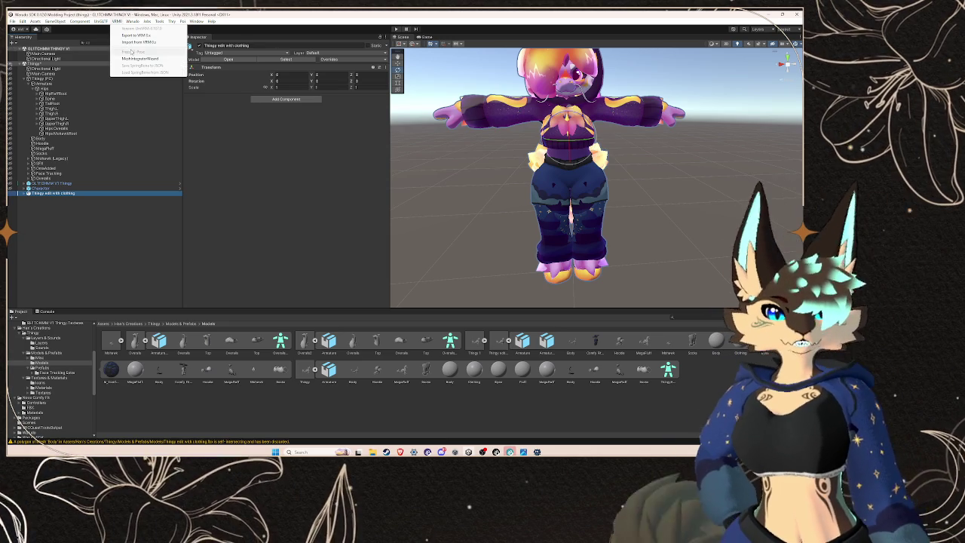
click(136, 34)
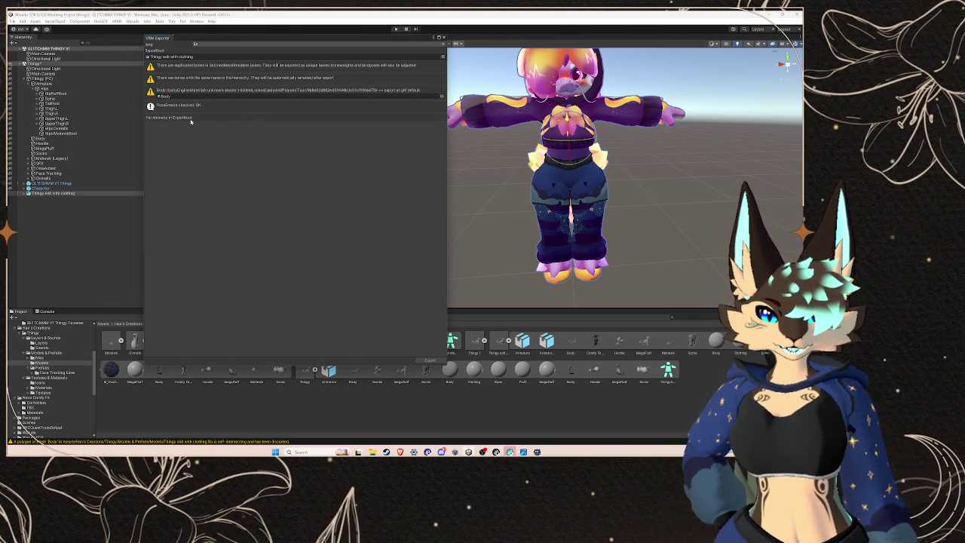
click(443, 38)
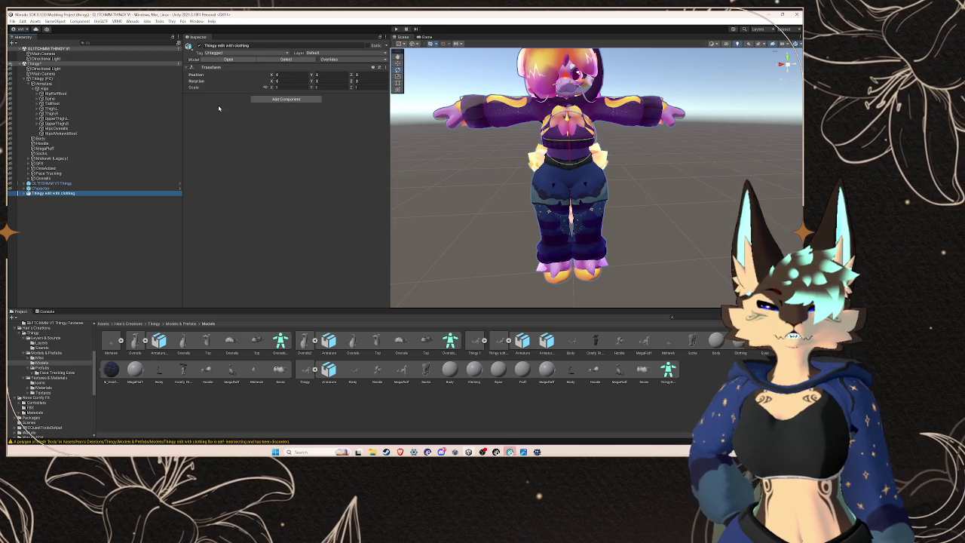
click(310, 453)
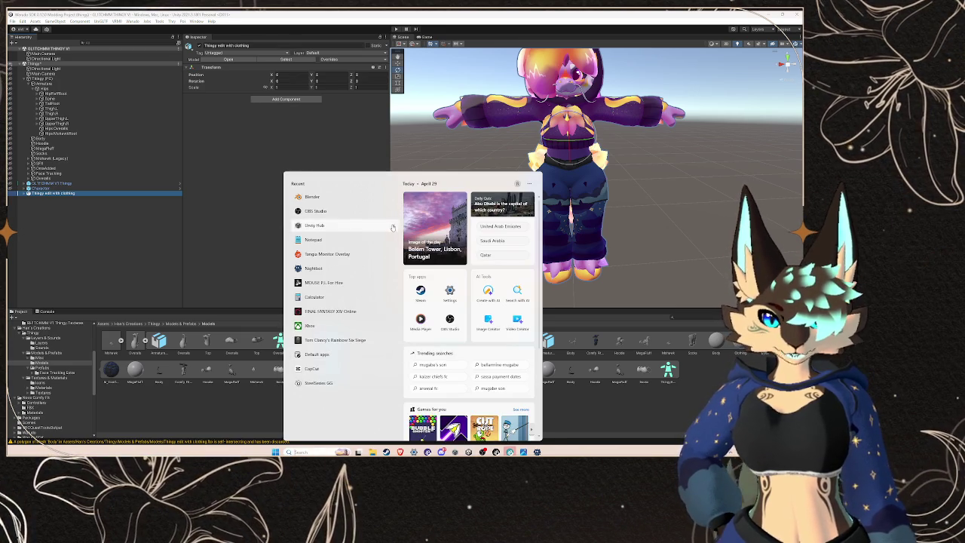
Step: Bring a File Explorer window forward and go to the computer's drive list
mouse_move(373, 452)
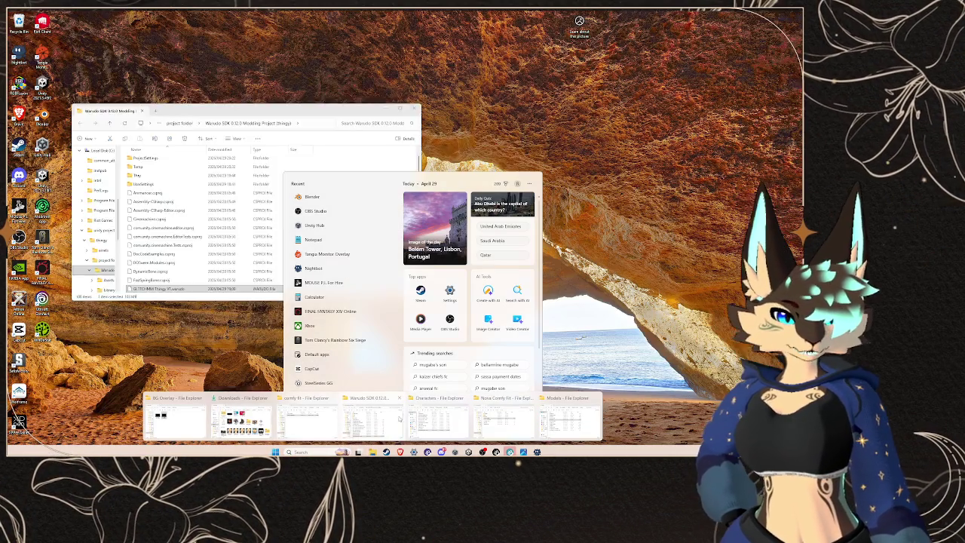
click(565, 421)
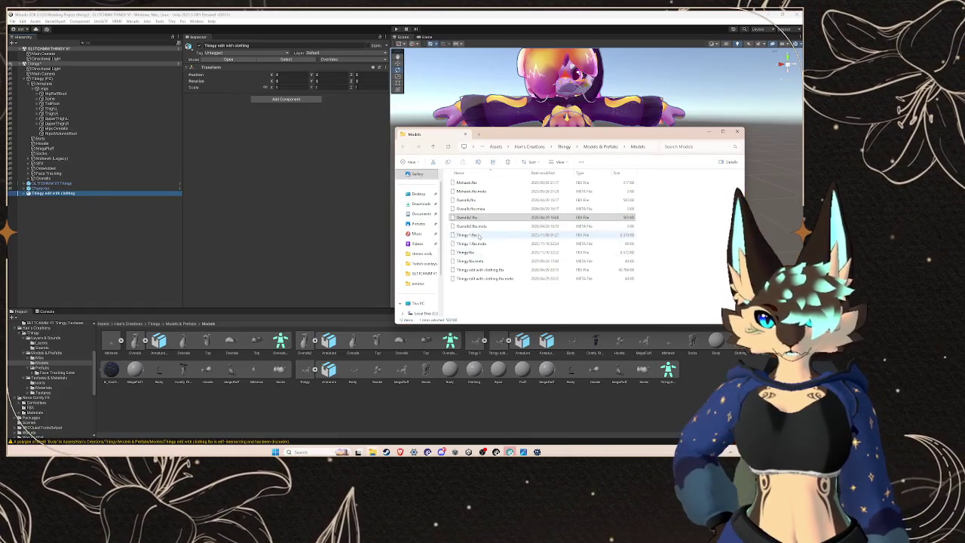
mouse_move(372, 452)
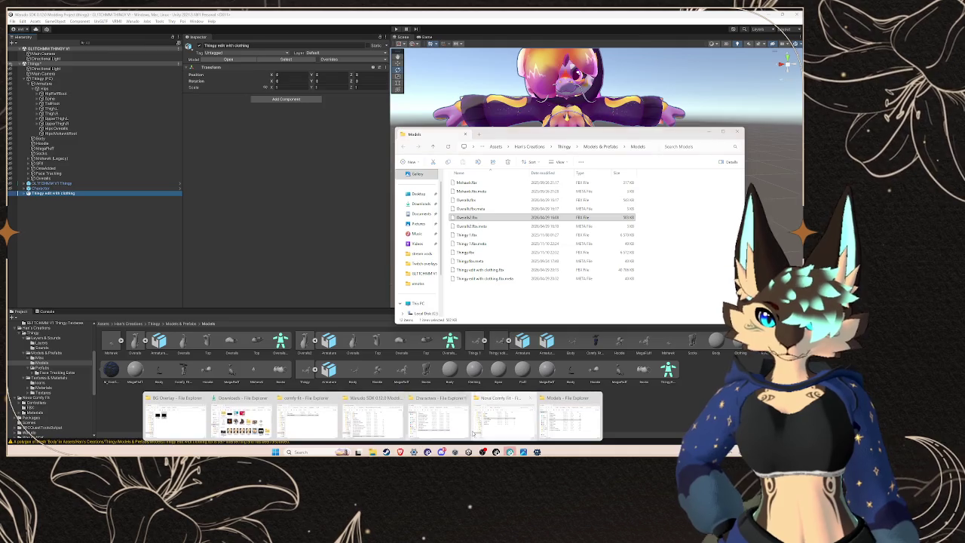
click(473, 426)
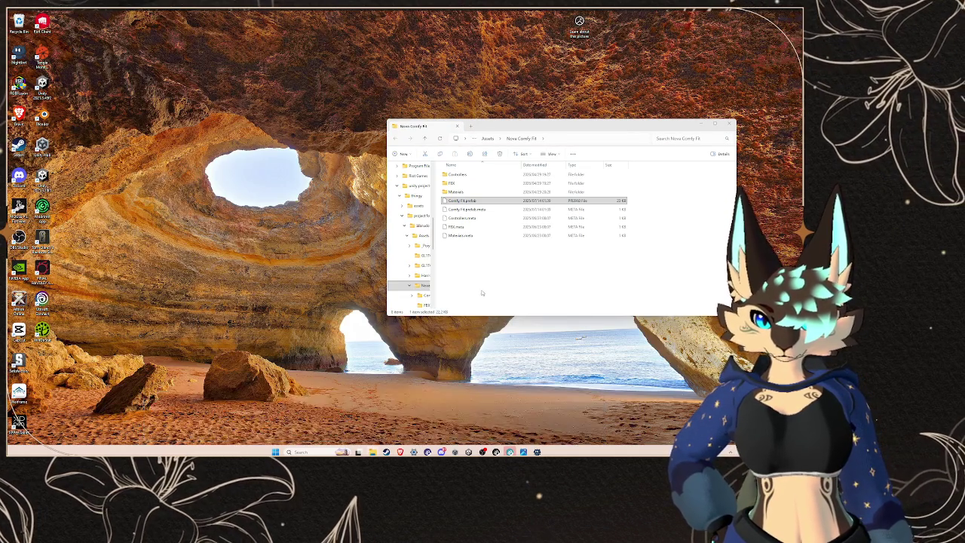
click(487, 138)
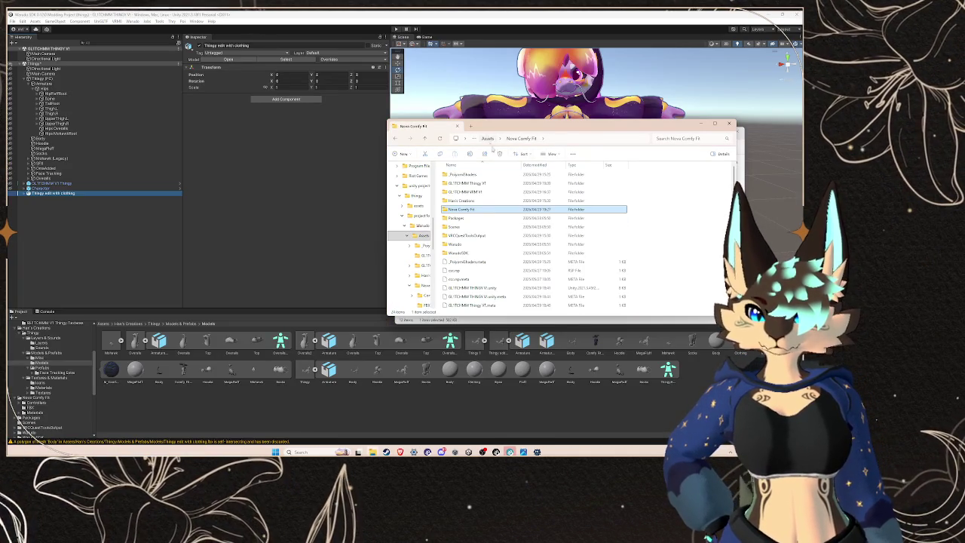
scroll(414, 227, up, 10)
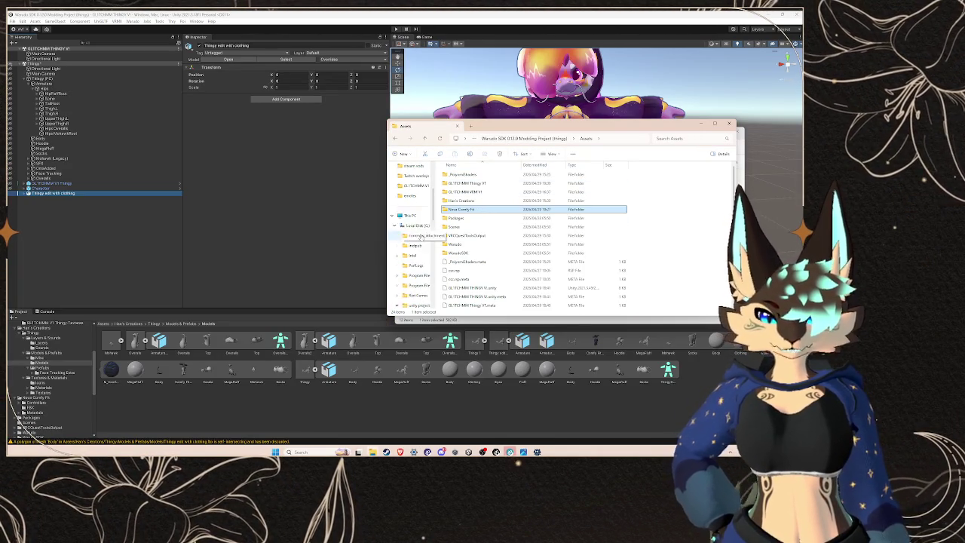
click(410, 198)
scroll(415, 227, down, 3)
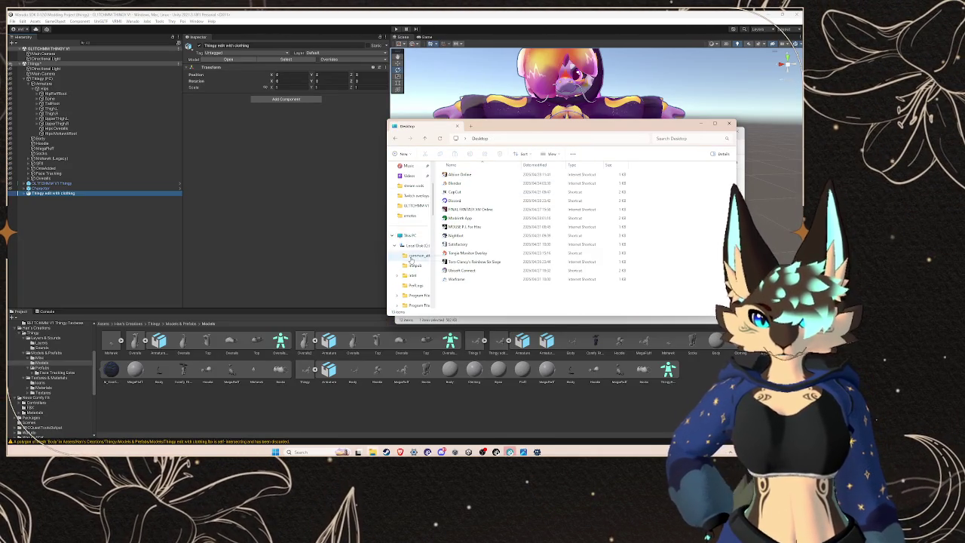
click(410, 235)
Step: Navigate Local Disk (C:) > unity projects > thingy > assets > unity packages > comfy fit
double_click(485, 183)
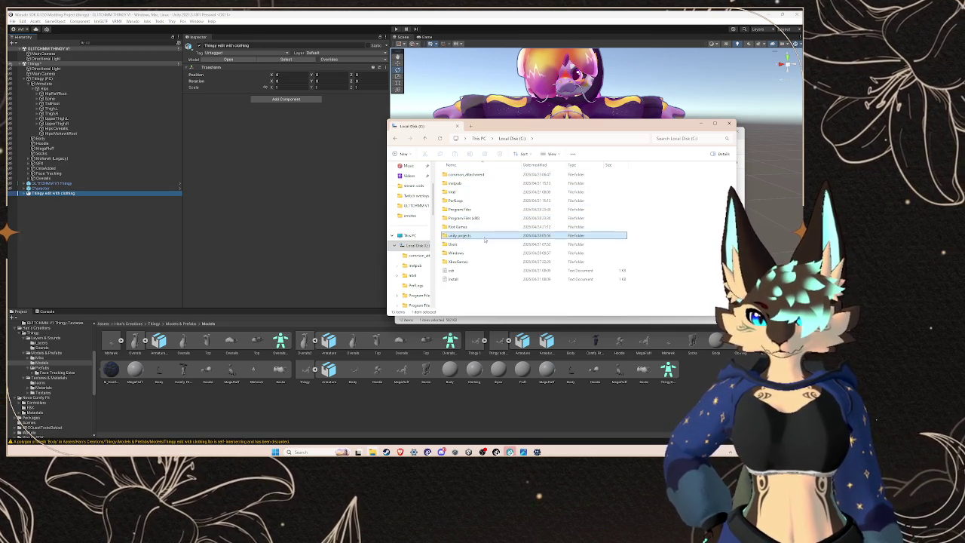
double_click(458, 235)
double_click(453, 174)
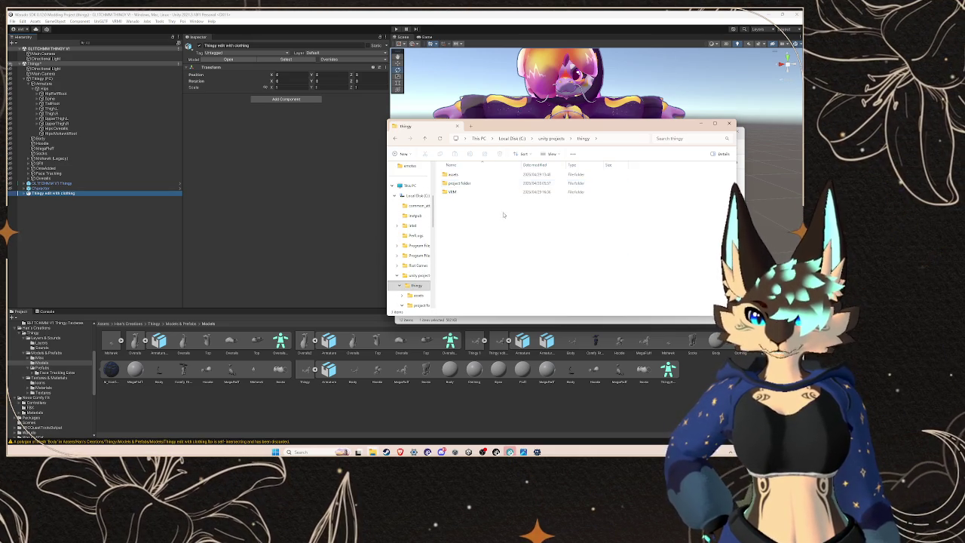
double_click(475, 174)
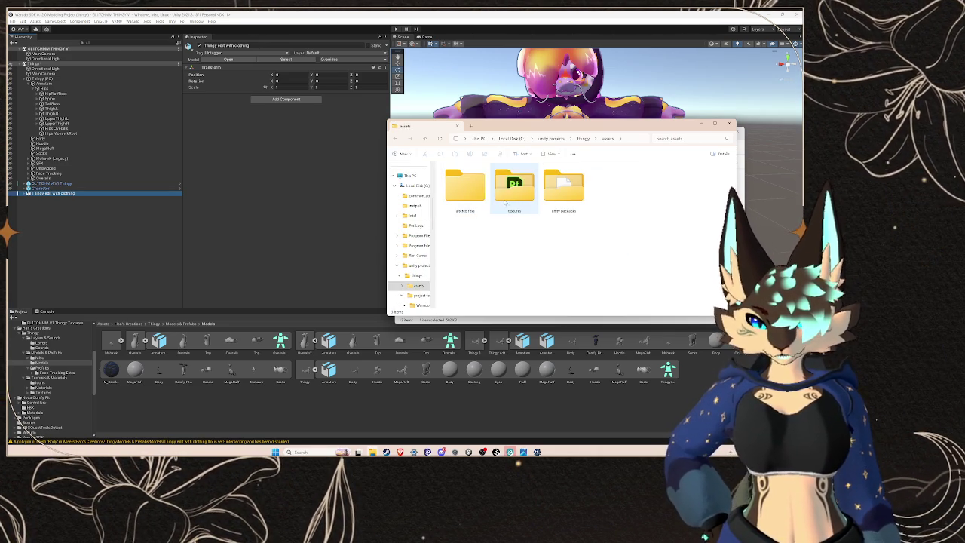
key(alt+Left)
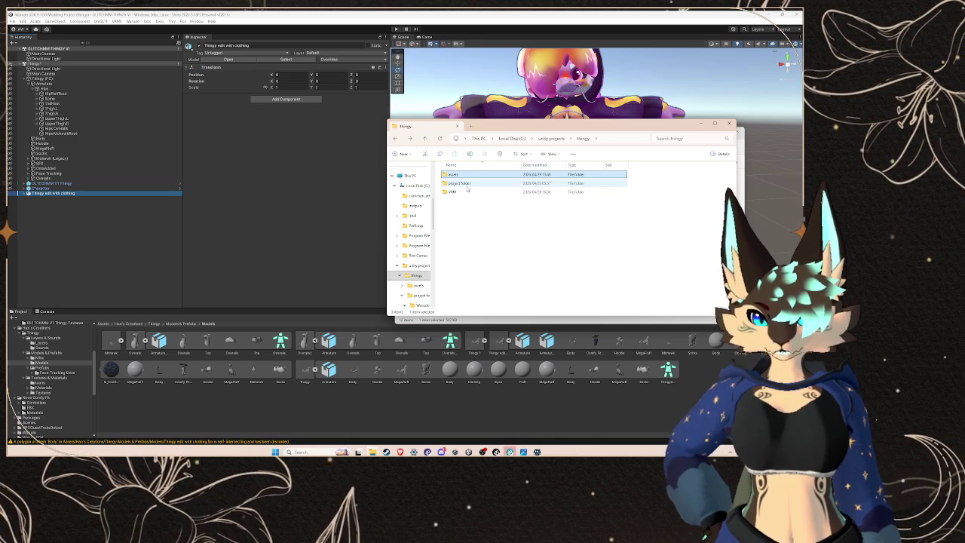
double_click(467, 183)
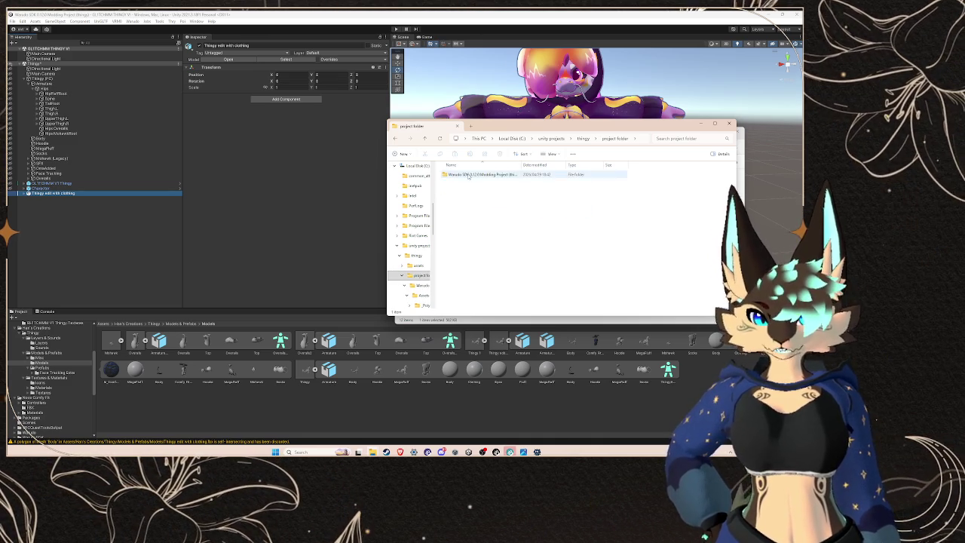
key(alt+Left)
double_click(469, 174)
double_click(562, 184)
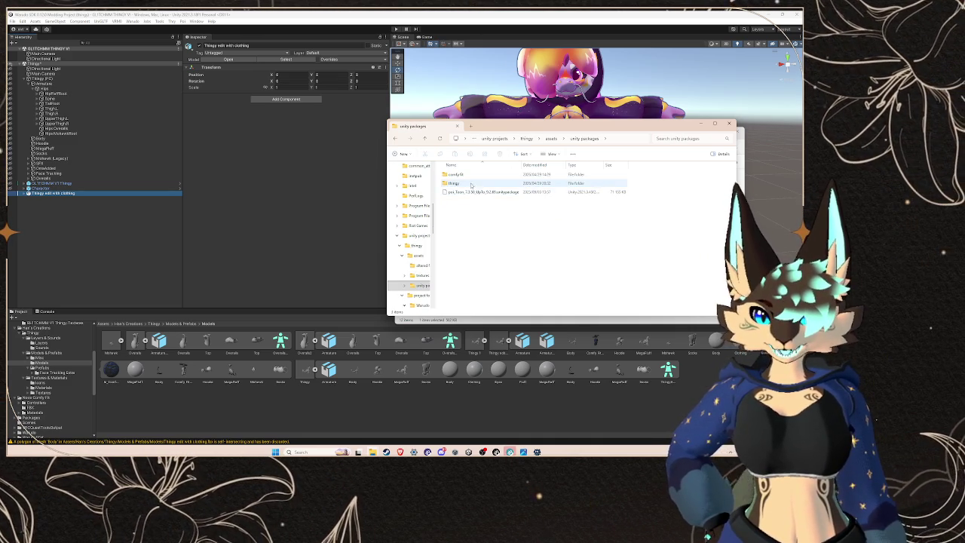
double_click(473, 174)
Step: Try opening the Comfy Fit .blend, then a Thingy .blend in the thingy folder
click(473, 174)
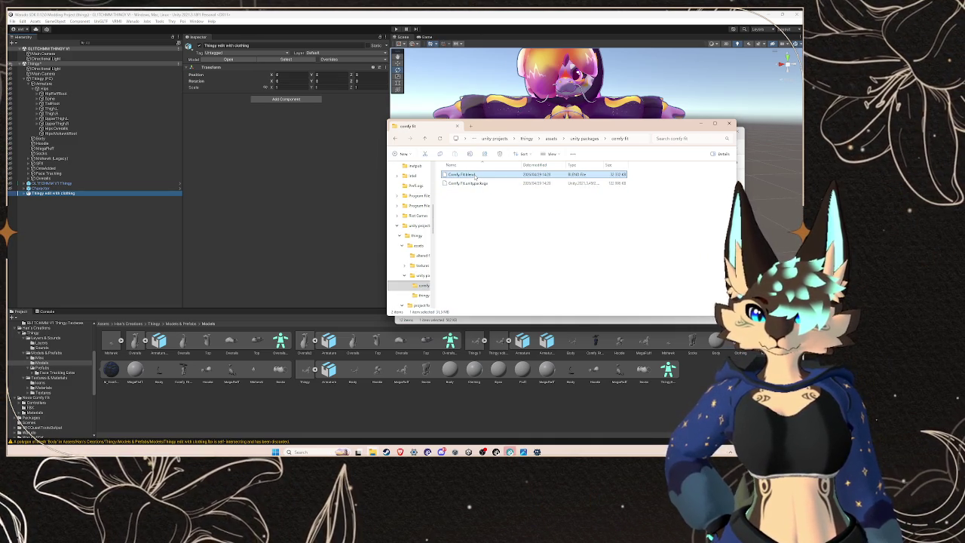
double_click(474, 174)
key(Escape)
click(423, 295)
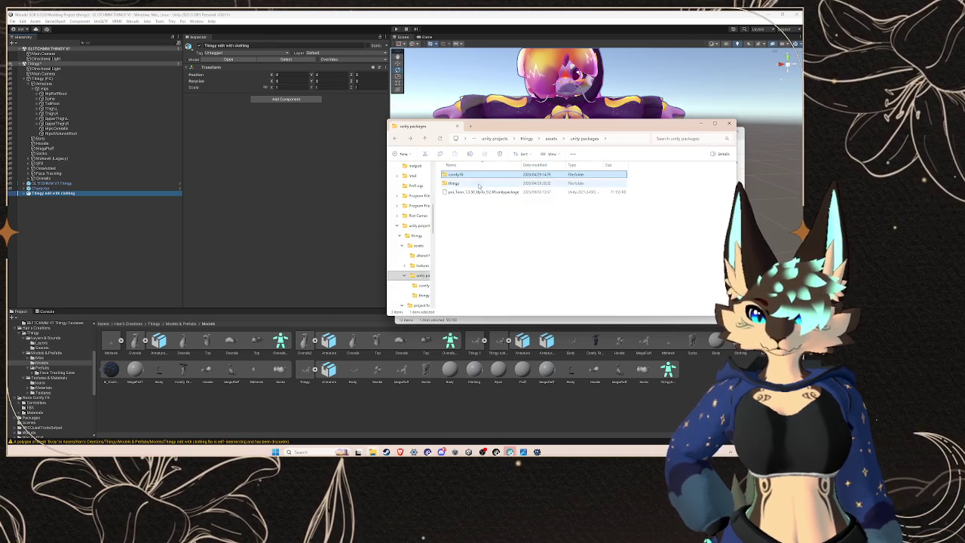
click(487, 192)
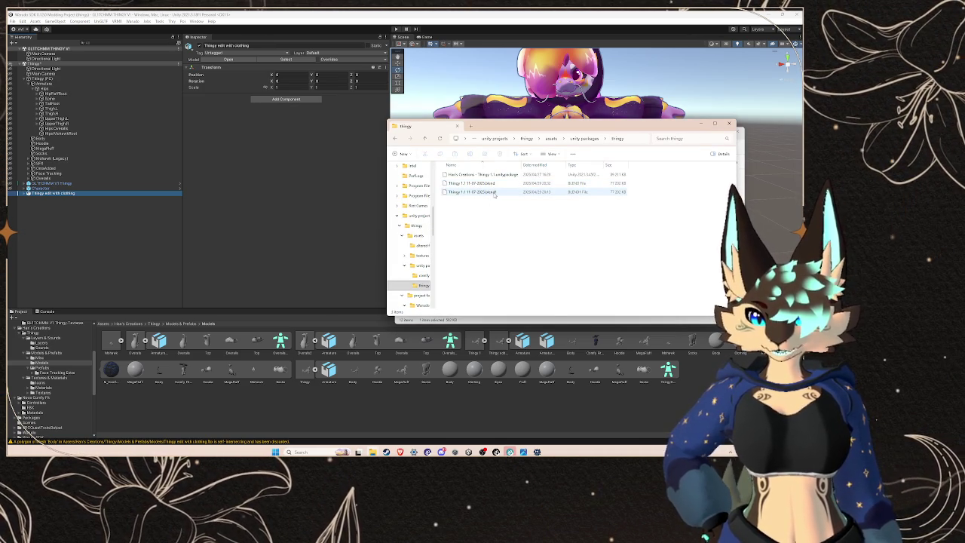
double_click(483, 183)
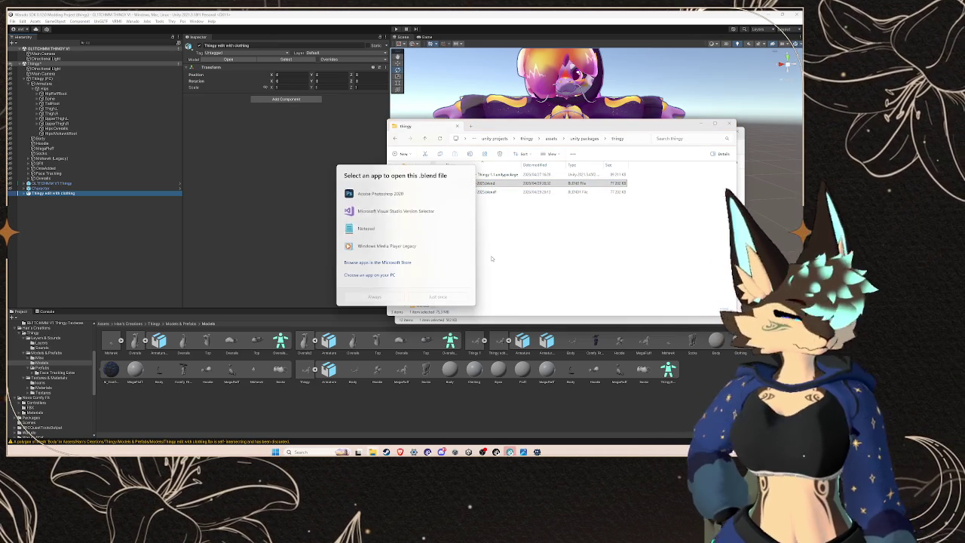
Step: Search Windows for 'blender' and launch Blender
key(Escape)
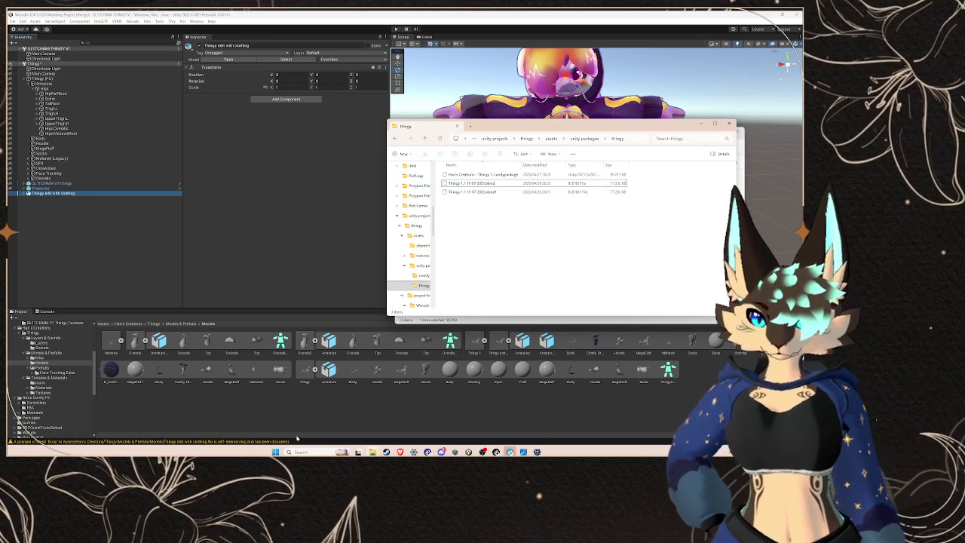
click(301, 451)
text(blender)
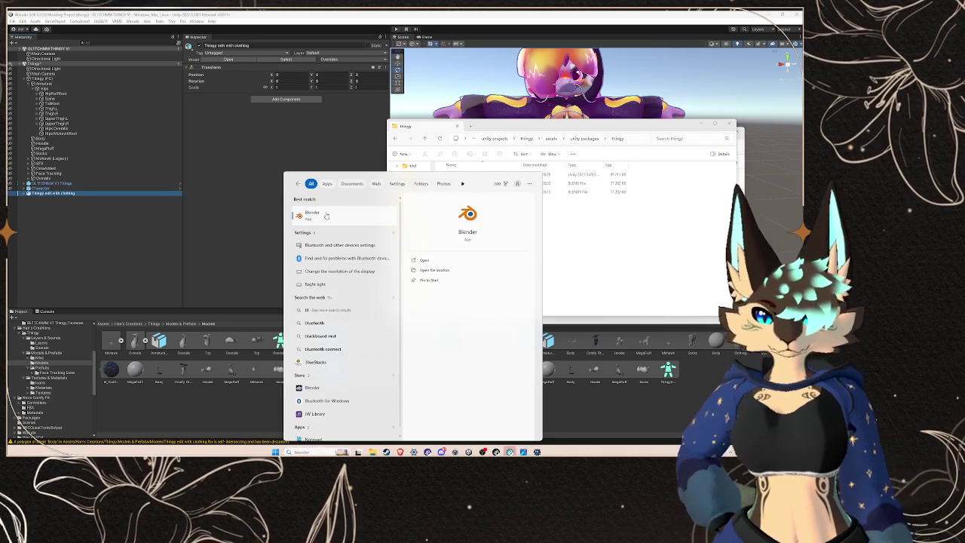
click(327, 214)
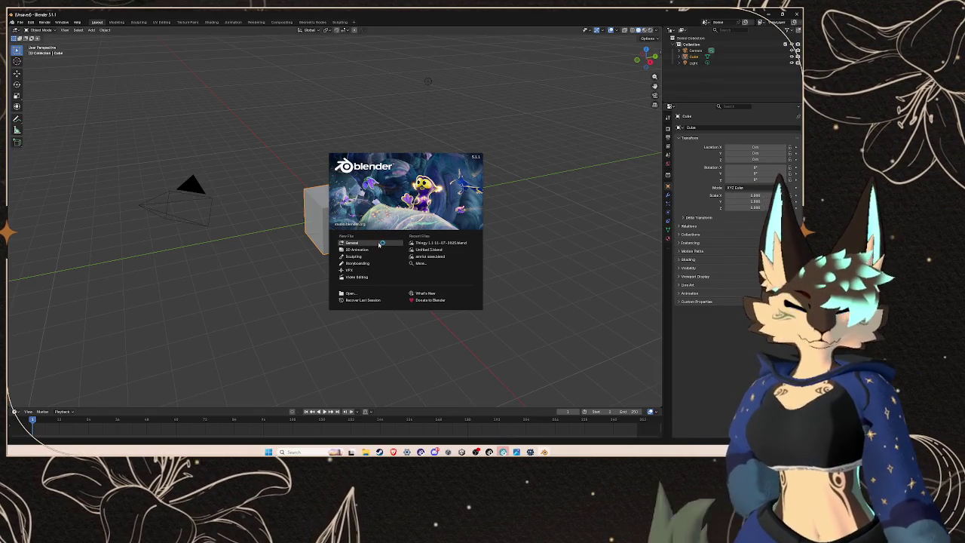
Step: Open the recent Thingy 1.1 file, select all outliner items through Mohawk and unhide them
click(429, 244)
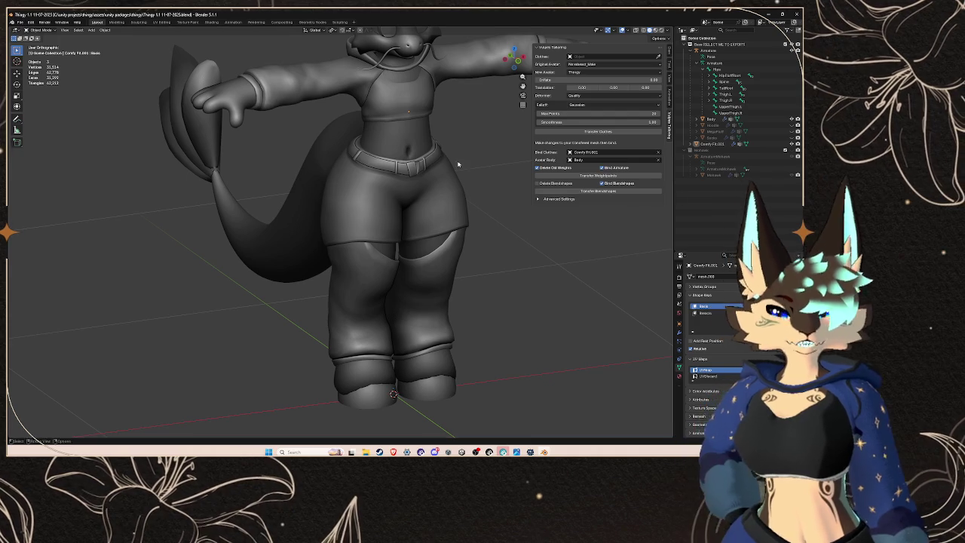
click(713, 151)
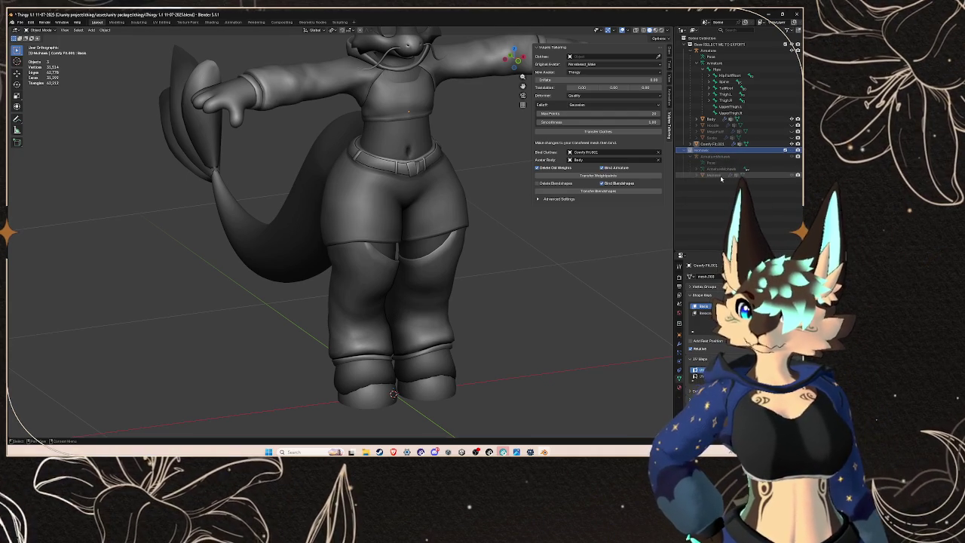
shift+click(710, 55)
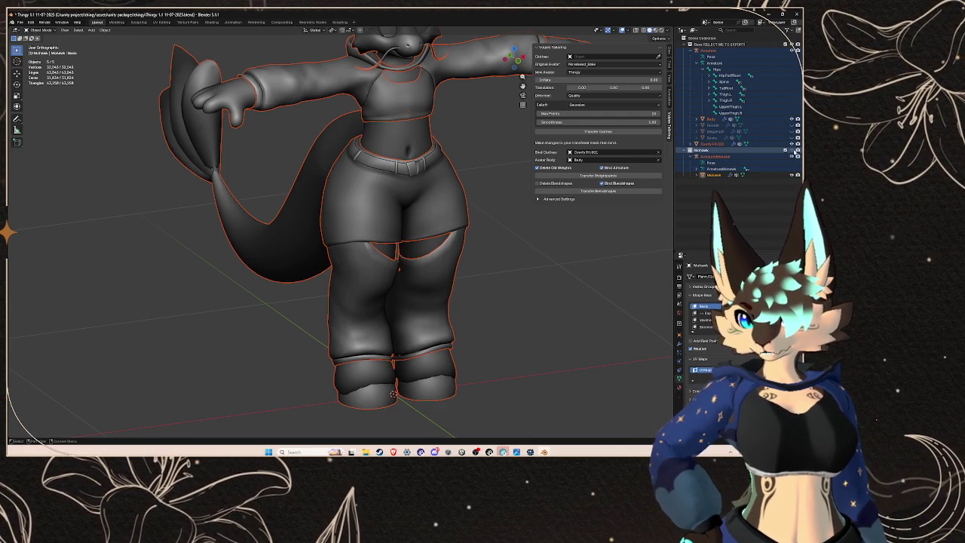
click(792, 156)
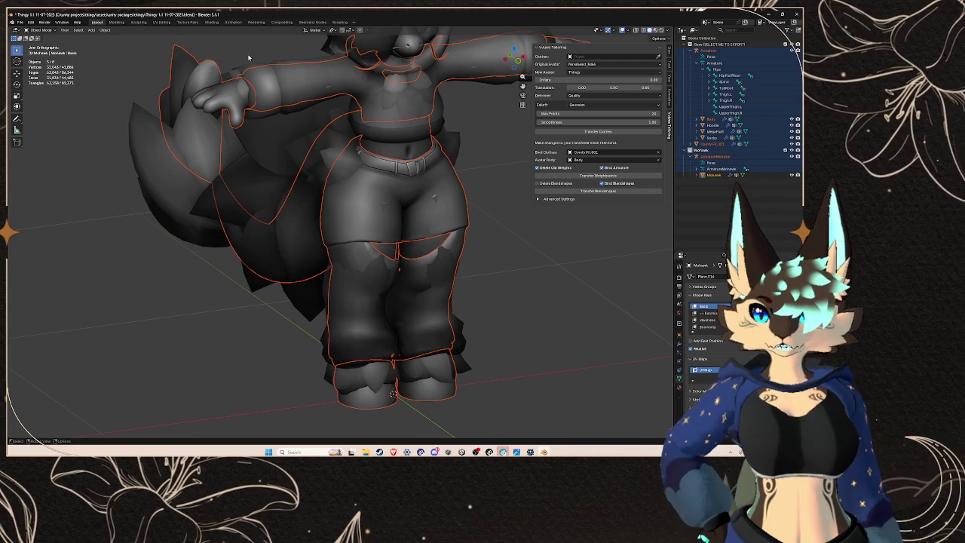
click(20, 22)
Step: Start an FBX export with scaling set to FBX All
mouse_move(46, 117)
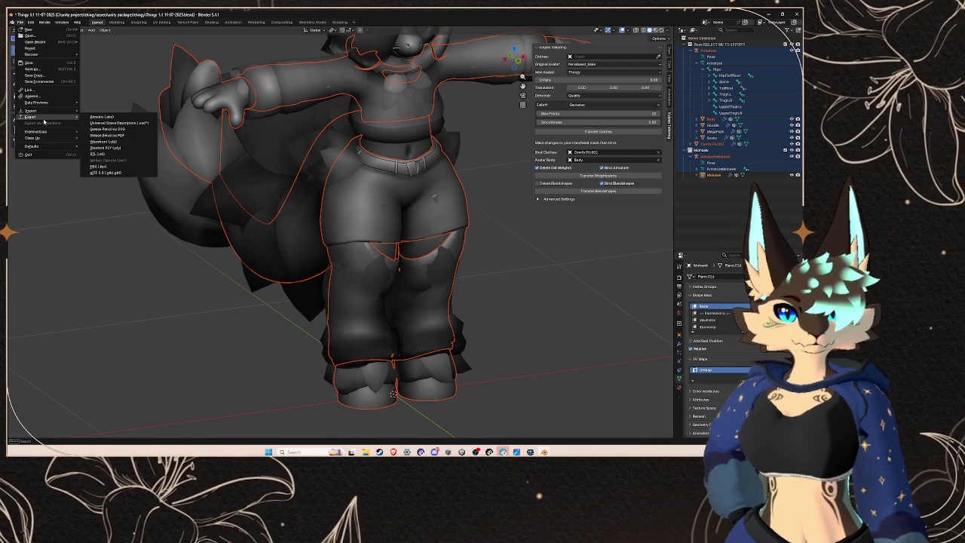
click(97, 166)
click(375, 276)
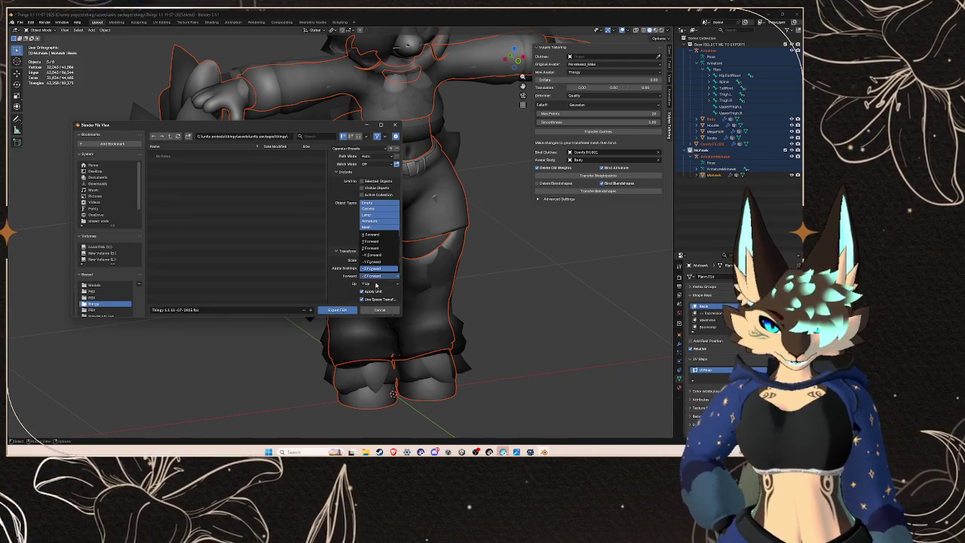
click(372, 269)
click(377, 268)
click(375, 294)
scroll(352, 290, down, 2)
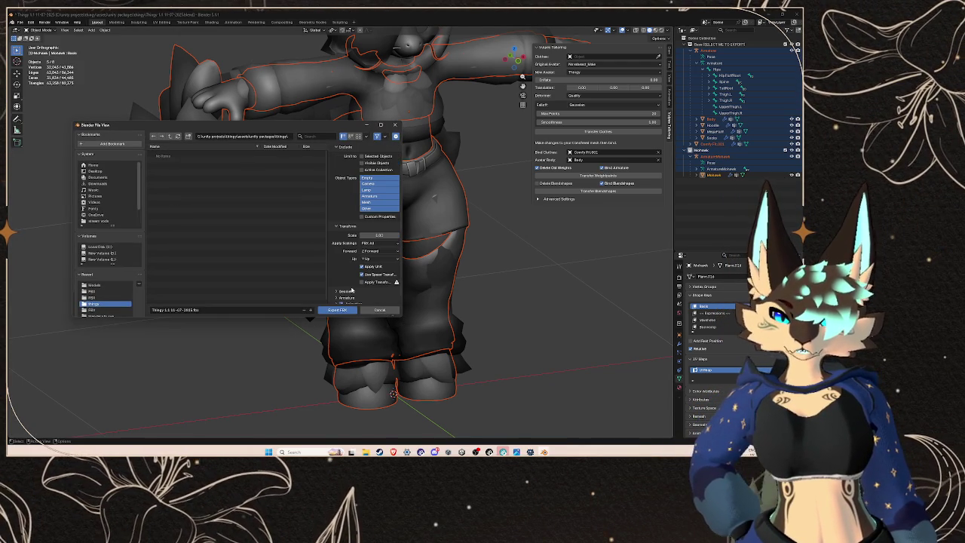
scroll(356, 291, down, 1)
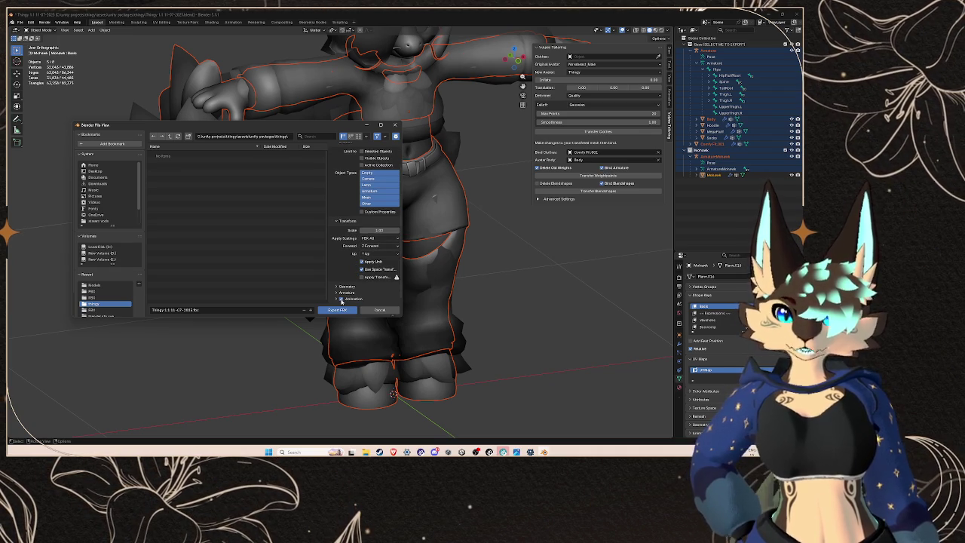
scroll(346, 277, up, 3)
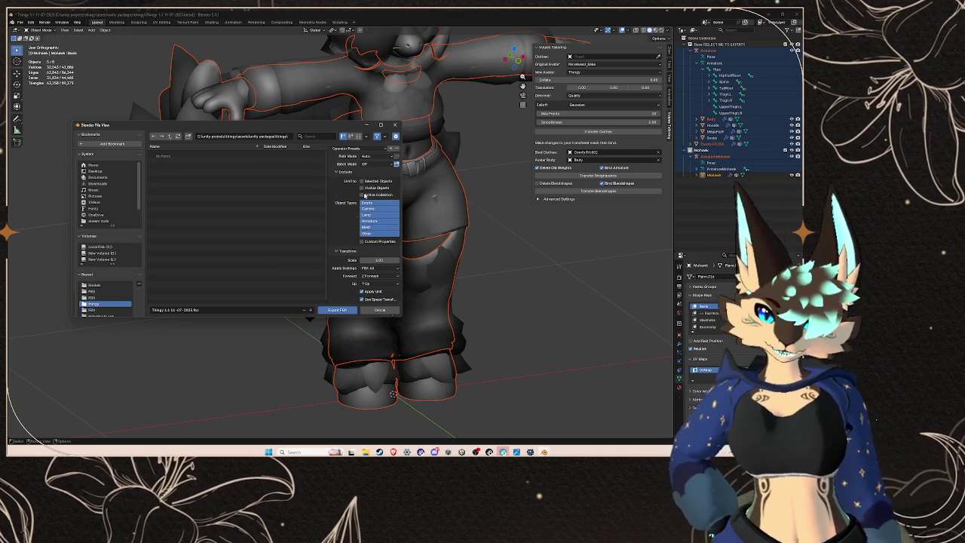
Step: Set Path Mode to Copy and turn on Embed Textures
click(364, 164)
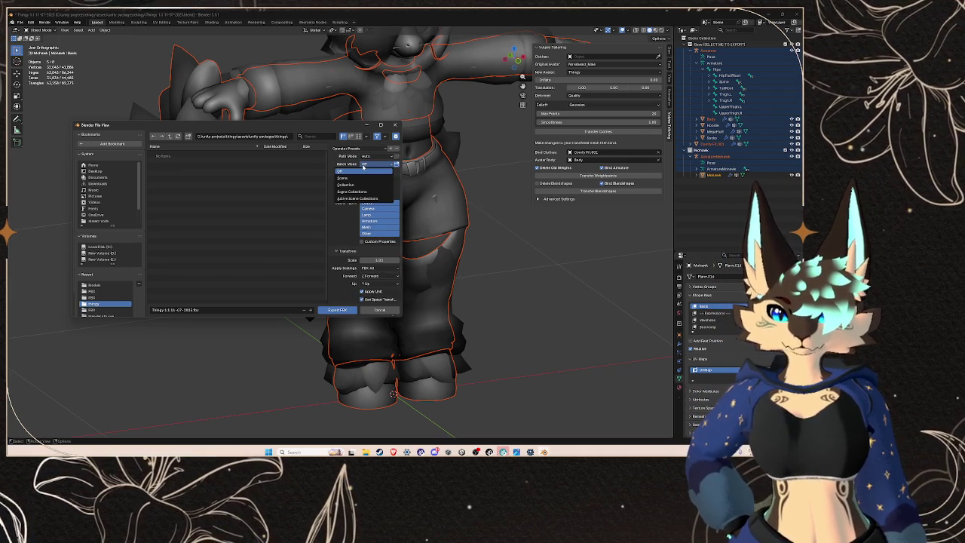
click(375, 156)
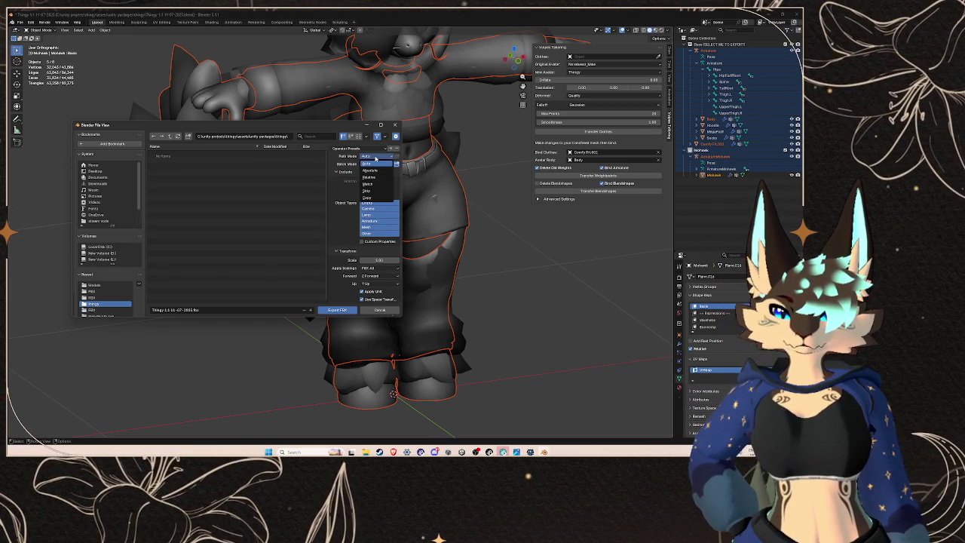
click(373, 198)
click(396, 157)
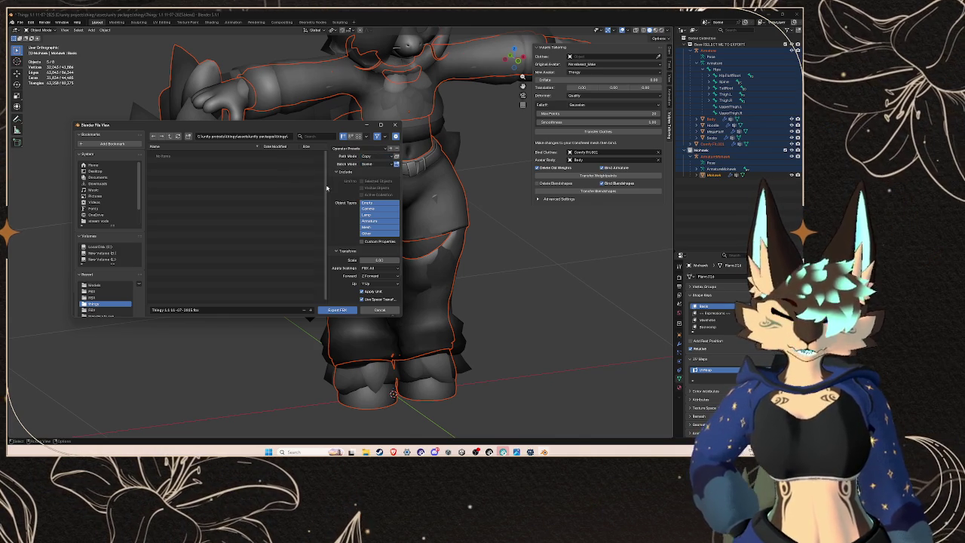
scroll(334, 237, down, 2)
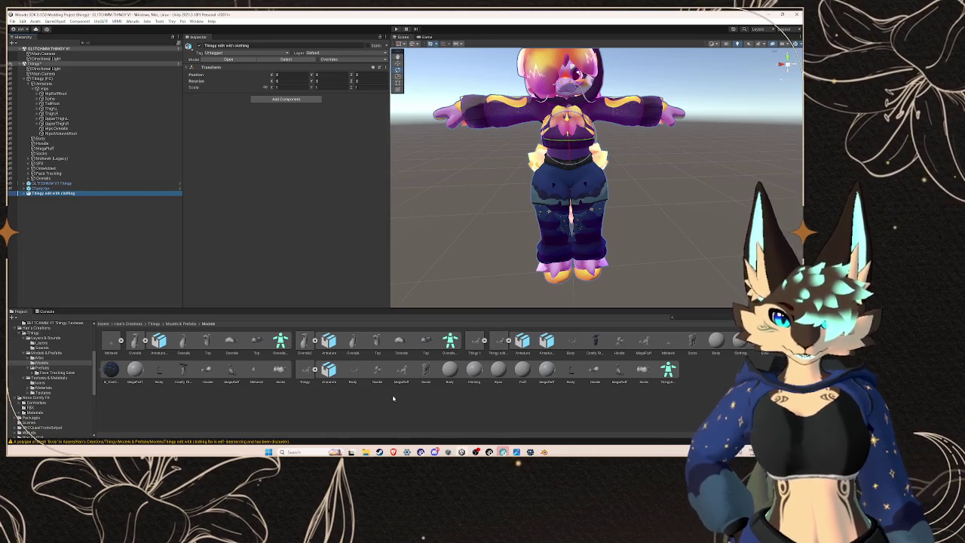
Step: Show the Models & Prefabs folder in File Explorer and copy its address-bar path
right_click(392, 394)
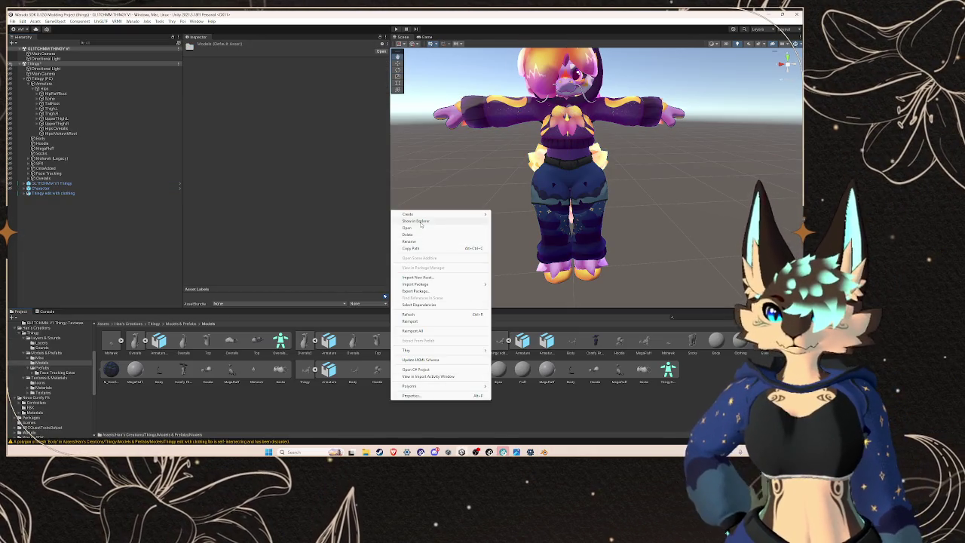
click(420, 223)
click(558, 153)
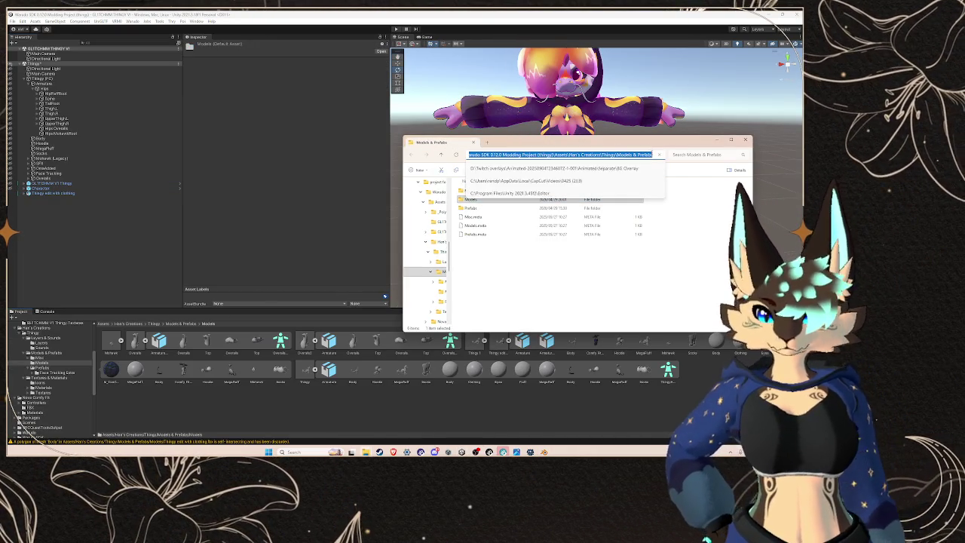
Step: Point Blender's FBX export file view at the pasted Models & Prefabs path
click(530, 452)
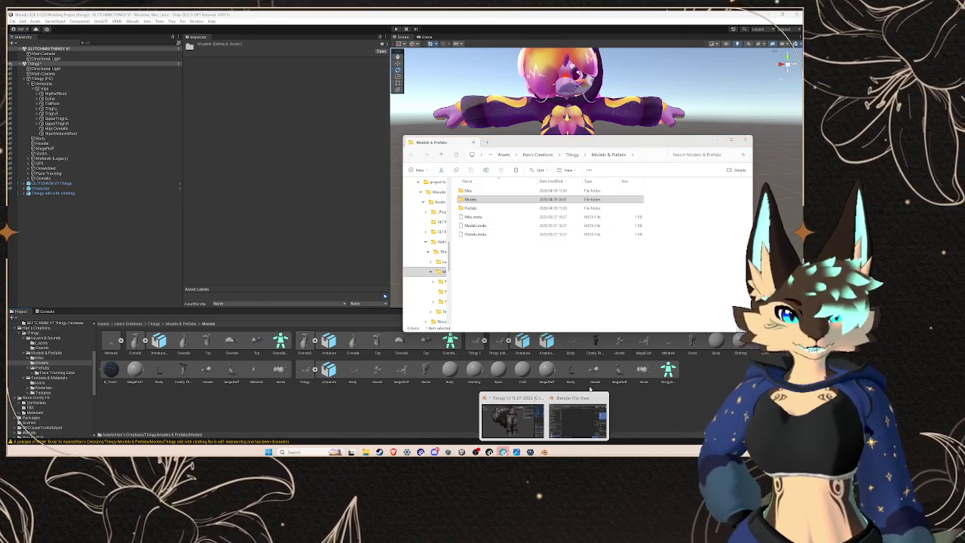
click(578, 416)
click(288, 136)
key(ctrl+v)
key(Return)
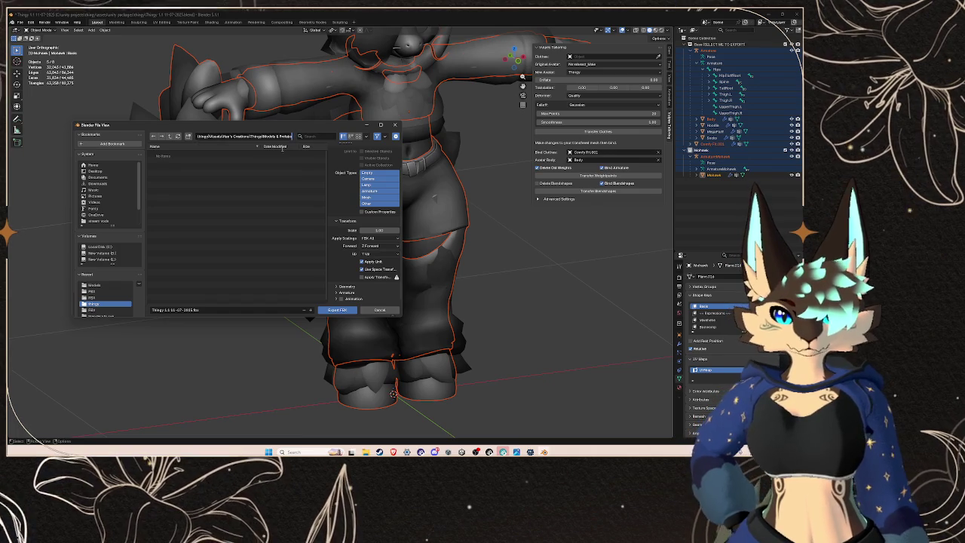
Step: Export the avatar over Thingy edit with clothing.fbx in the Models folder and return to Unity
double_click(208, 160)
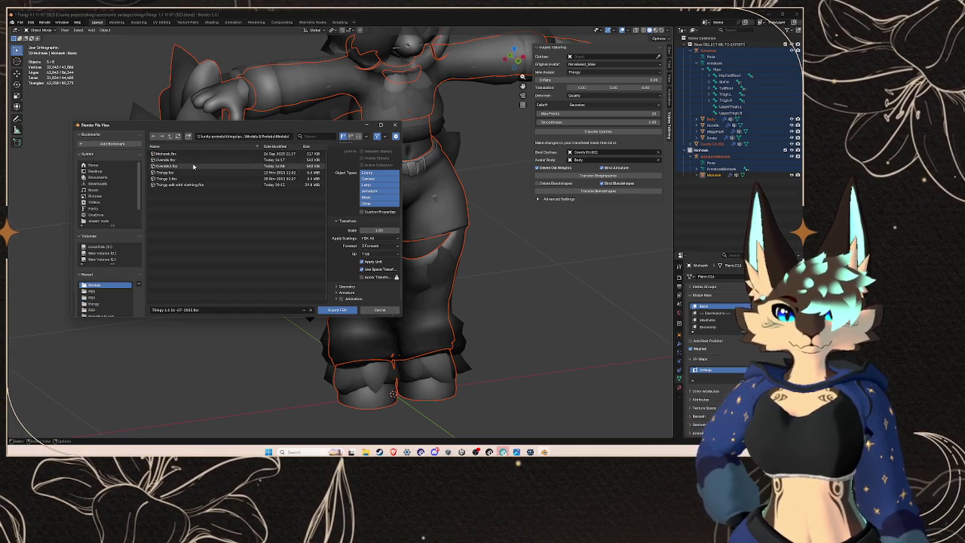
click(181, 185)
click(354, 311)
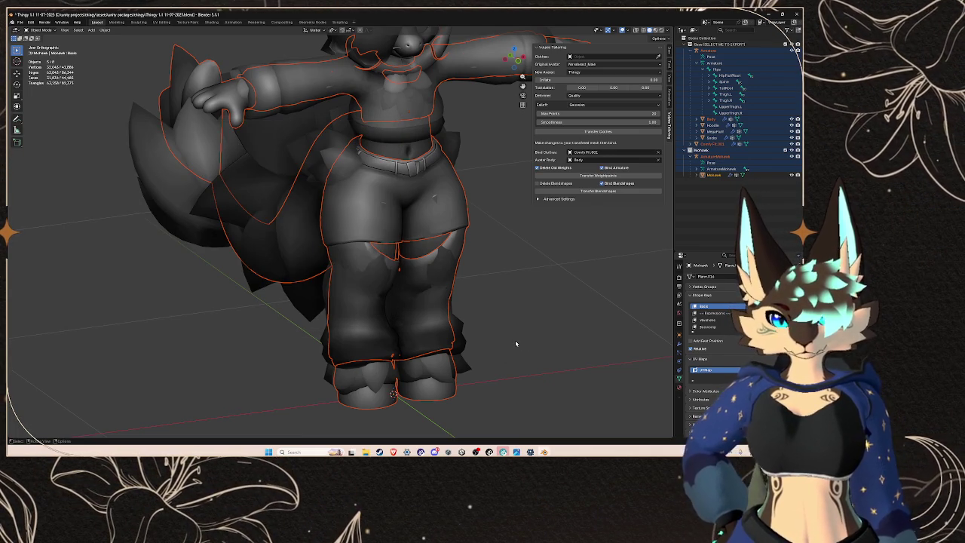
key(alt+Tab)
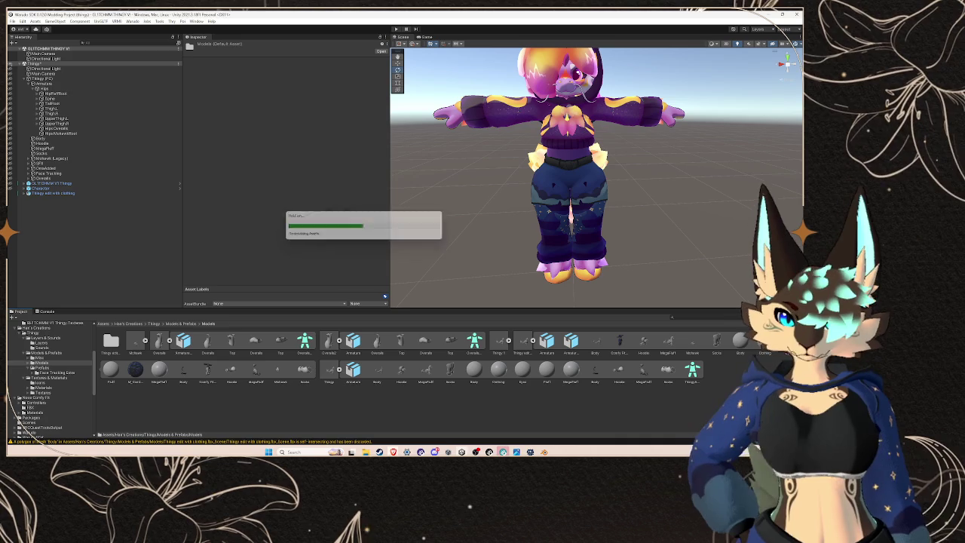
Step: Open Thingy edit with clothing's Rig import tab and expand Import Messages to read the hierarchy mismatch warning
click(113, 194)
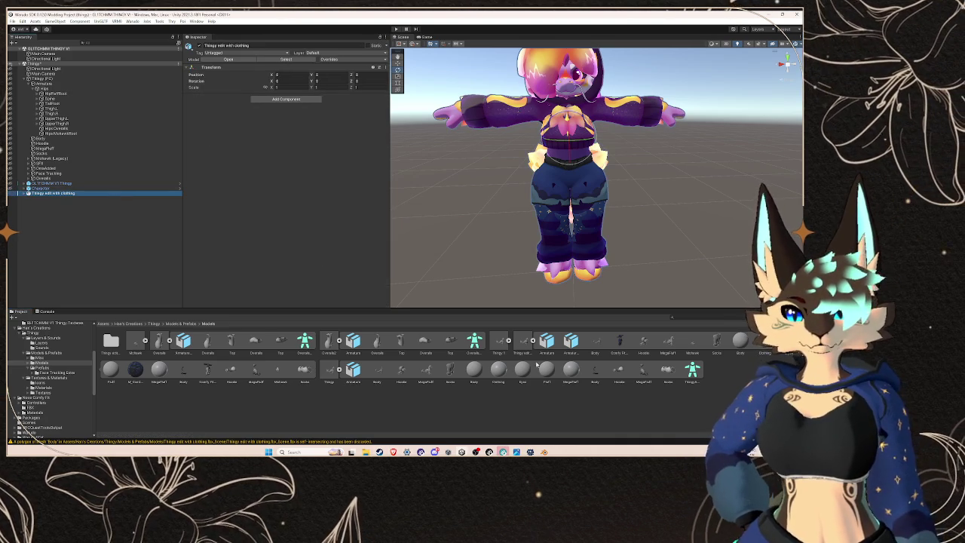
click(531, 352)
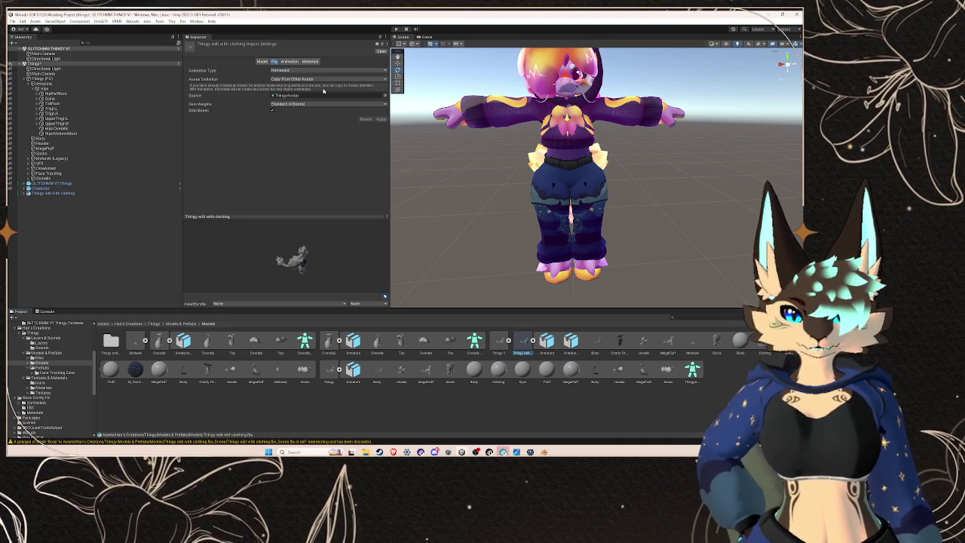
click(289, 61)
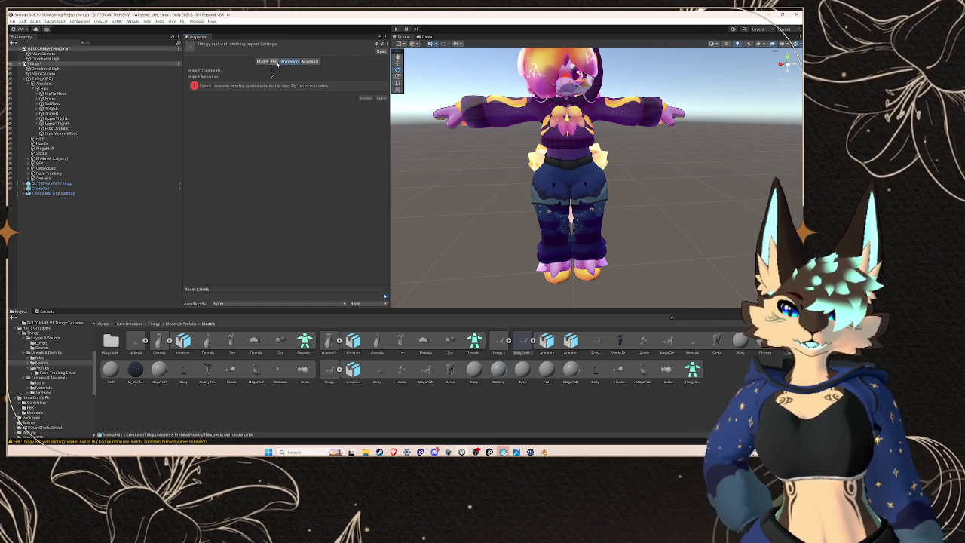
click(274, 62)
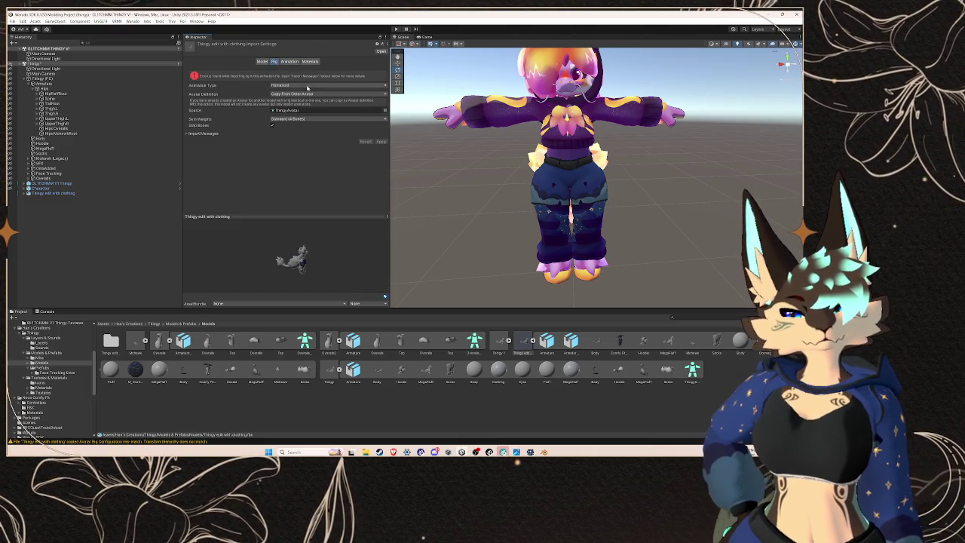
click(209, 135)
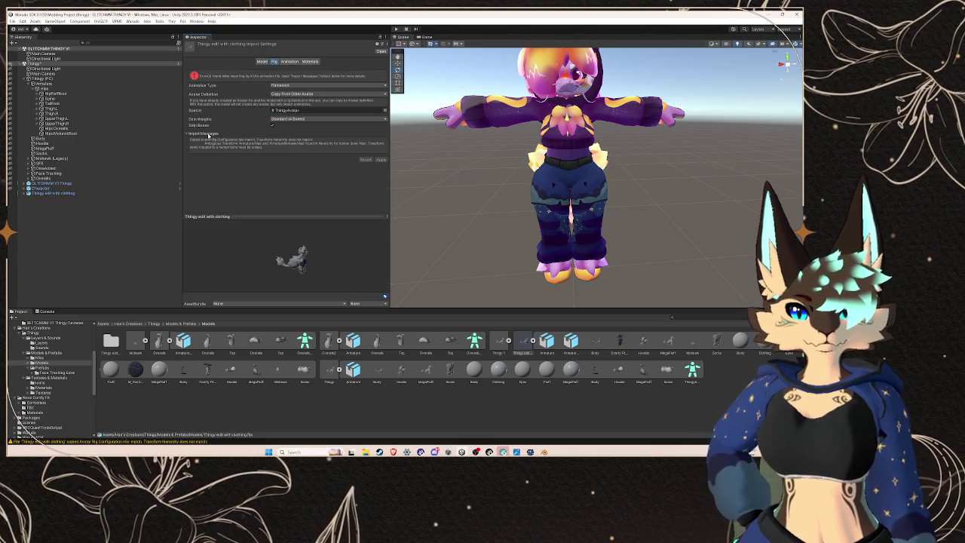
click(209, 134)
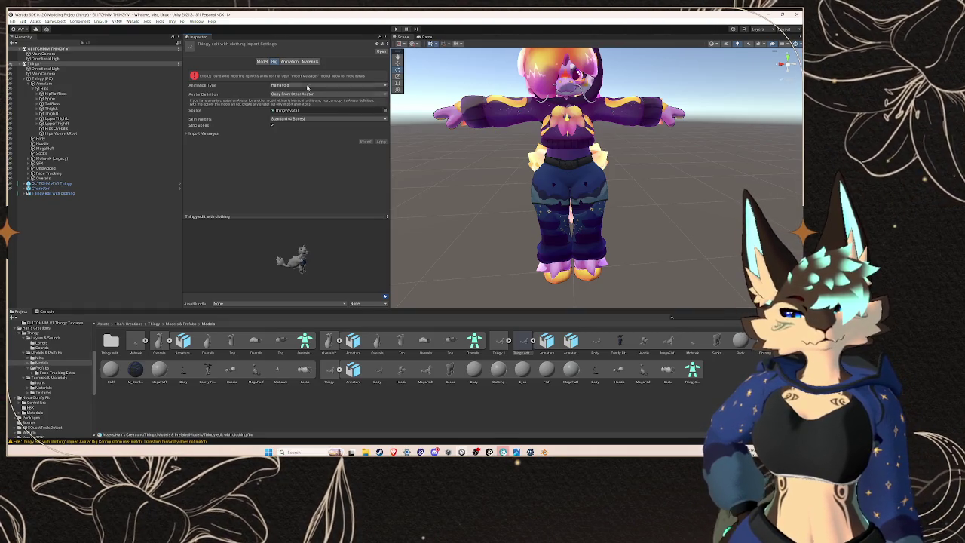
click(209, 134)
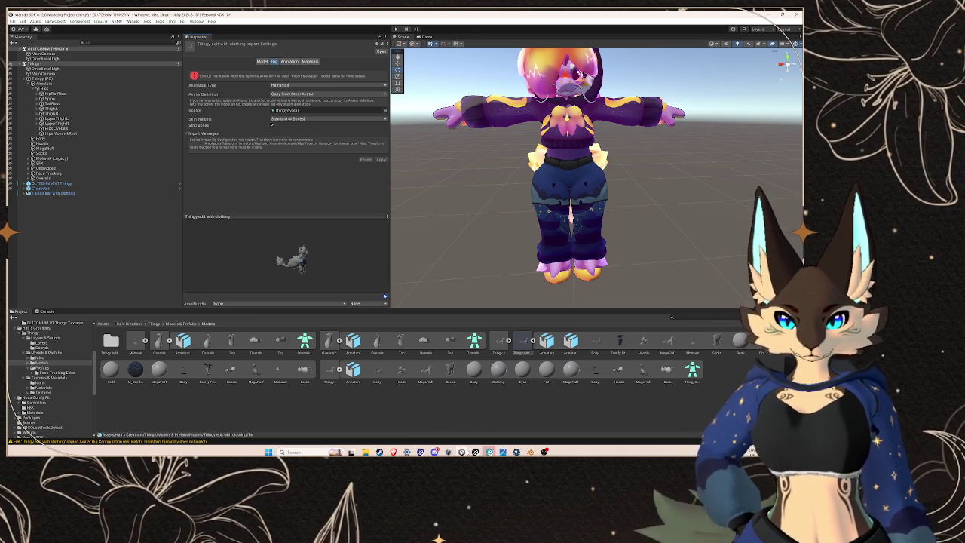
Step: In Warudo, set the Character's CrescentHair-Nova mesh Visible to Yes, then go back to Unity
click(475, 452)
scroll(452, 222, down, 10)
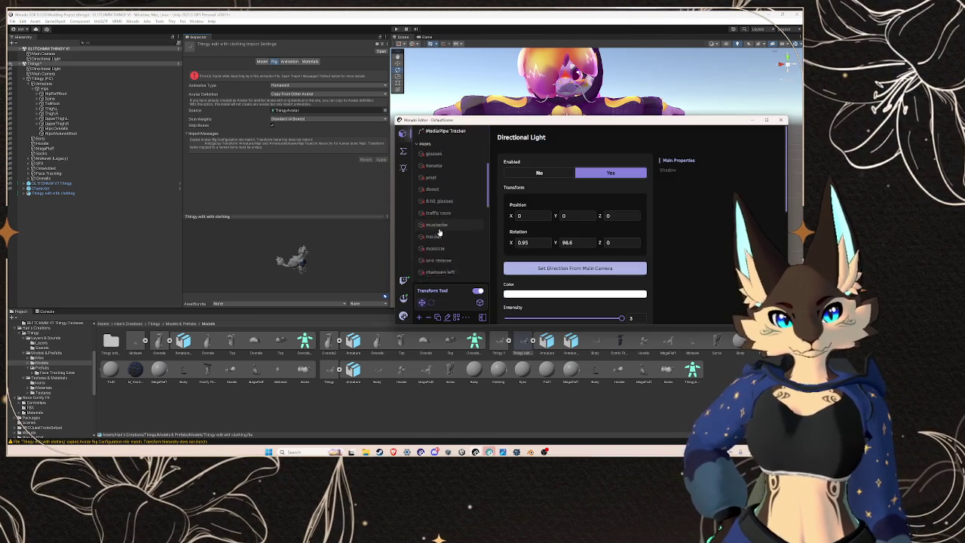
scroll(445, 226, up, 10)
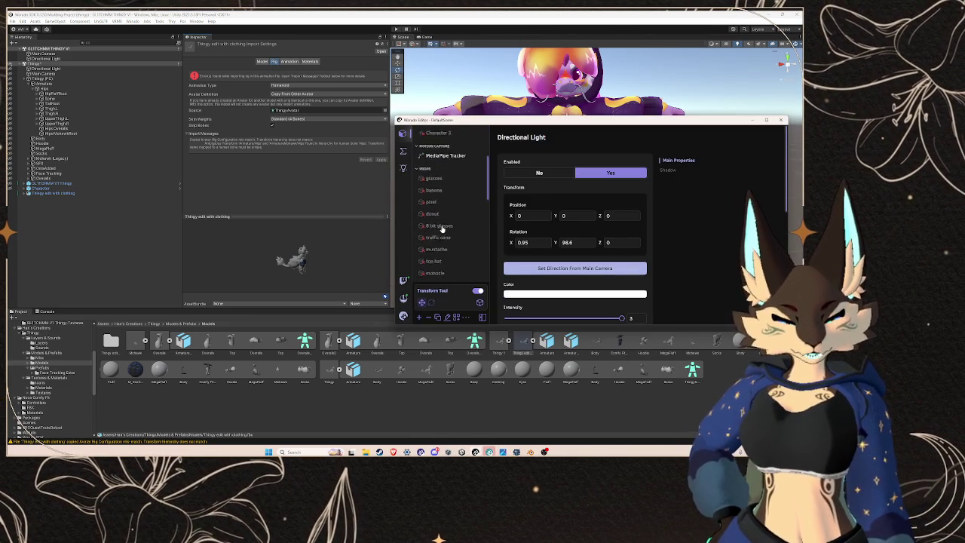
click(484, 224)
click(669, 206)
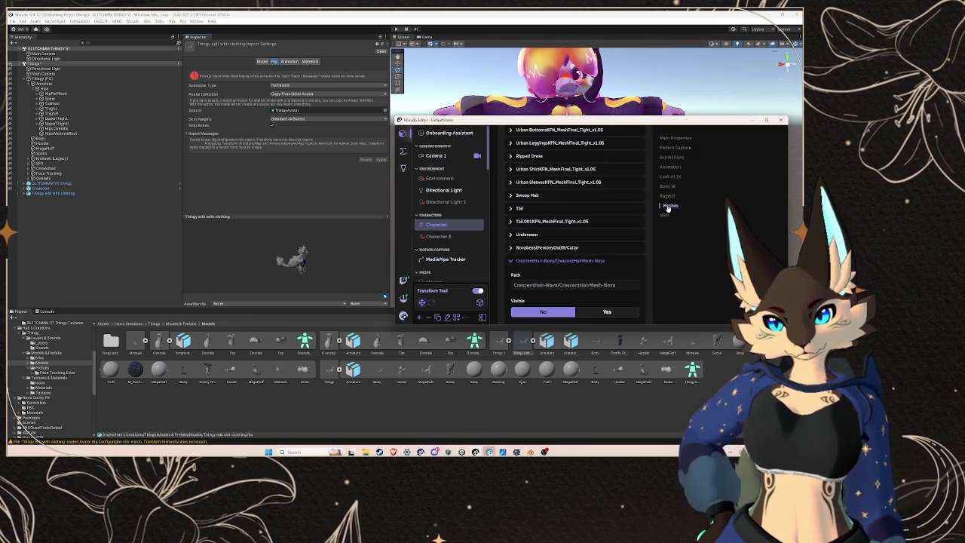
click(614, 312)
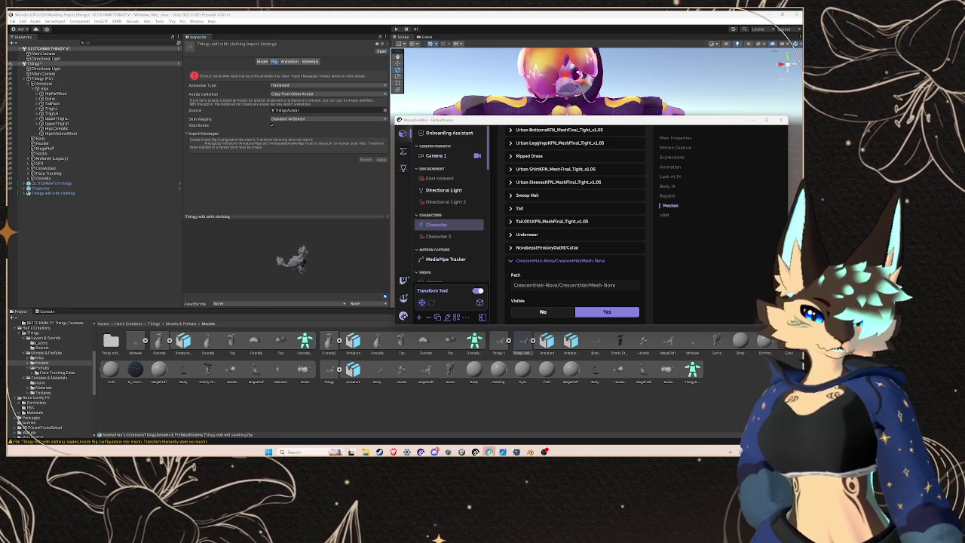
click(733, 451)
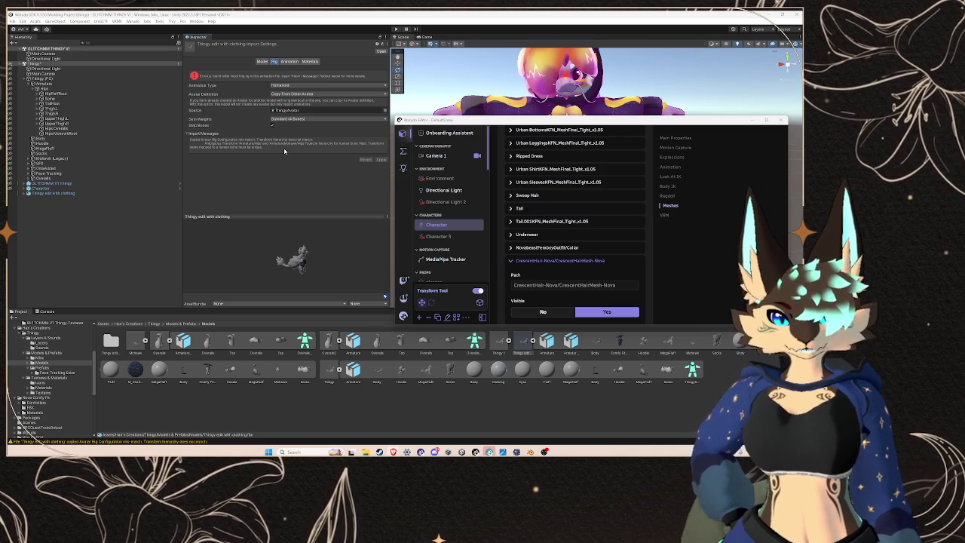
click(254, 163)
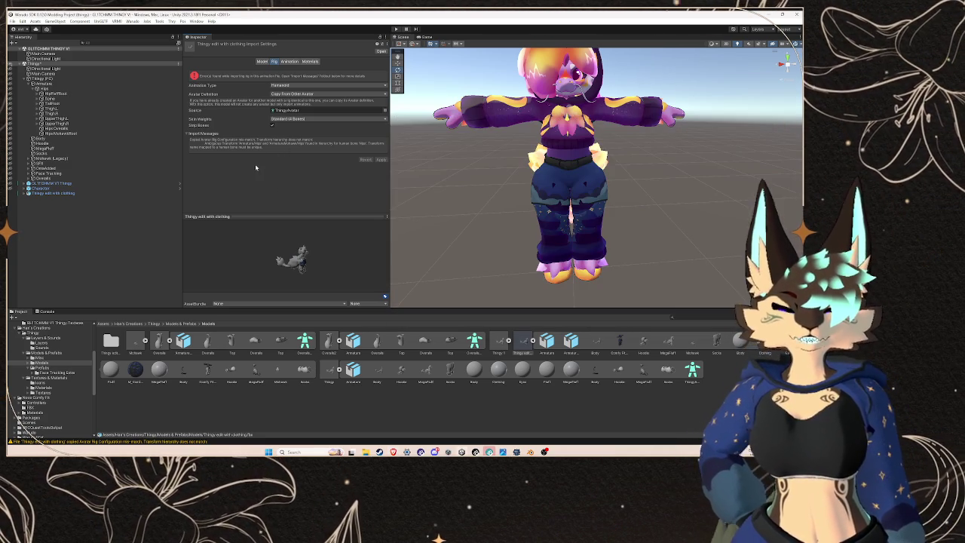
double_click(53, 193)
mouse_move(625, 169)
mouse_down()
mouse_move(578, 194)
mouse_move(262, 209)
mouse_up()
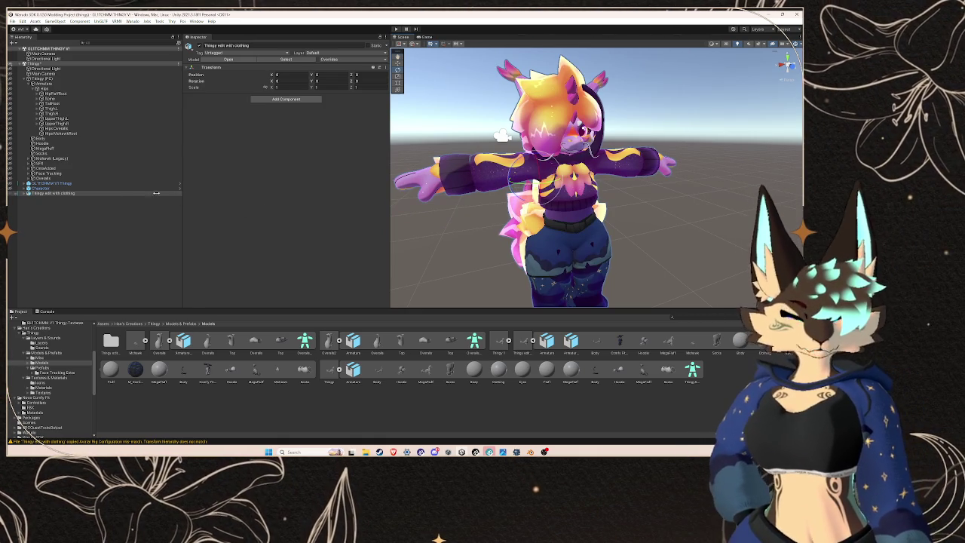
click(84, 193)
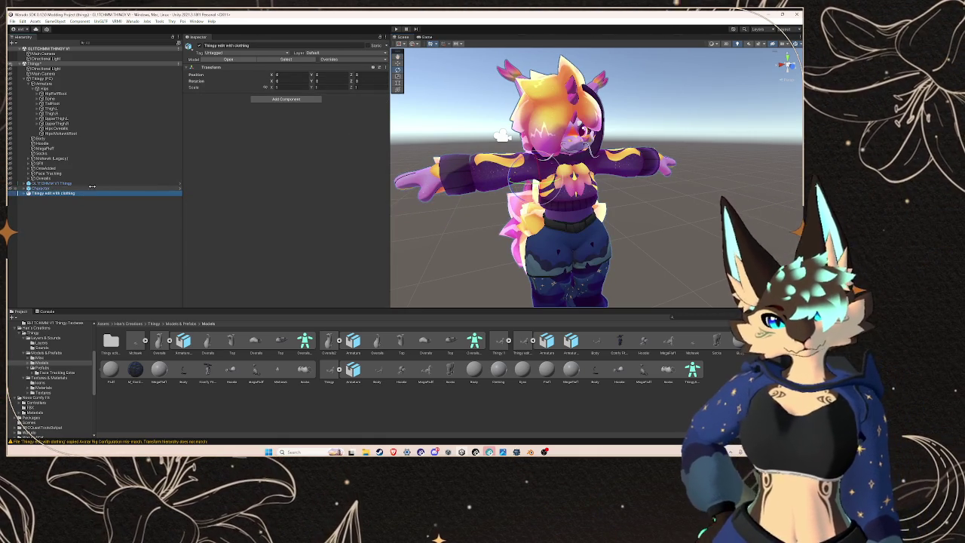
click(45, 188)
click(52, 193)
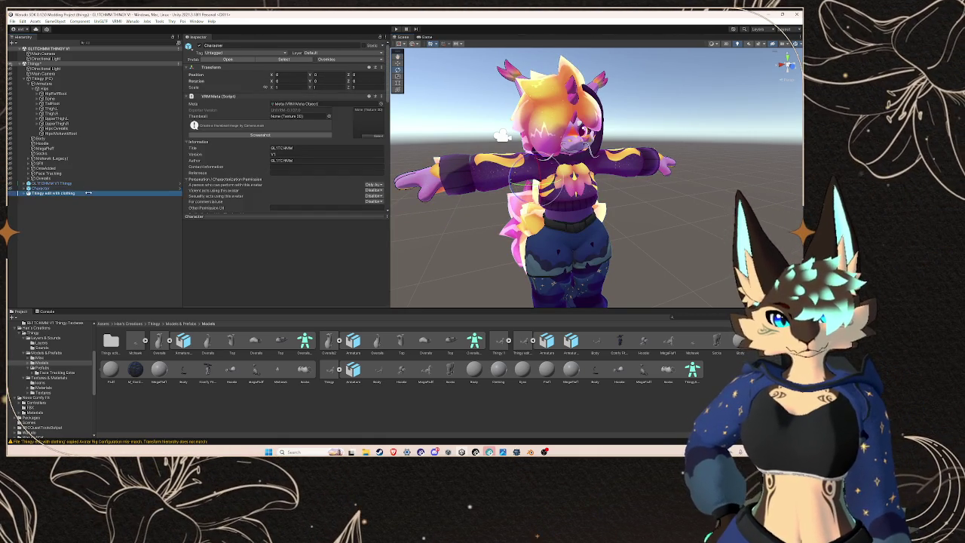
click(524, 343)
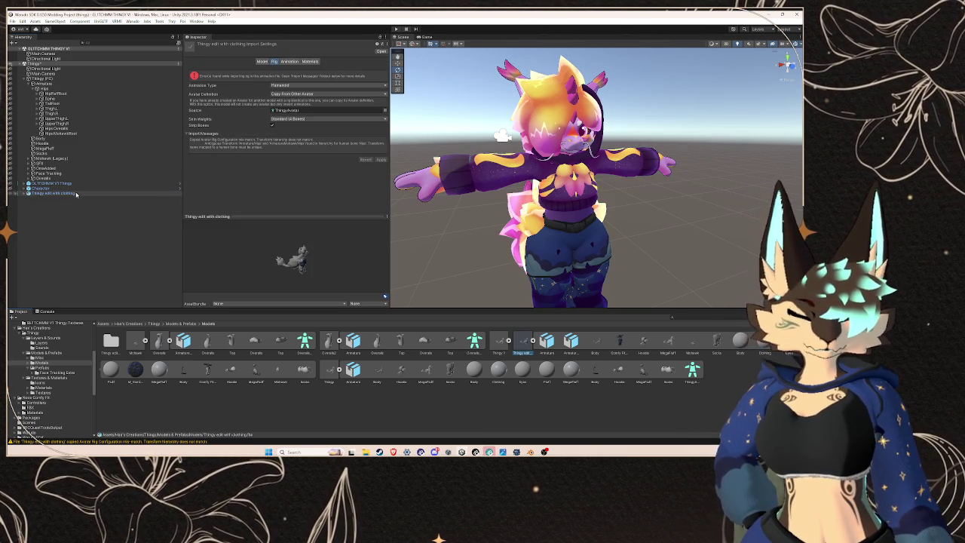
alt+click(27, 194)
scroll(75, 249, down, 5)
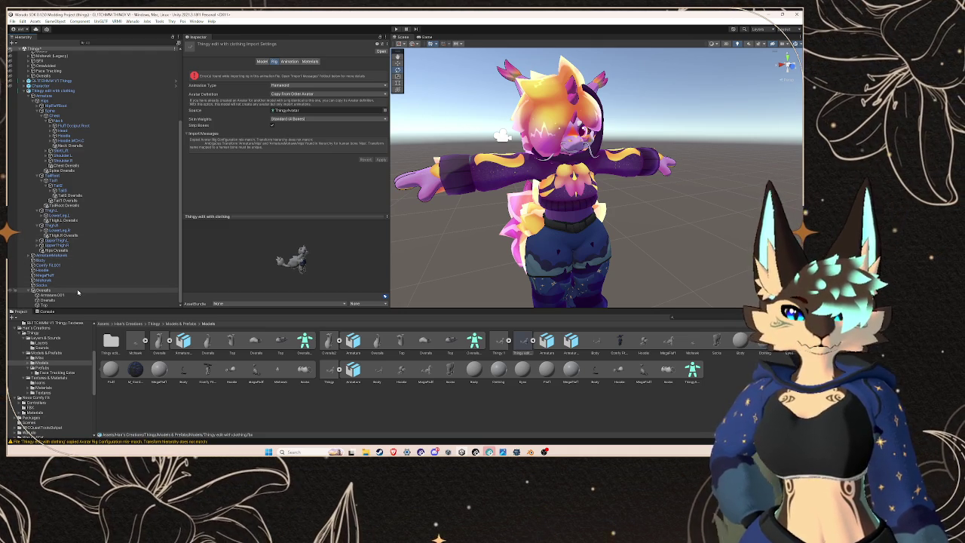
click(78, 290)
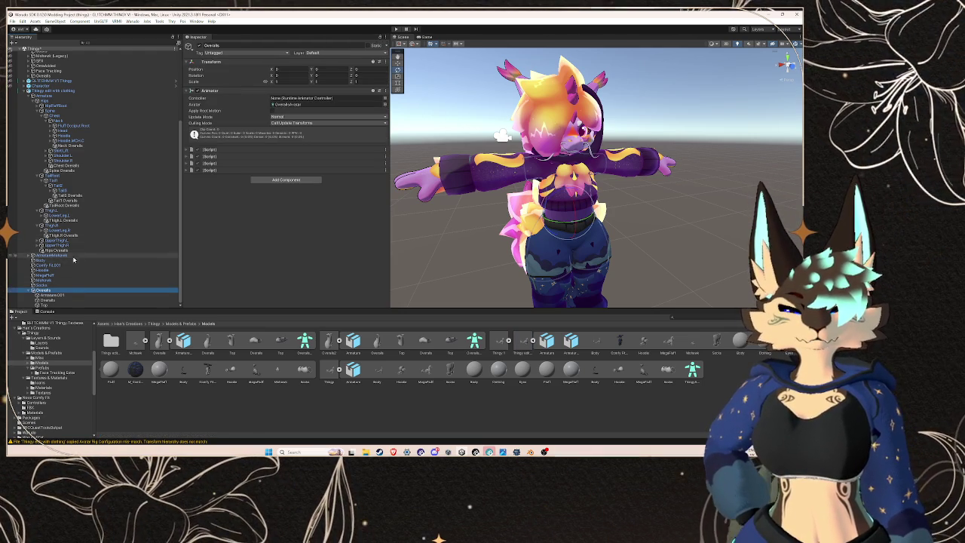
click(74, 256)
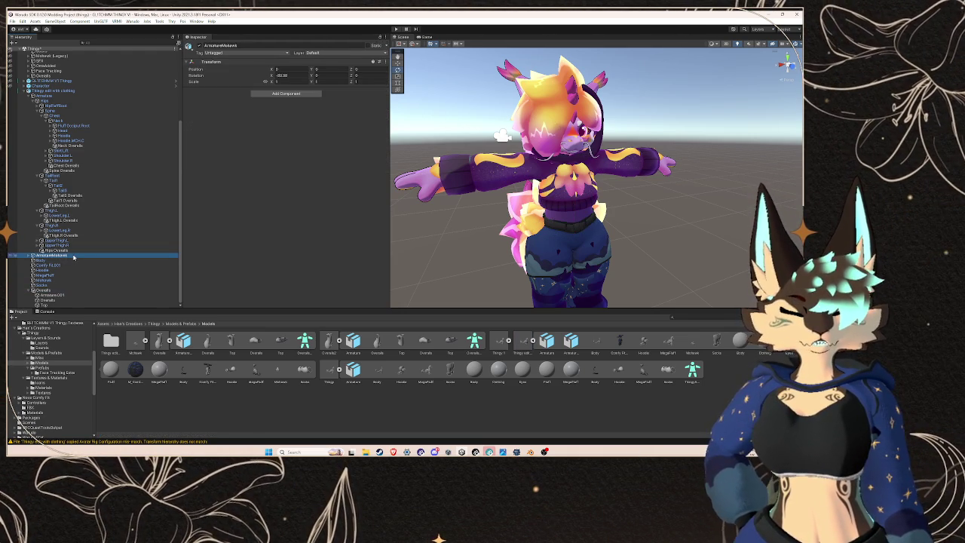
click(87, 91)
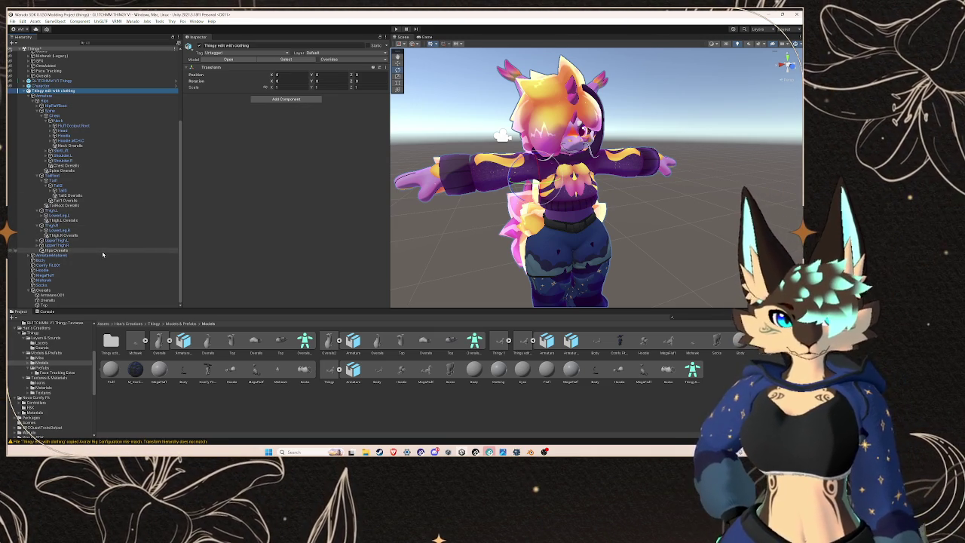
Step: Inspect Overalls' components, confirming its Animator uses OverallsAvatar and four scripts show Missing (Mono Script)
click(47, 291)
drag(527, 226, 394, 232)
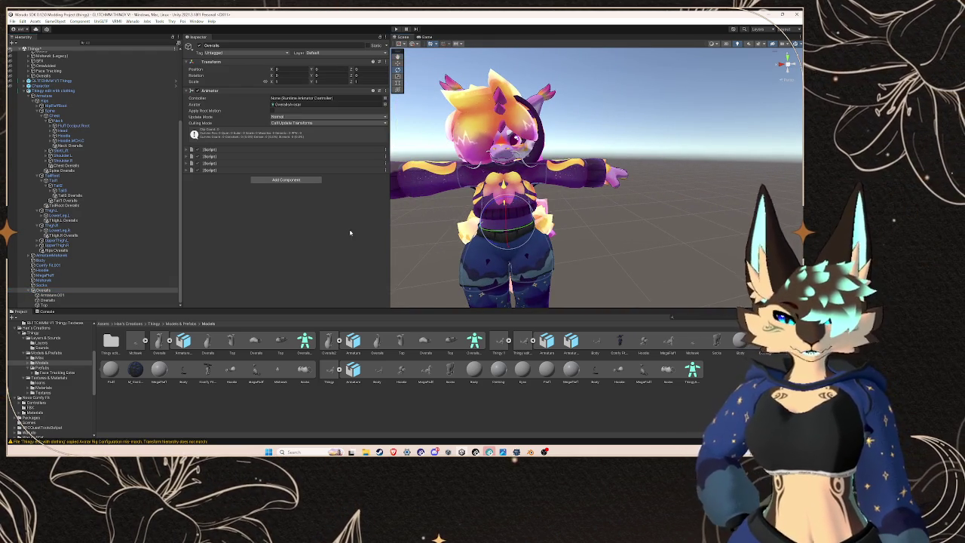
click(221, 152)
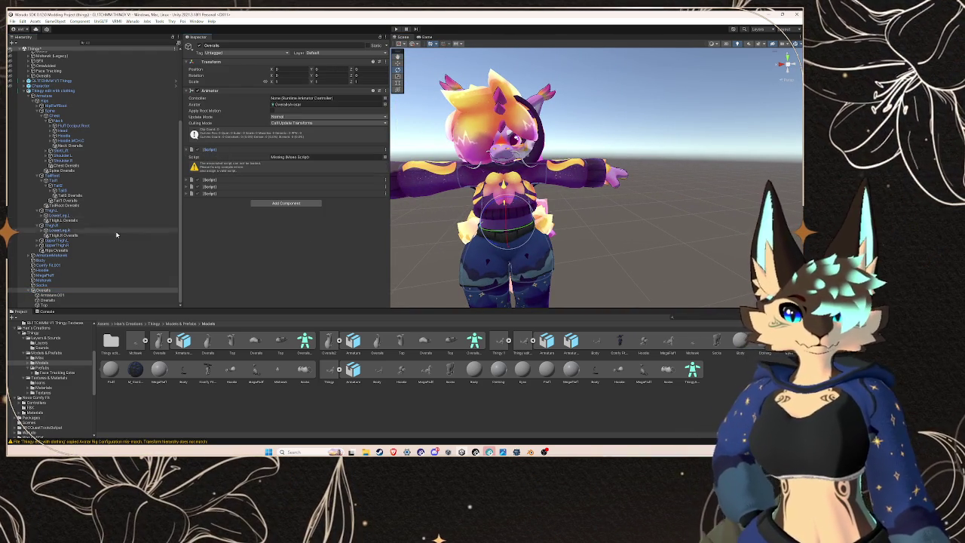
click(128, 91)
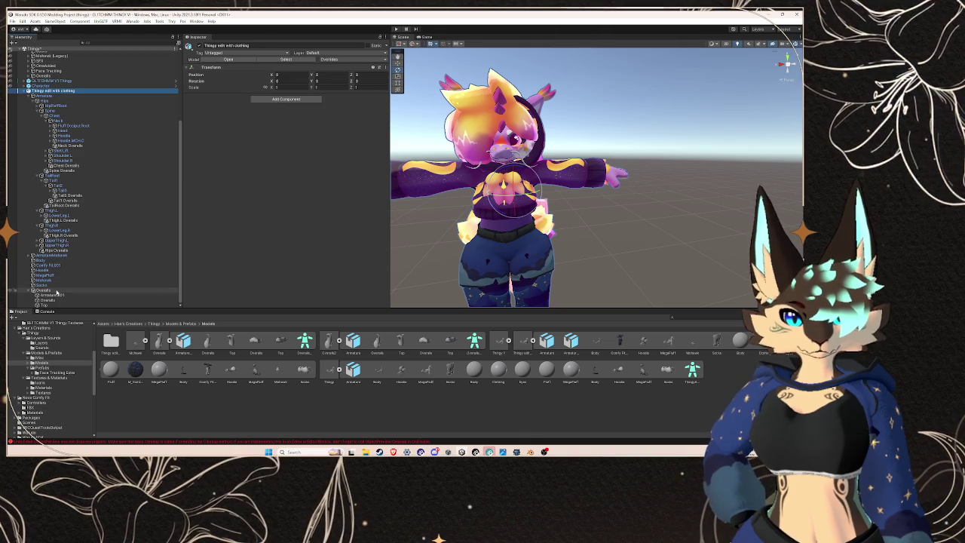
click(56, 291)
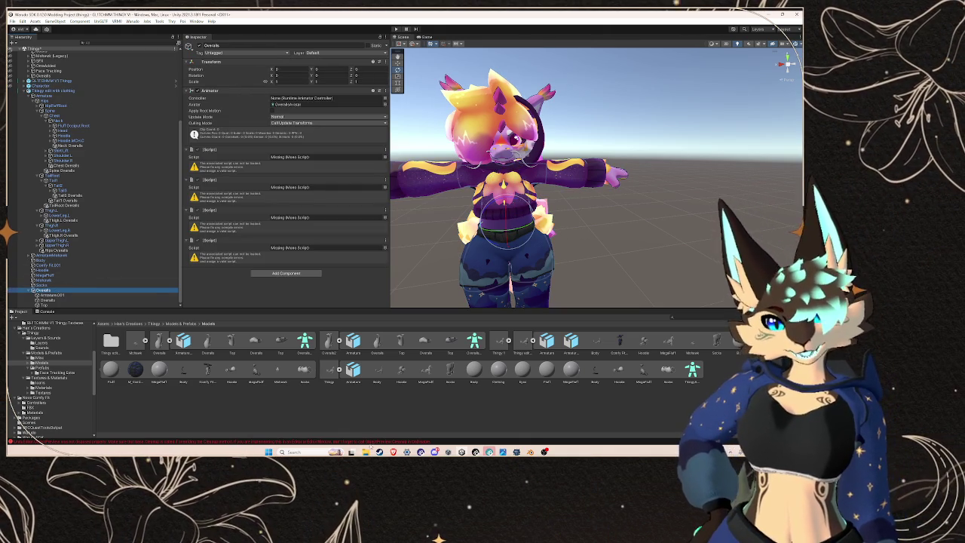
mouse_move(393, 452)
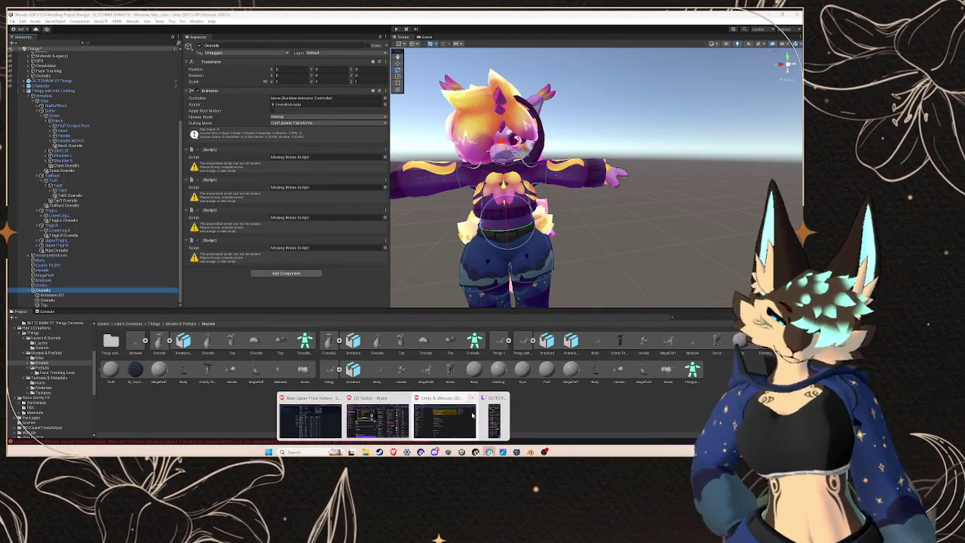
mouse_move(493, 430)
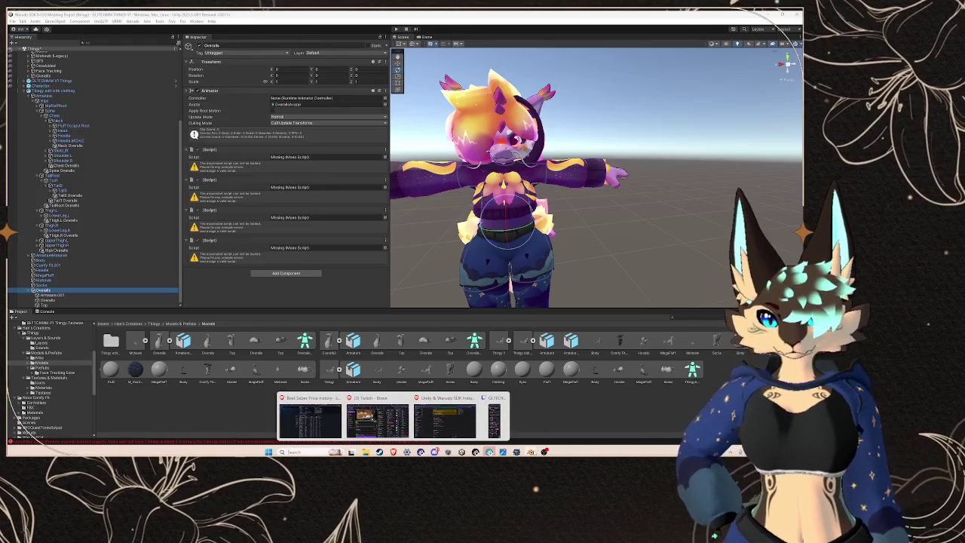
Step: Start a File > Export > FBX export in Blender
click(531, 451)
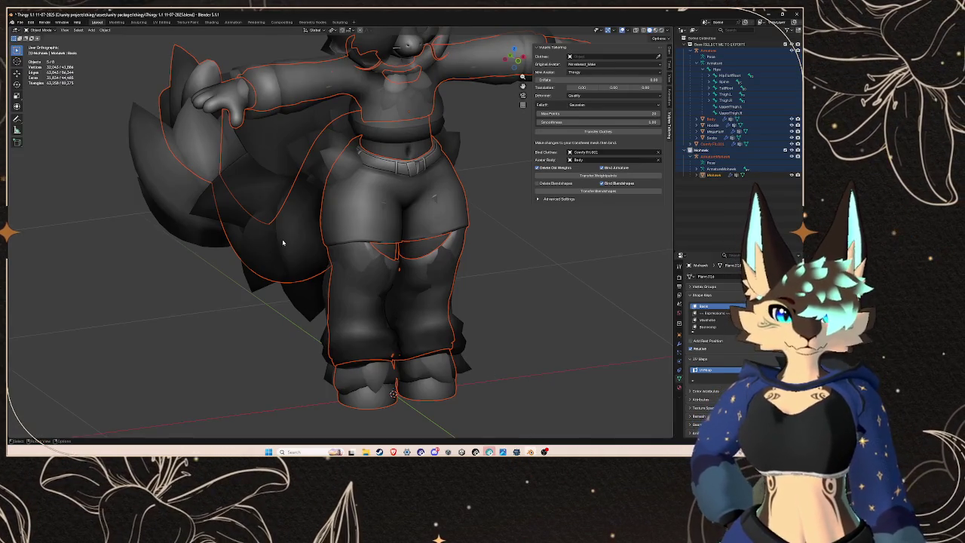
click(20, 22)
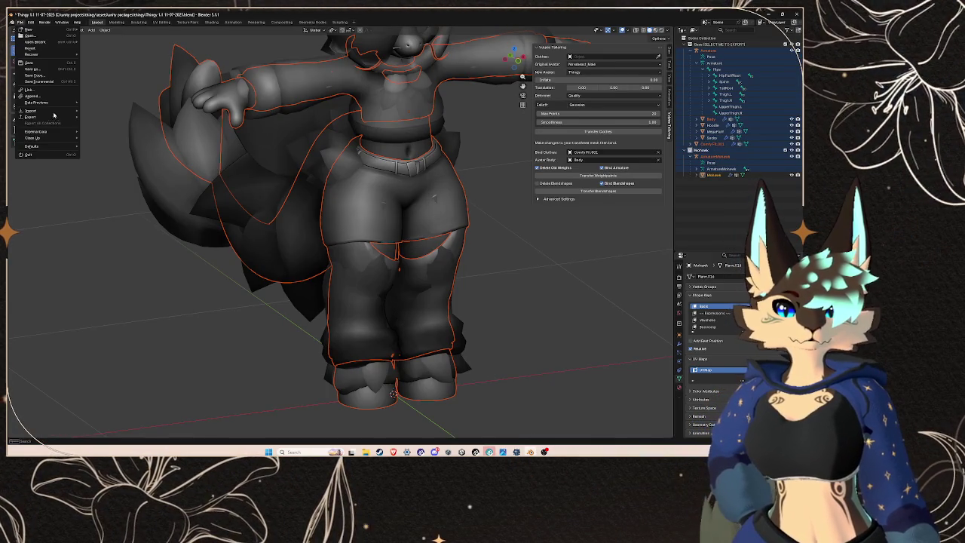
mouse_move(56, 117)
click(115, 167)
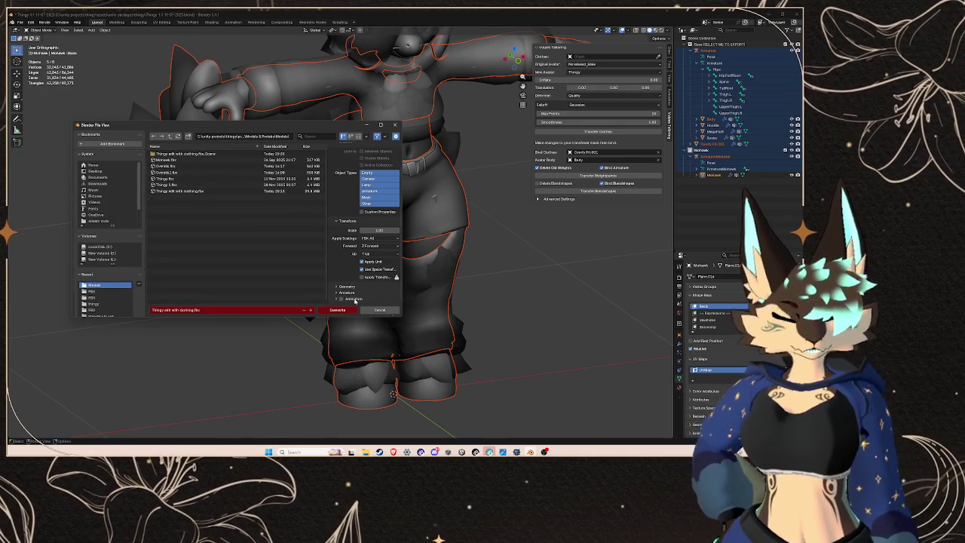
Step: Include every object type and export over Thingy edit with clothing.fbx
click(347, 292)
scroll(350, 241, down, 2)
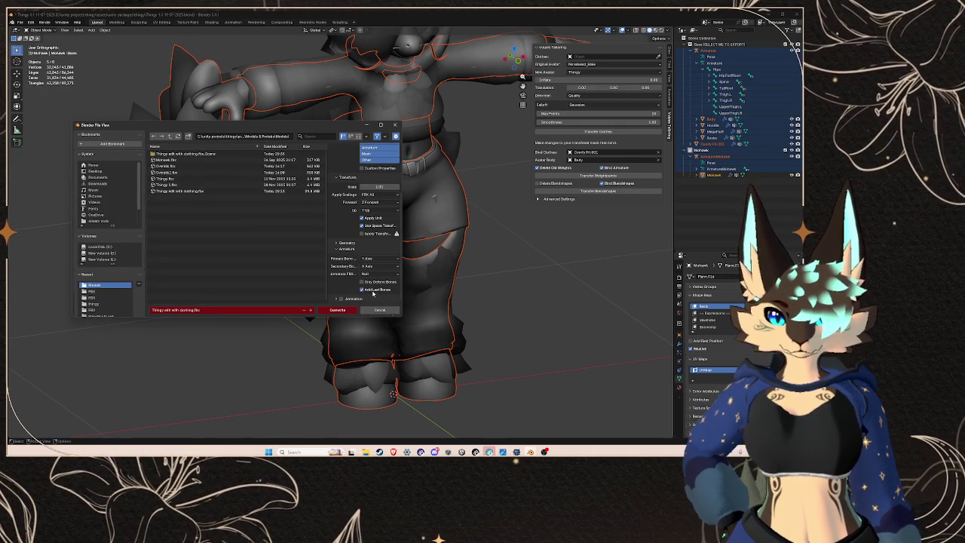
scroll(366, 223, up, 4)
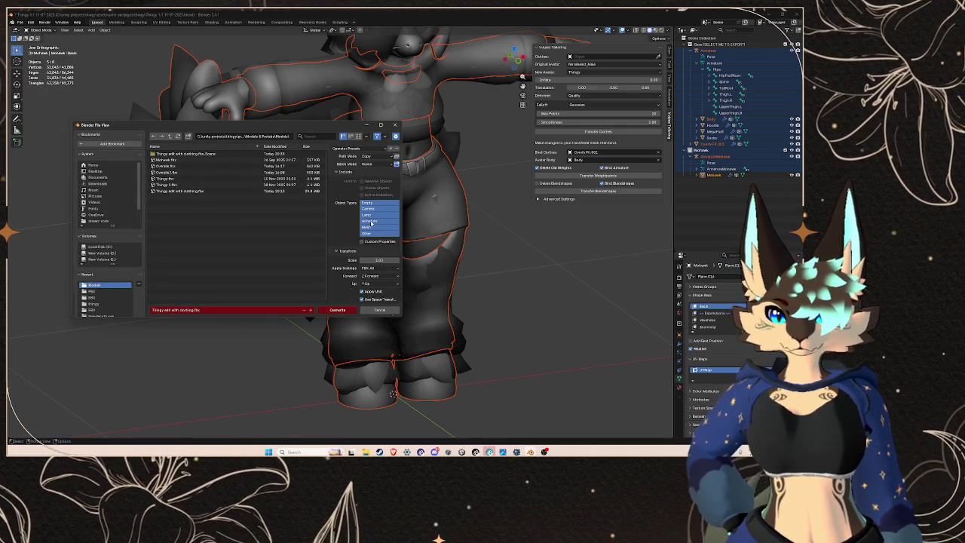
click(371, 221)
shift+click(380, 226)
shift+click(370, 209)
shift+click(370, 202)
shift+click(369, 233)
shift+click(376, 215)
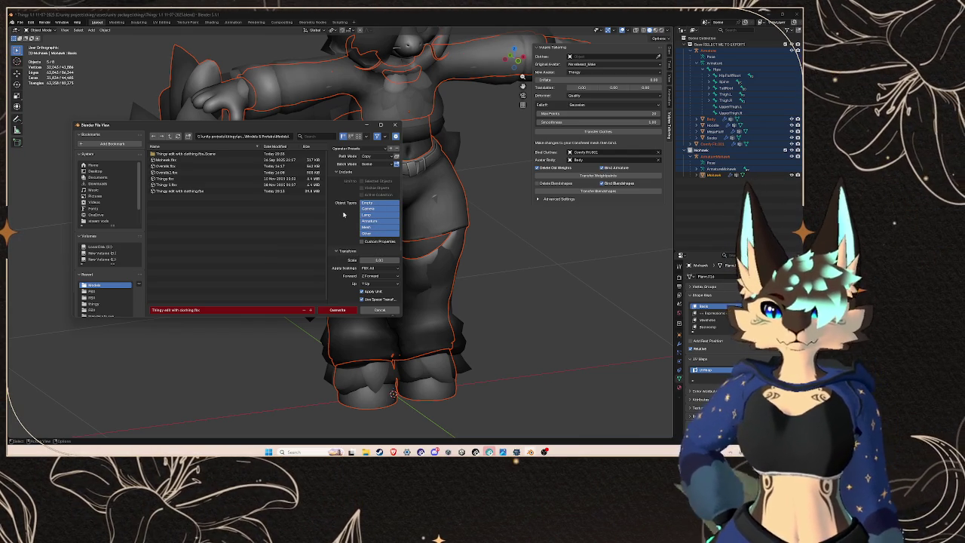
click(251, 194)
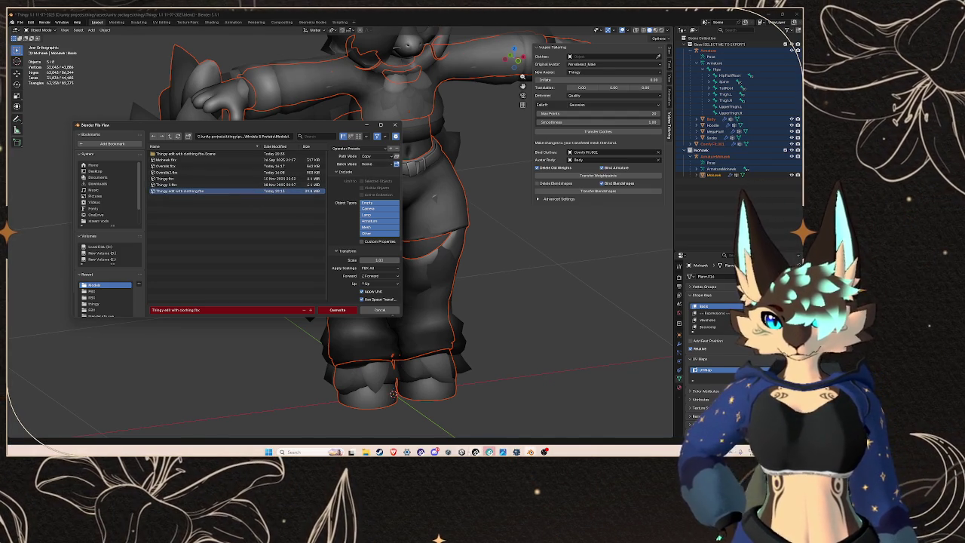
click(462, 451)
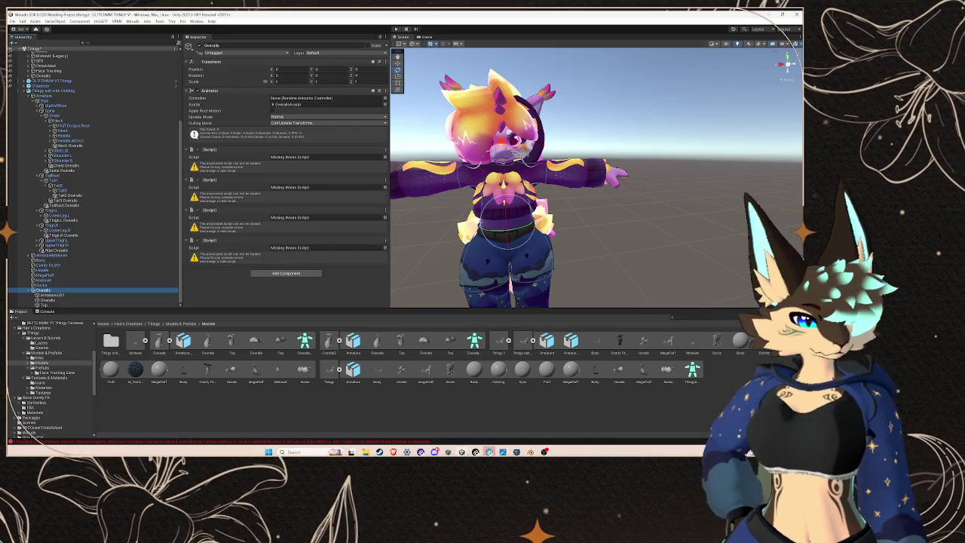
Step: Keep Standard (4 Bones) skin weights, set Avatar Definition to Create From This Model, and apply
click(63, 91)
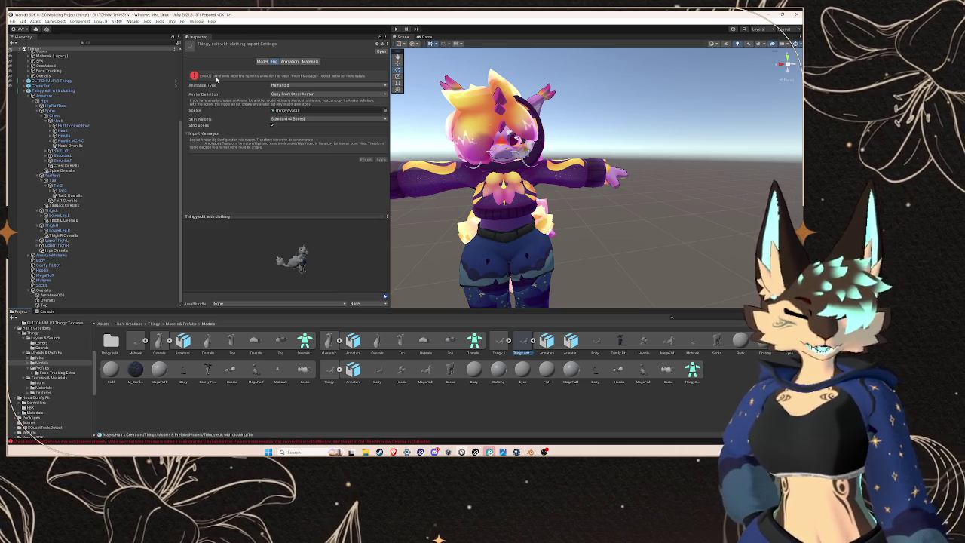
click(283, 118)
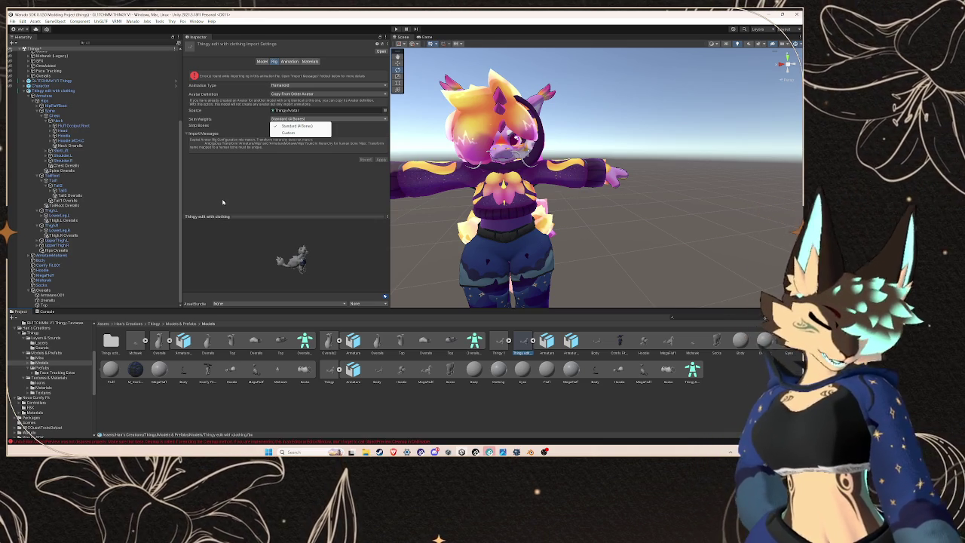
click(317, 130)
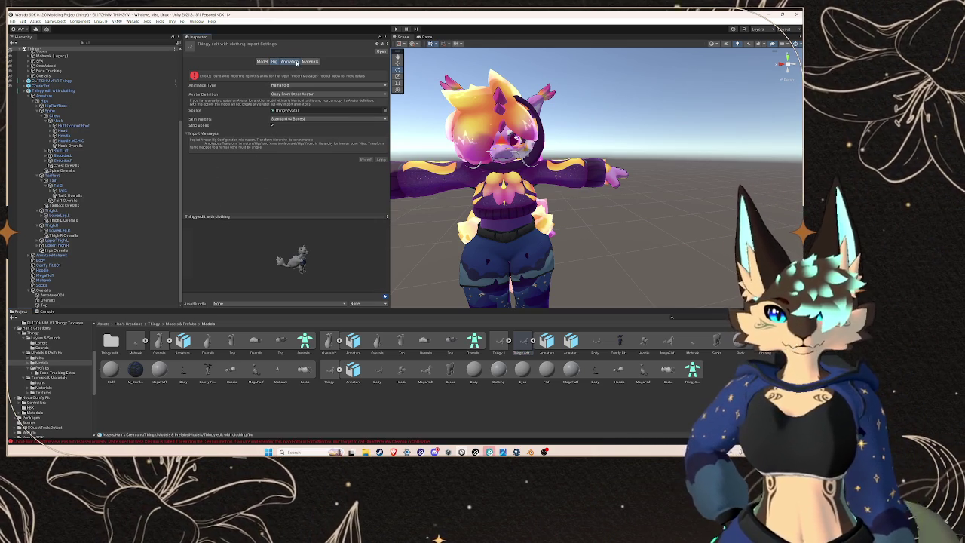
click(297, 63)
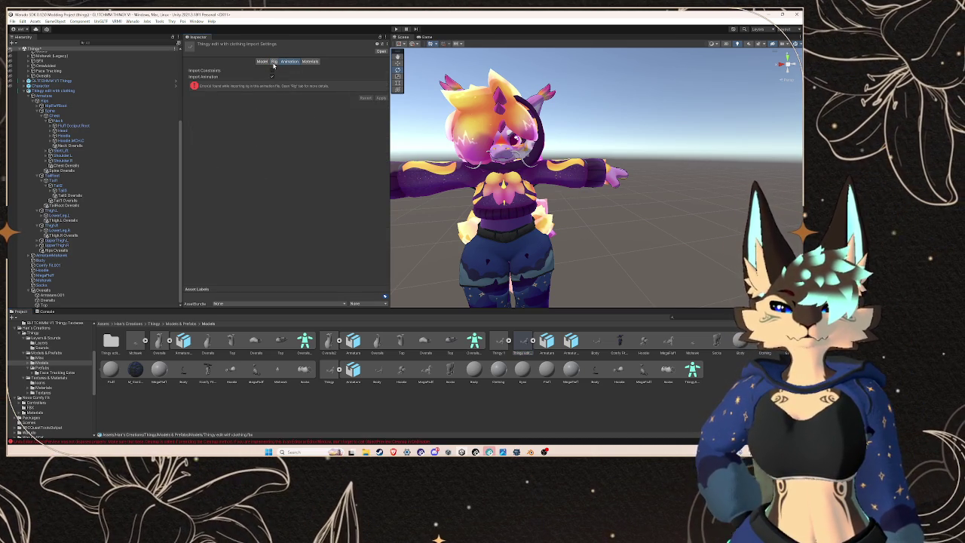
click(274, 63)
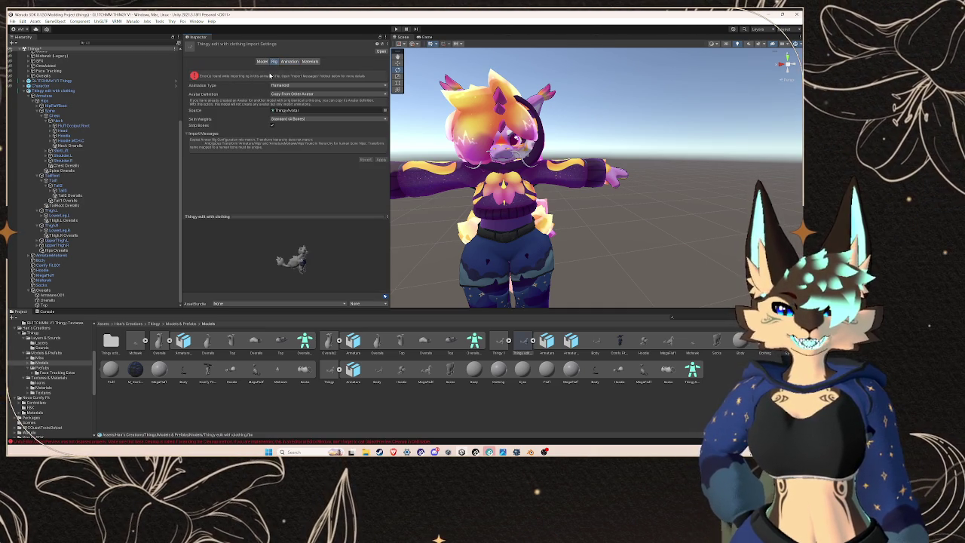
click(328, 94)
click(302, 108)
click(382, 163)
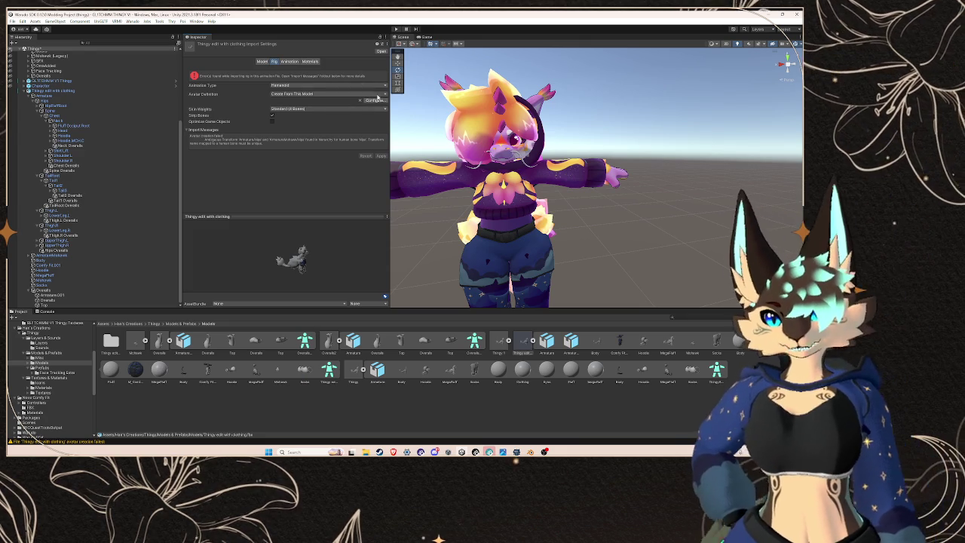
click(375, 100)
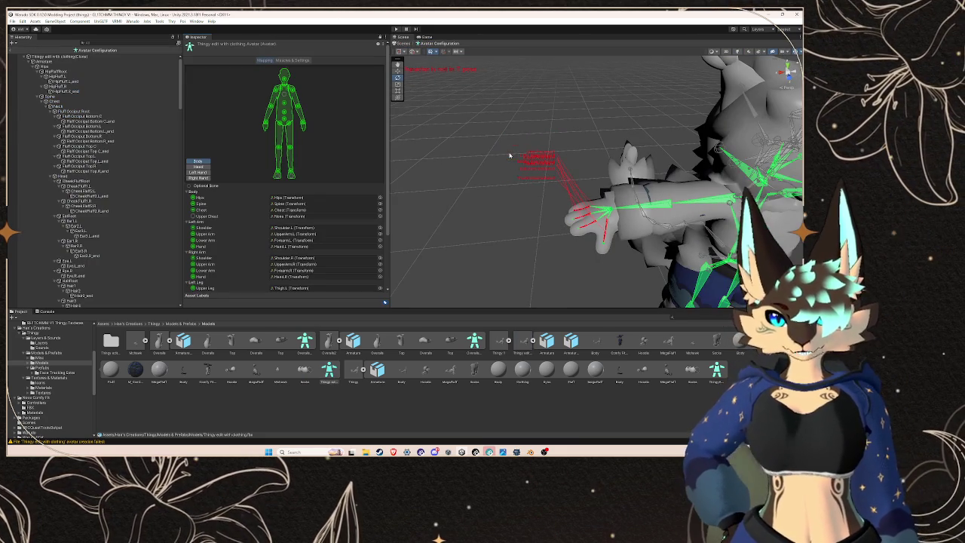
mouse_move(511, 156)
mouse_down()
mouse_move(459, 135)
mouse_move(555, 115)
mouse_move(627, 181)
mouse_move(703, 183)
mouse_move(496, 169)
mouse_move(620, 186)
mouse_move(424, 94)
mouse_up()
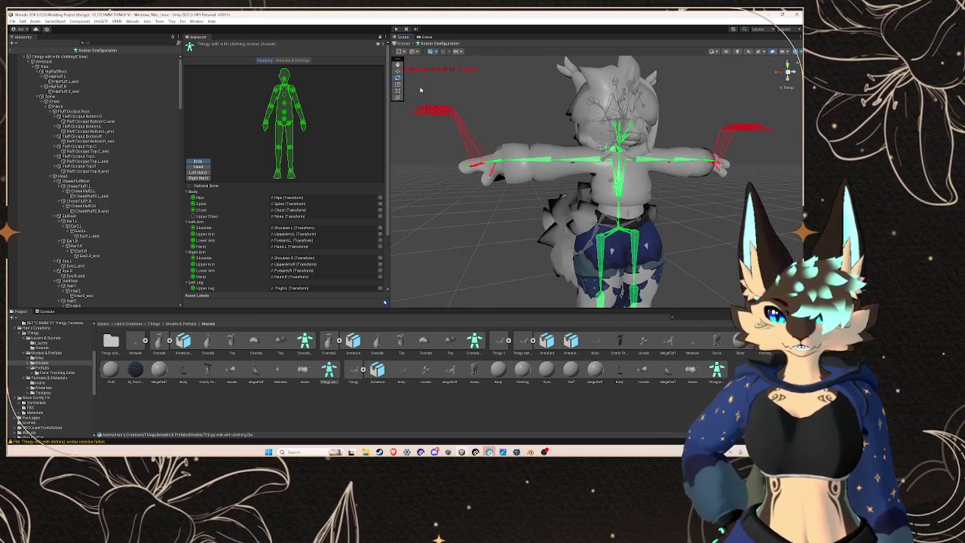
mouse_move(398, 60)
mouse_down()
mouse_move(608, 94)
mouse_move(683, 88)
mouse_up()
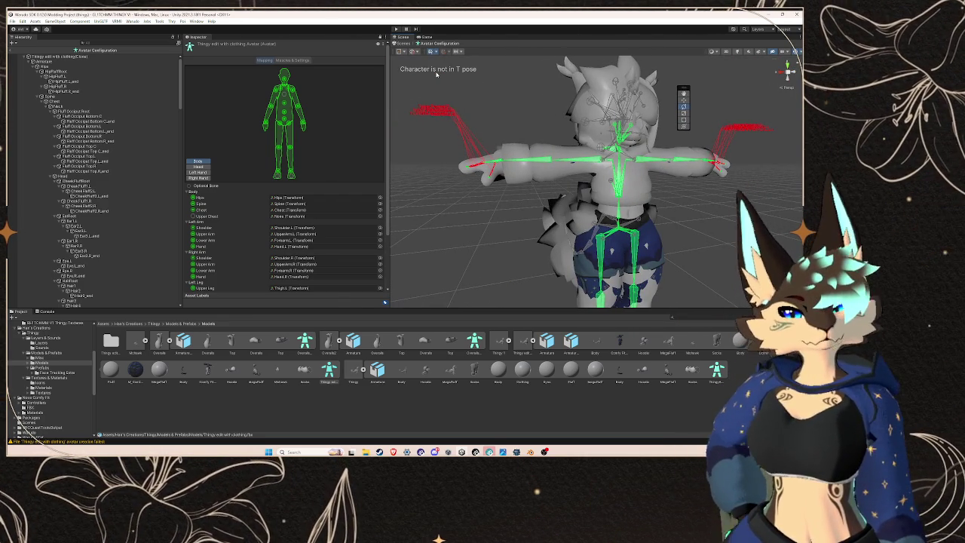
drag(543, 181, 642, 186)
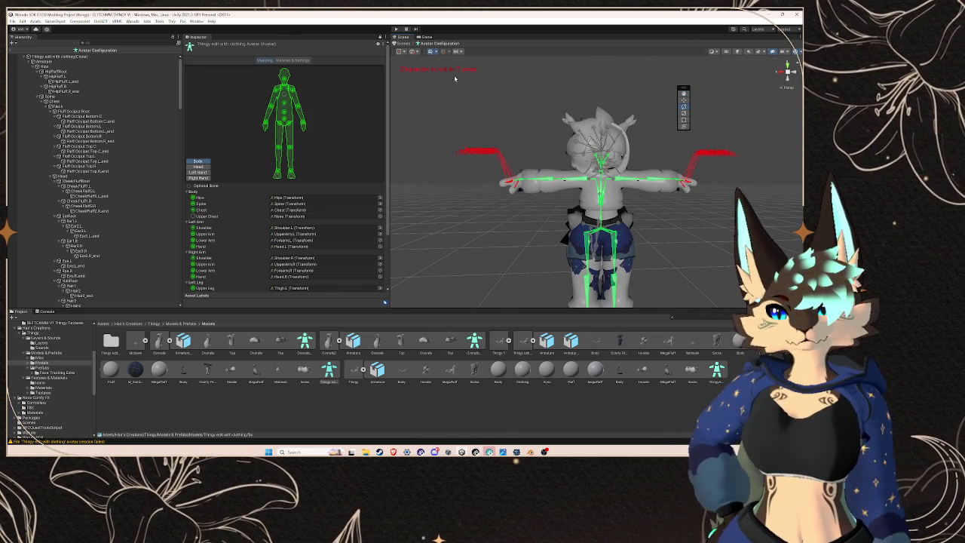
drag(683, 89, 401, 63)
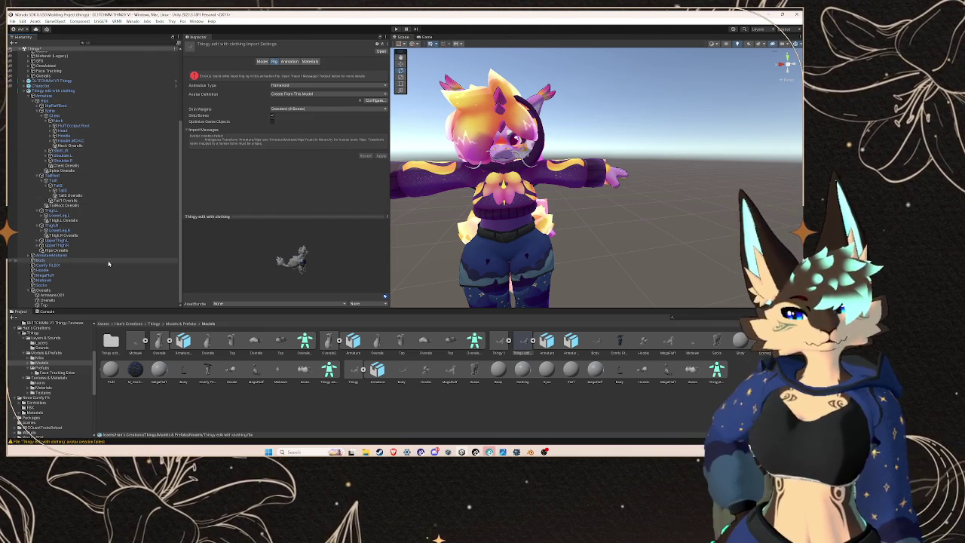
Step: Open VRM0 > Export to VRM 0.x, review its warnings, ping the Body material, then close it
click(66, 92)
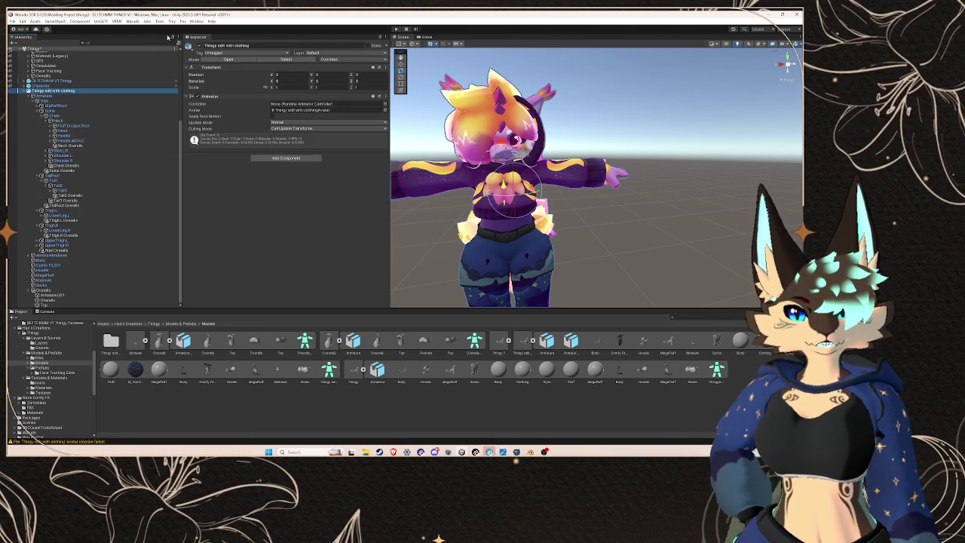
click(136, 21)
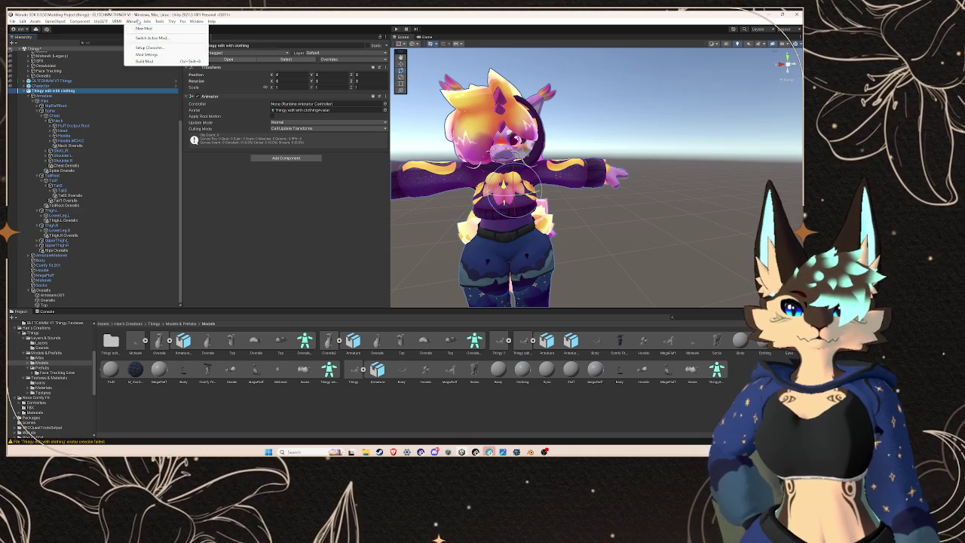
mouse_move(117, 21)
click(137, 35)
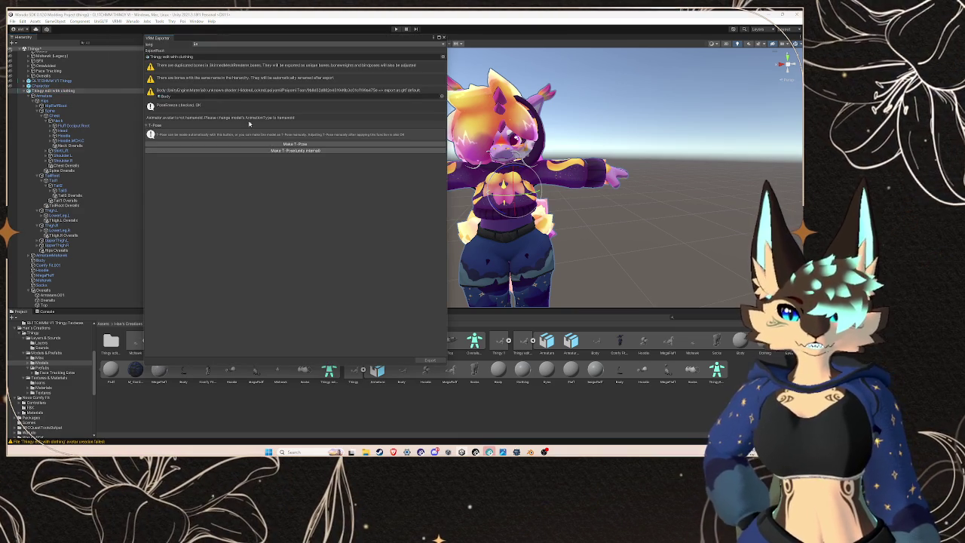
click(296, 150)
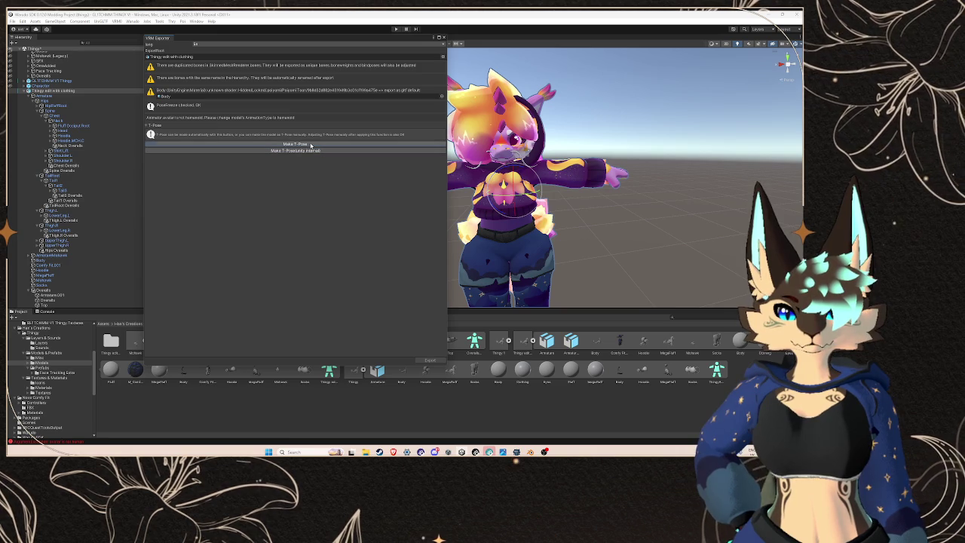
click(105, 91)
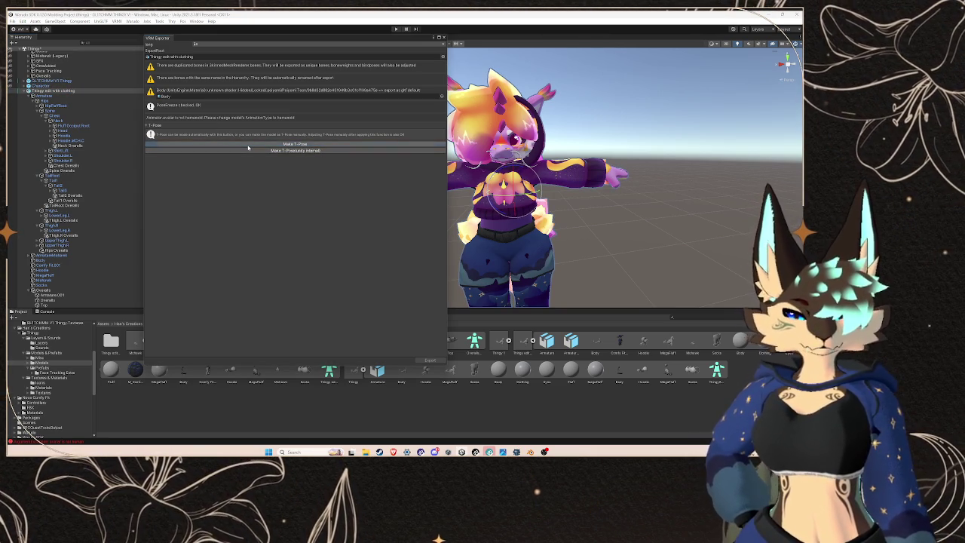
click(191, 99)
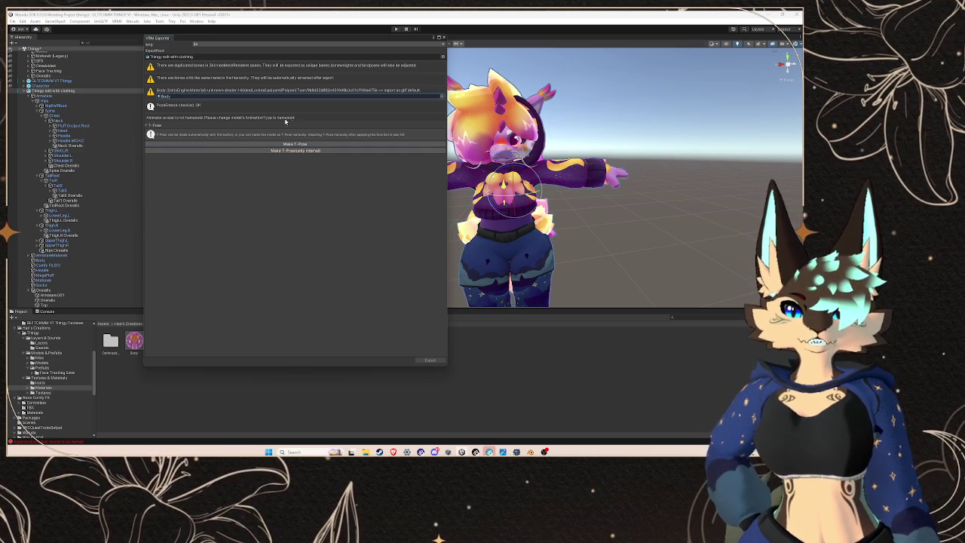
click(443, 37)
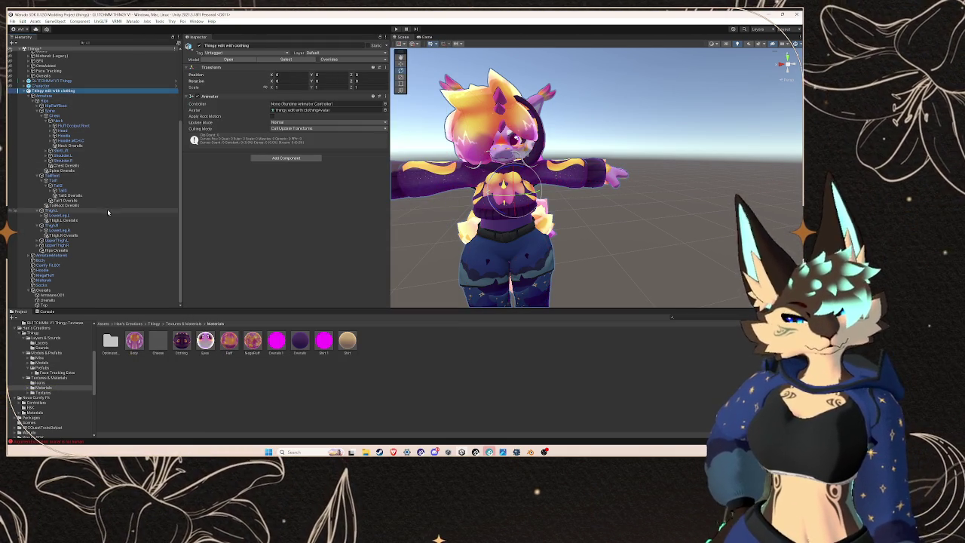
Step: Collapse the clothed Thingy in the Hierarchy and navigate the Project tree to Models & Prefabs > Prefabs
key(Left)
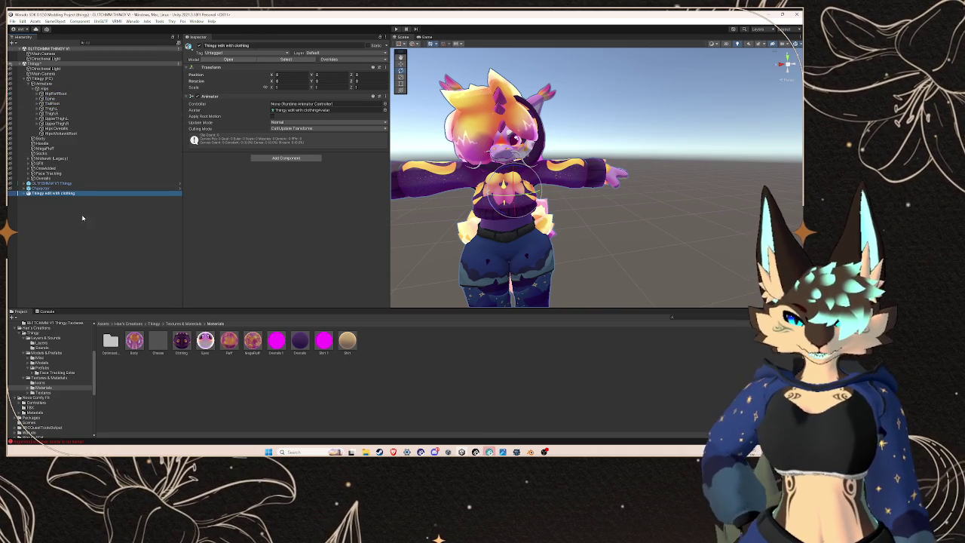
click(61, 378)
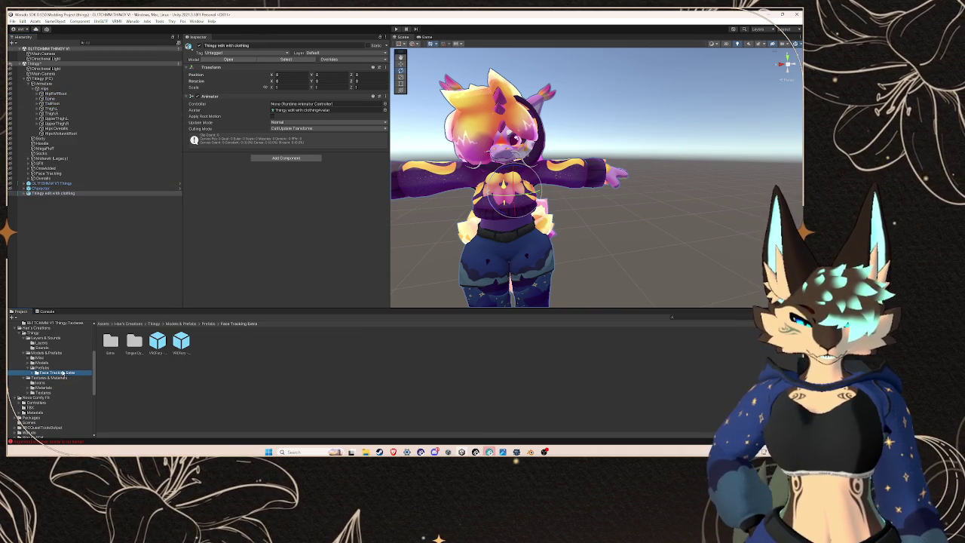
click(59, 373)
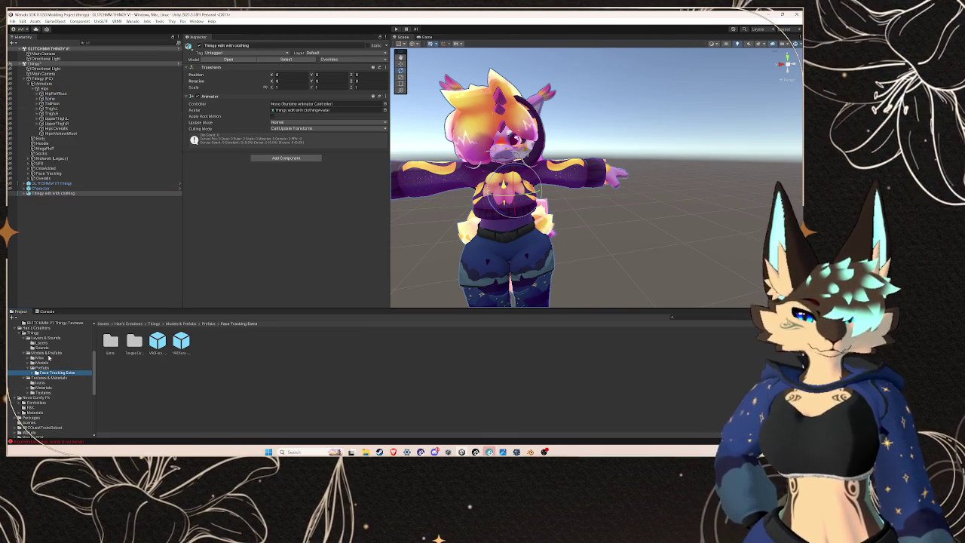
click(75, 353)
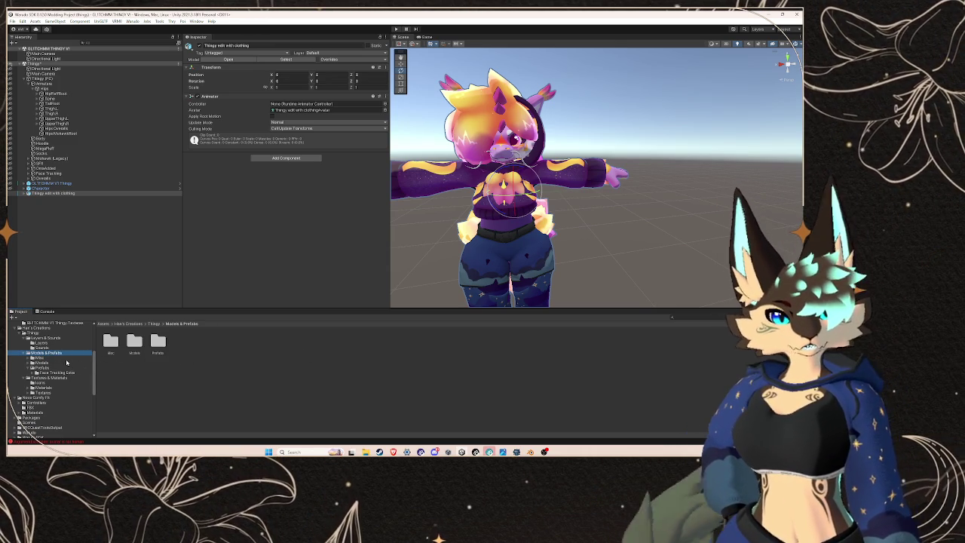
click(32, 357)
click(41, 372)
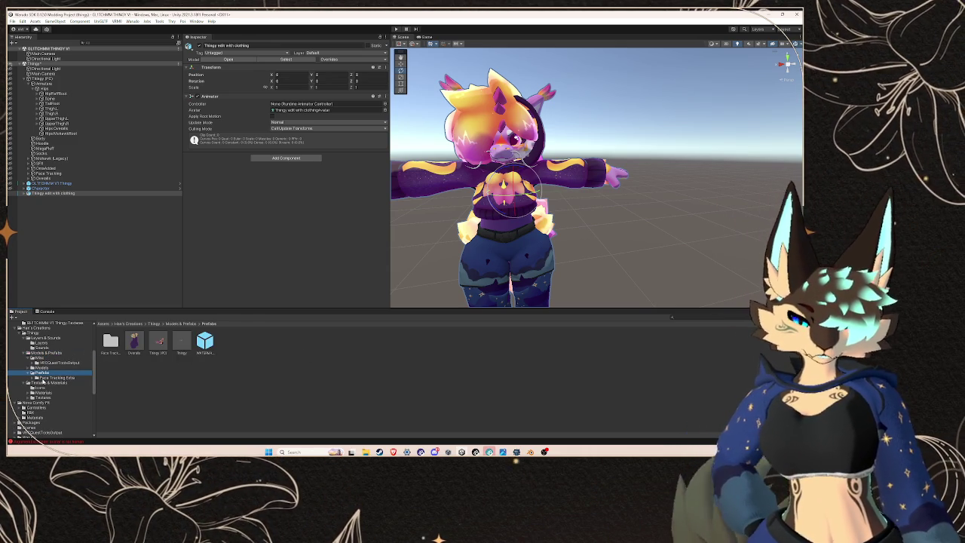
Step: Select the Thingy edit with clothing model, keep its Rig Animation Type Humanoid, then bring Blender forward
key(Down)
key(Up)
key(Up)
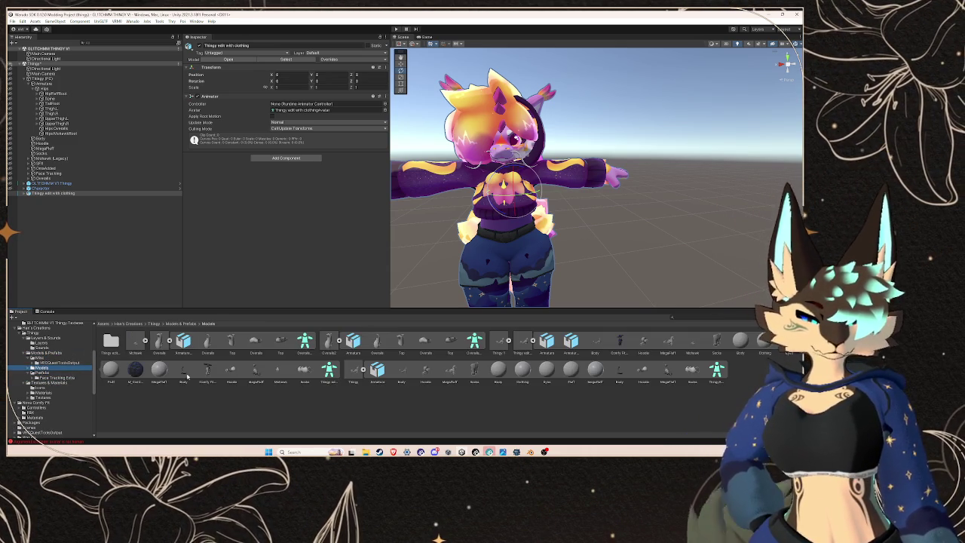
click(522, 343)
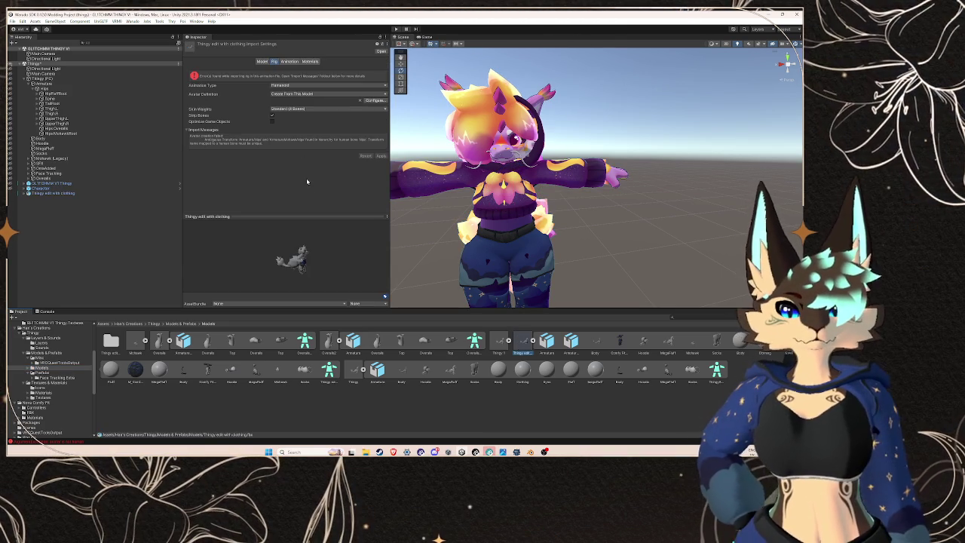
click(305, 88)
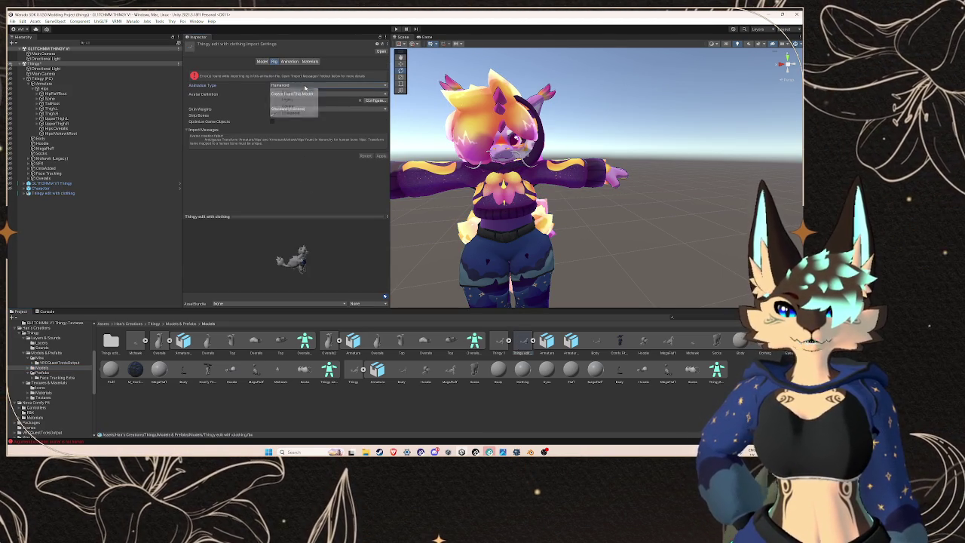
click(339, 108)
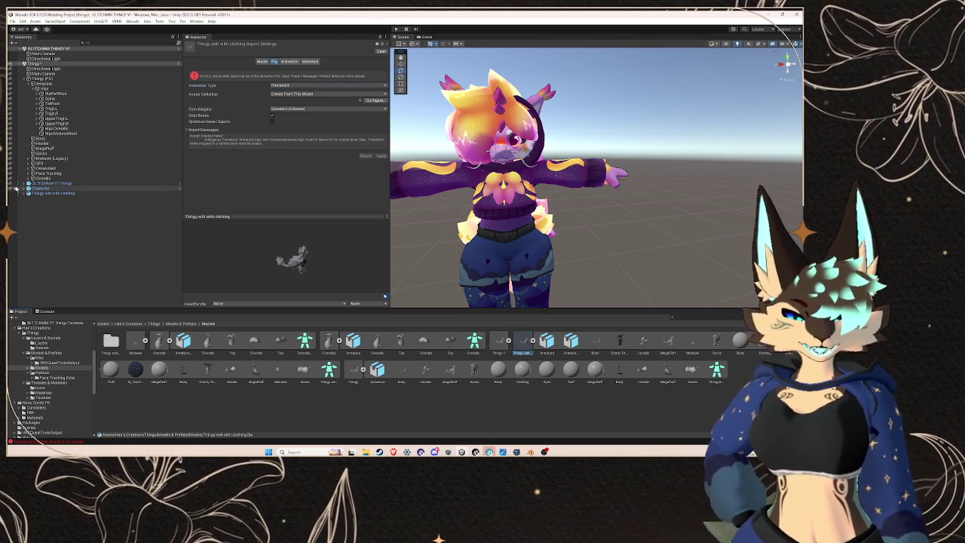
mouse_move(531, 451)
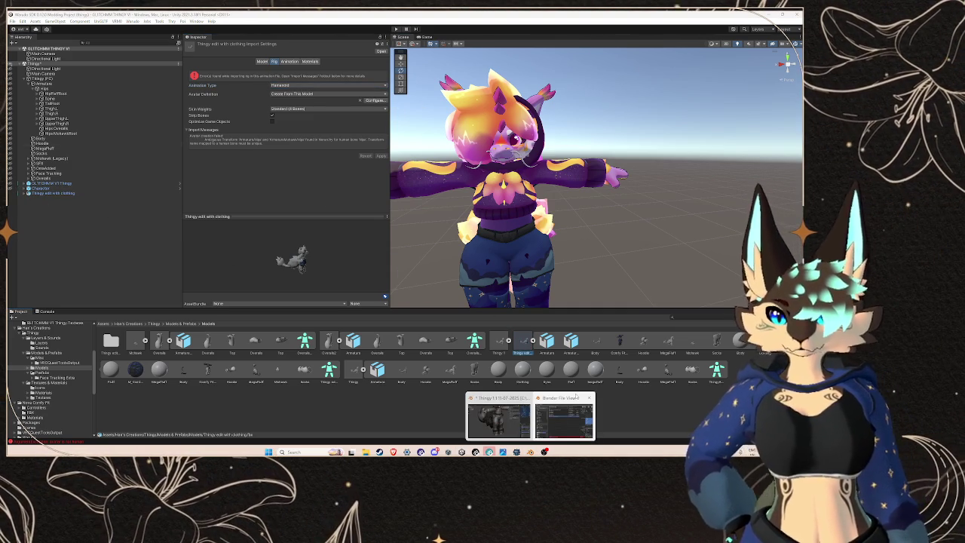
click(576, 398)
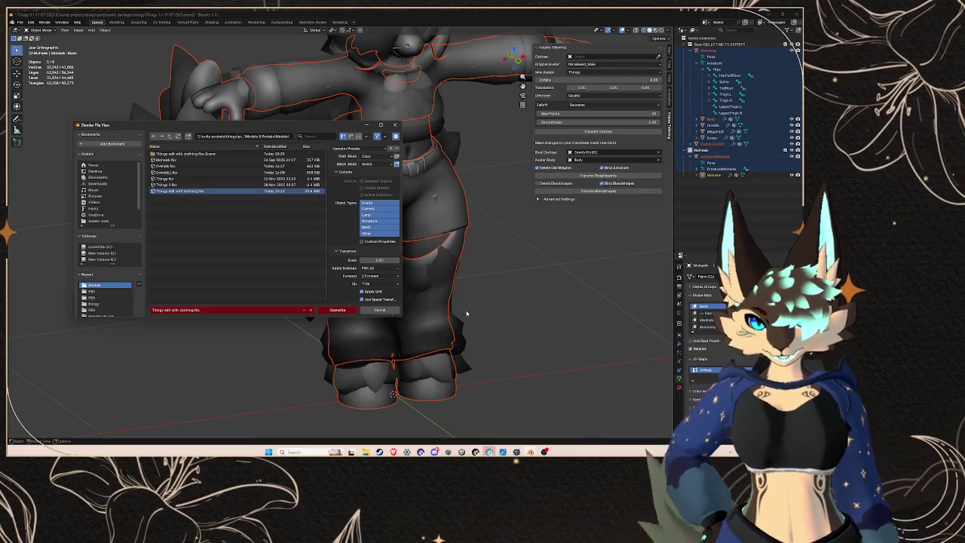
Step: Cancel the leftover export dialog and select the avatar range from the top collection to Comfy Fit.001
click(390, 313)
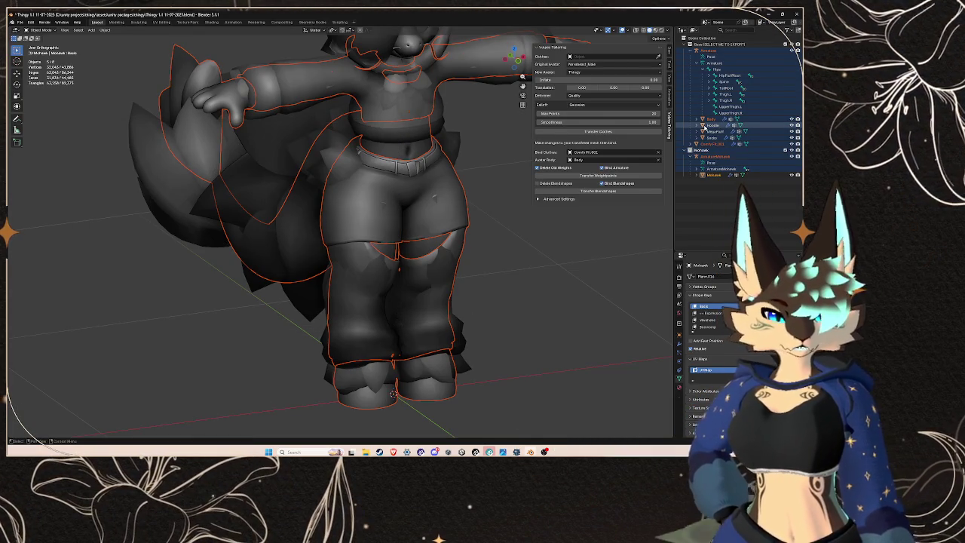
click(710, 119)
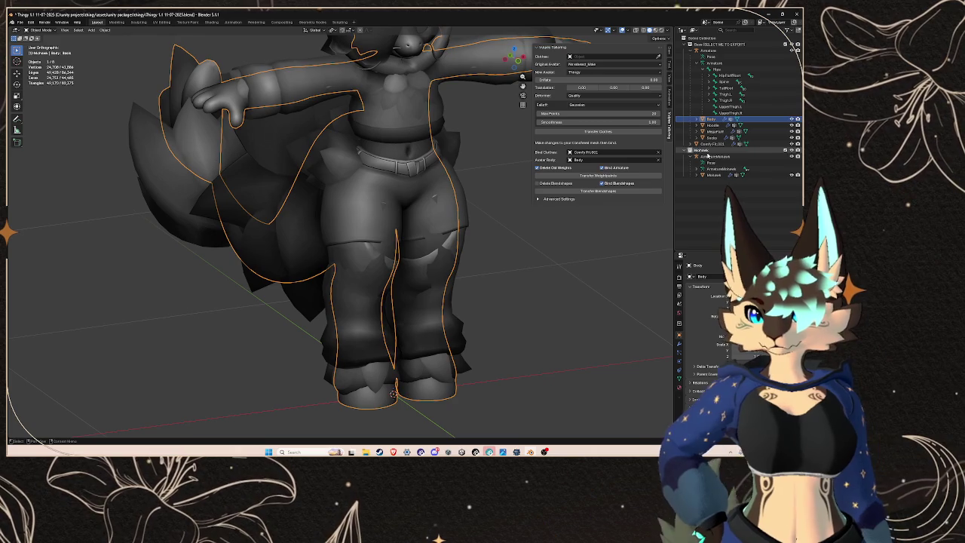
click(707, 150)
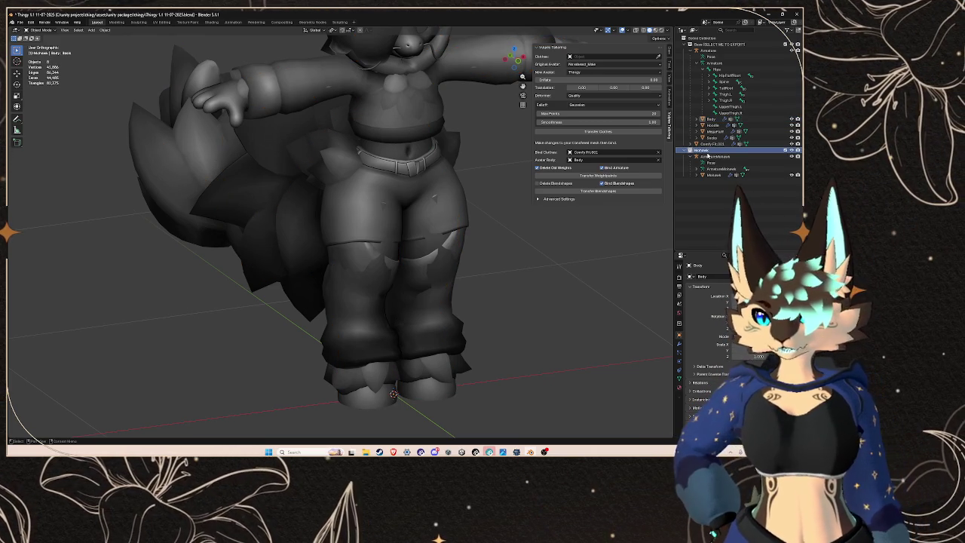
click(706, 143)
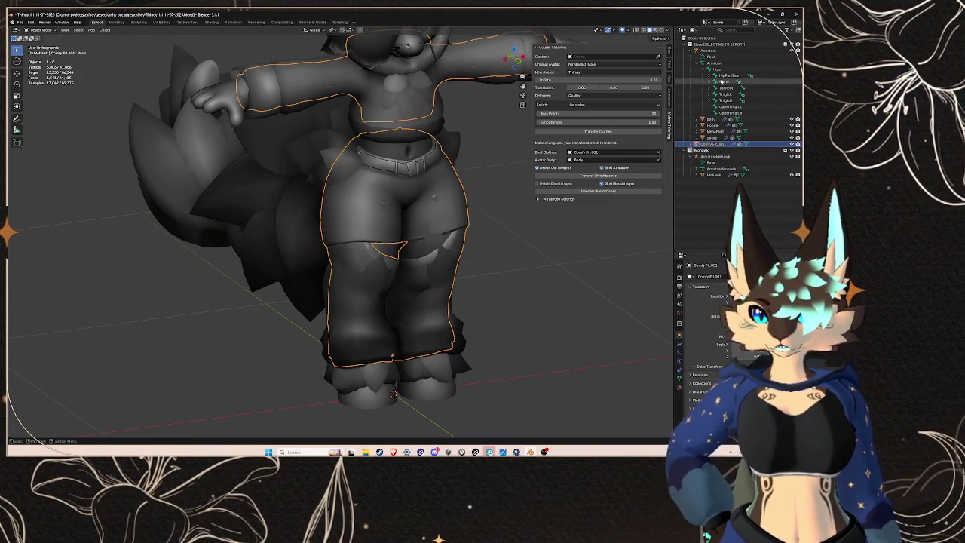
shift+click(712, 44)
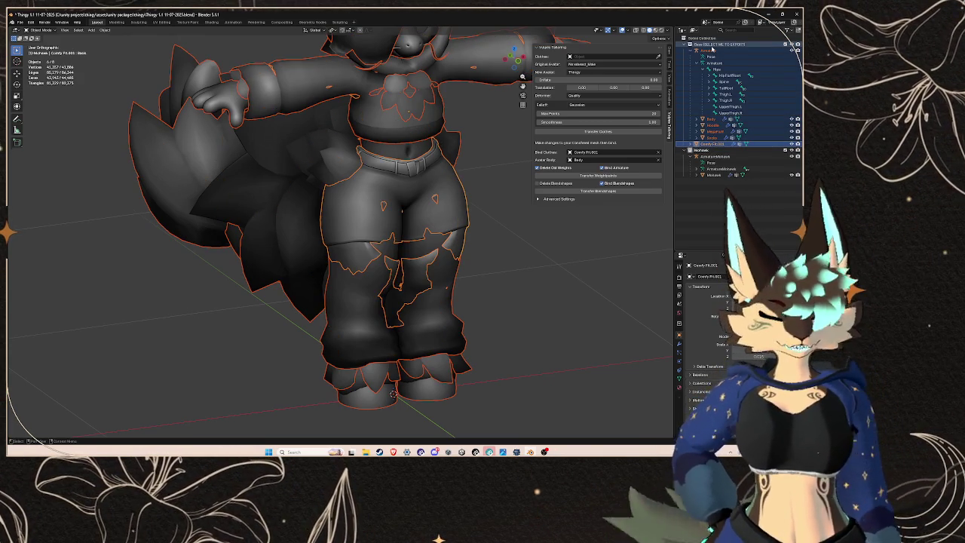
click(20, 22)
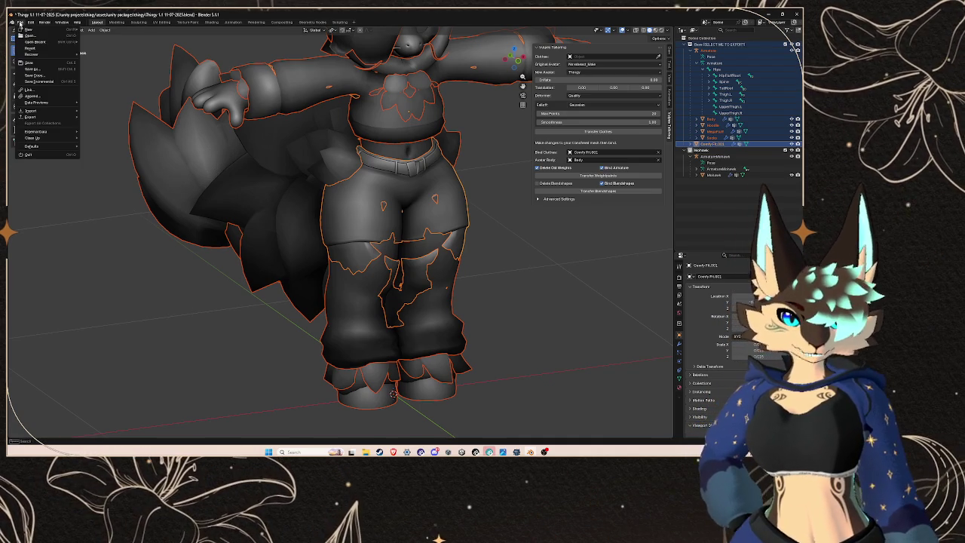
Step: Export FBX with Batch Mode Off and Limit to Selected Objects, overwriting Thingy edit with clothing.fbx
mouse_move(55, 112)
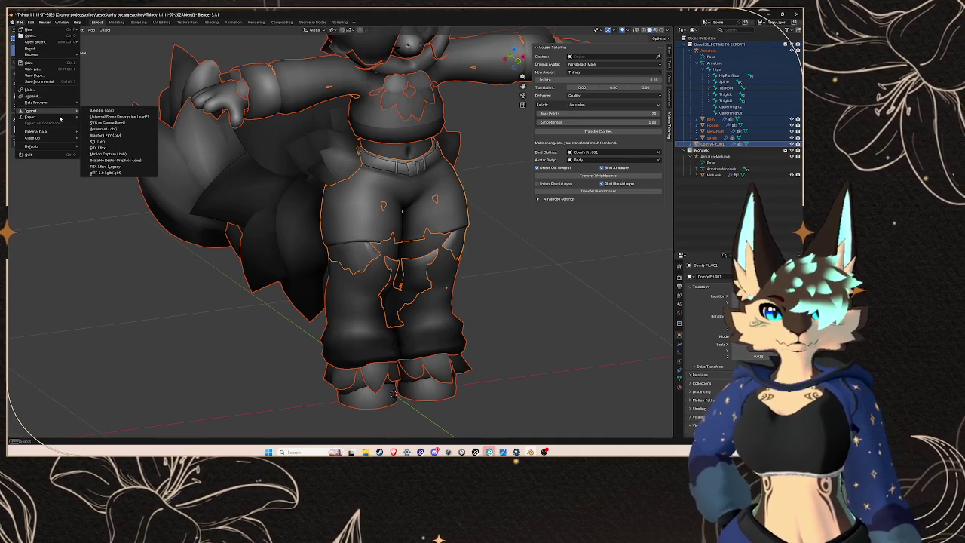
click(104, 169)
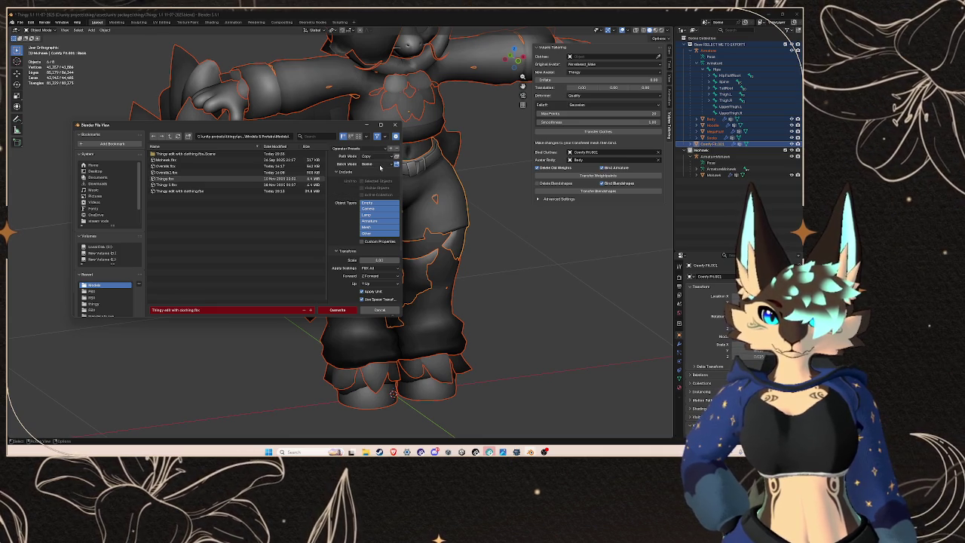
click(376, 164)
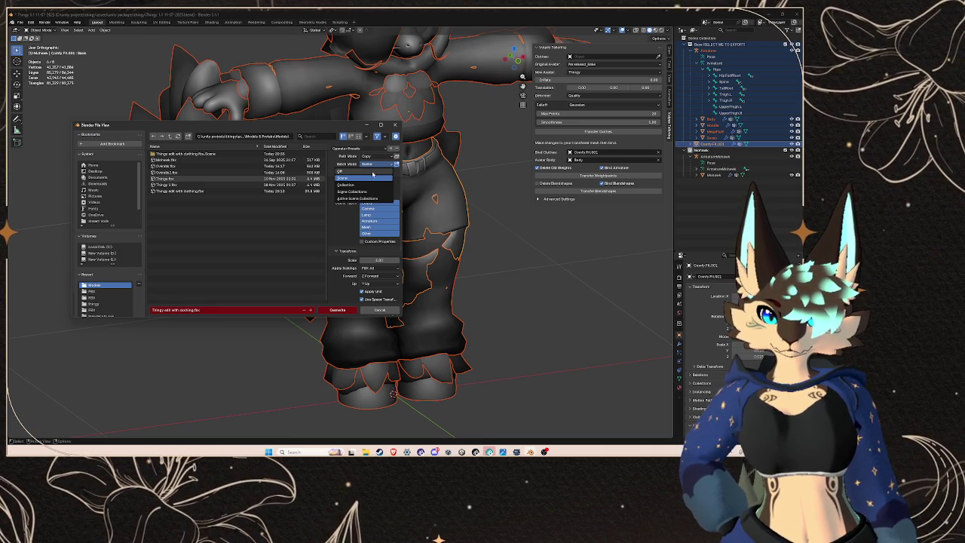
click(373, 172)
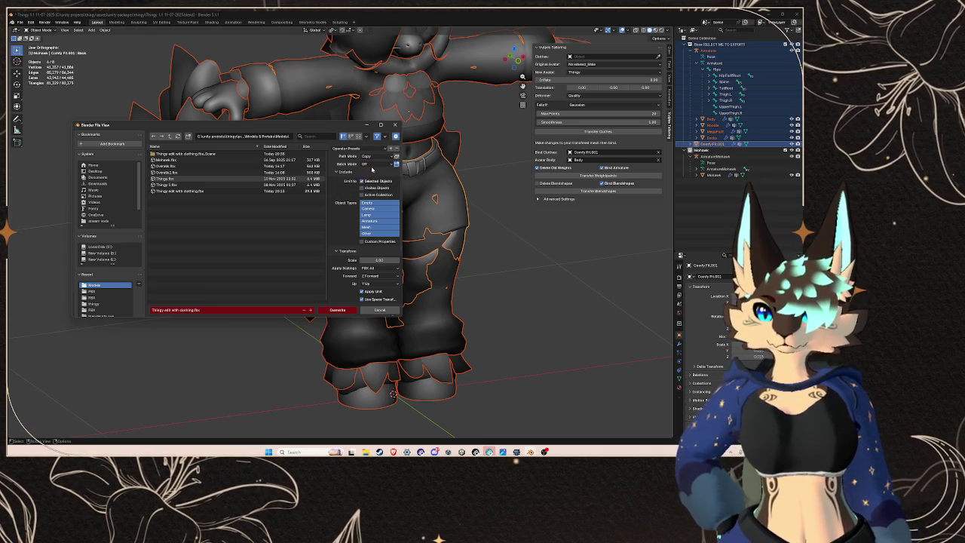
click(372, 165)
click(371, 185)
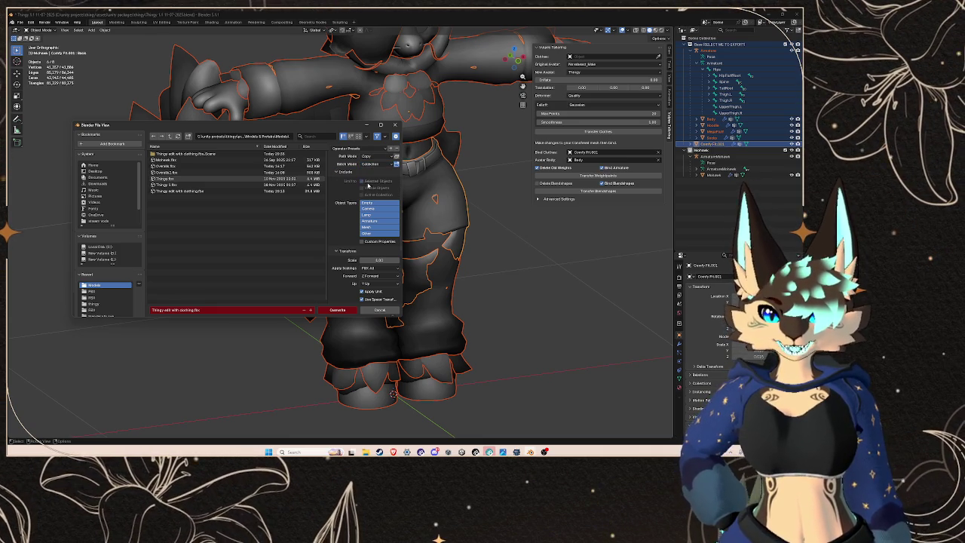
click(372, 164)
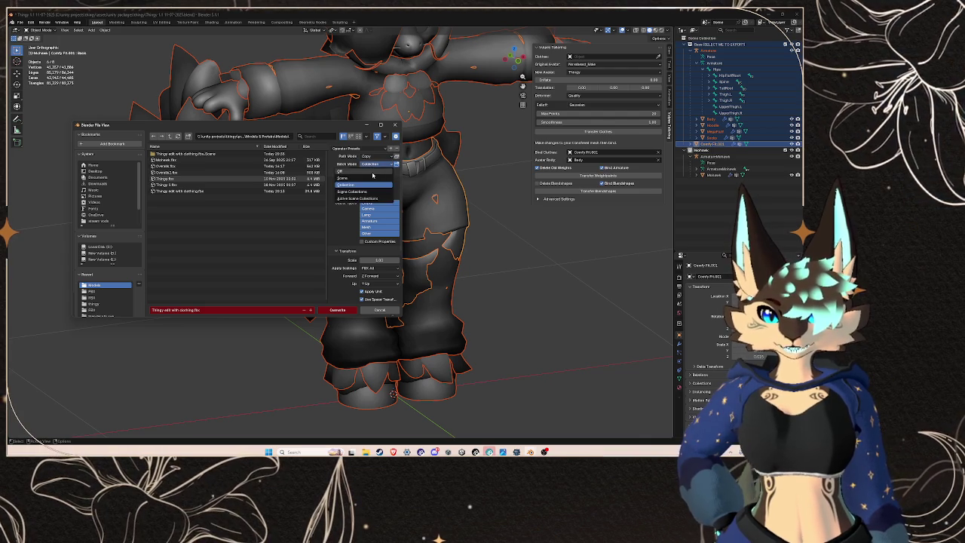
click(372, 169)
click(364, 182)
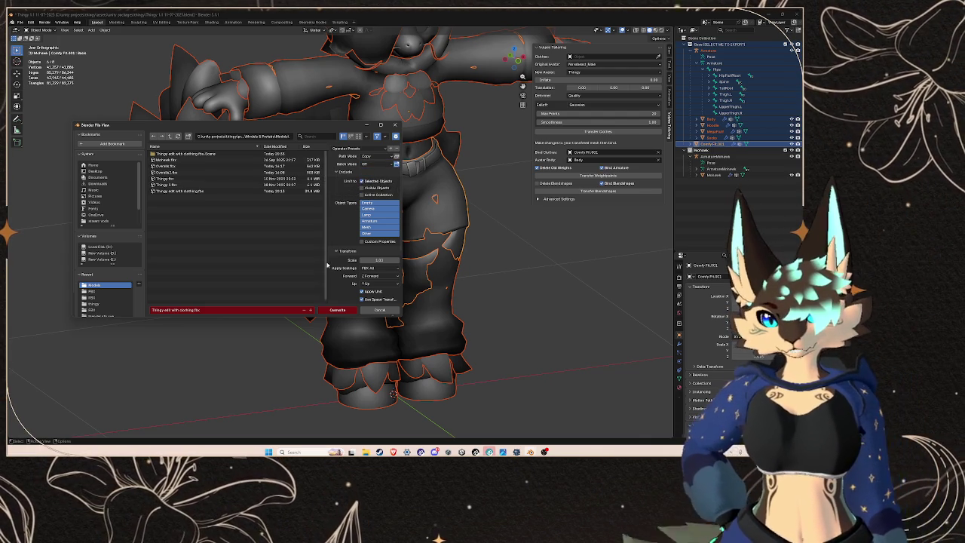
scroll(347, 295, down, 5)
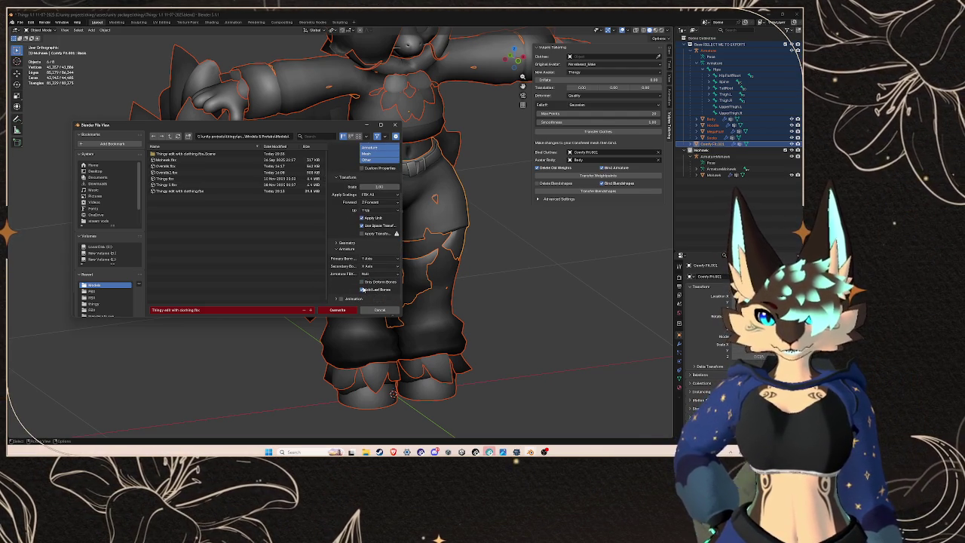
double_click(227, 191)
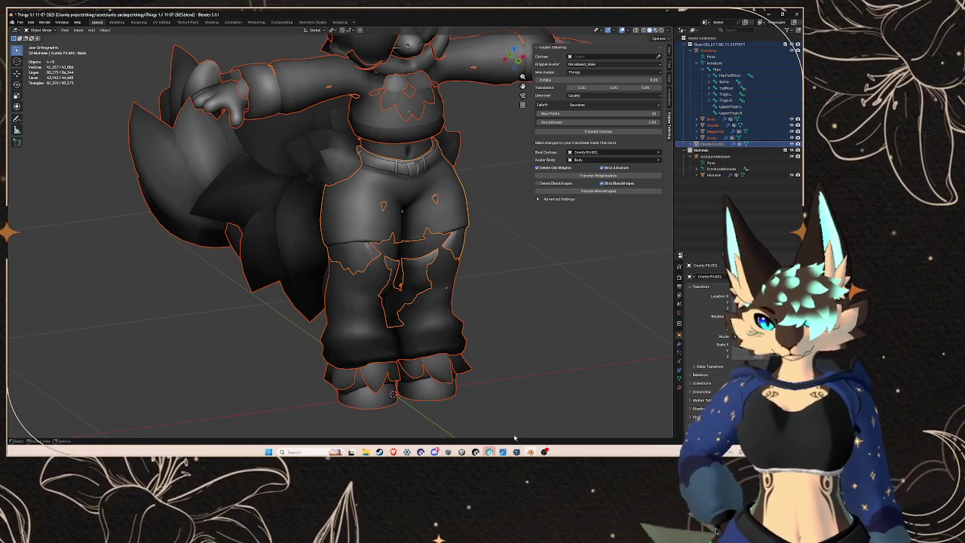
Step: Switch to Unity, select Thingy edit with clothing in the Hierarchy and frame it
key(alt+Tab)
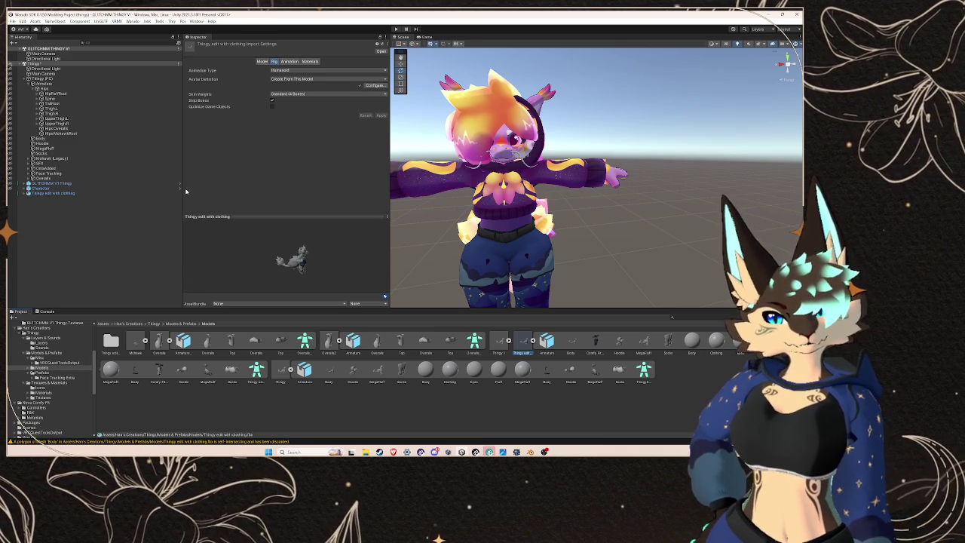
click(53, 193)
alt+click(28, 193)
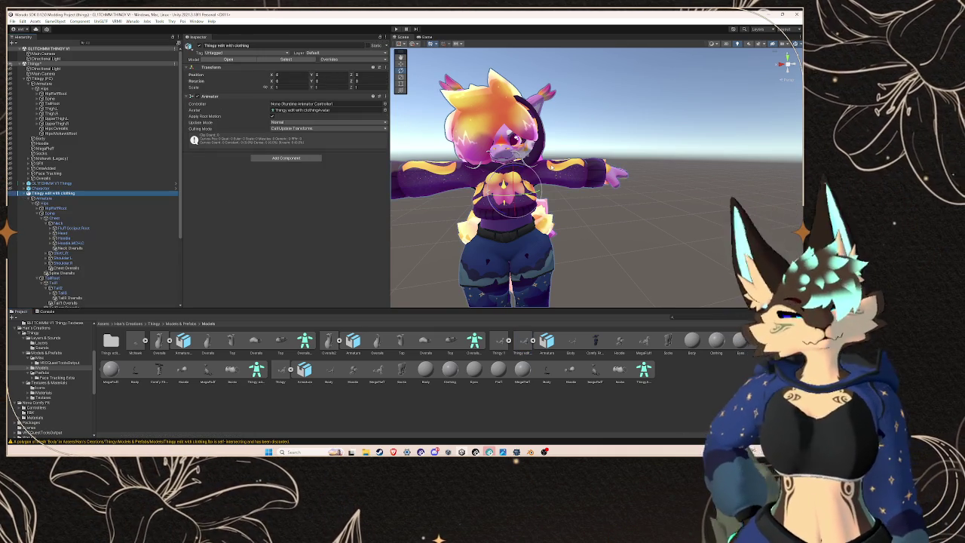
key(f)
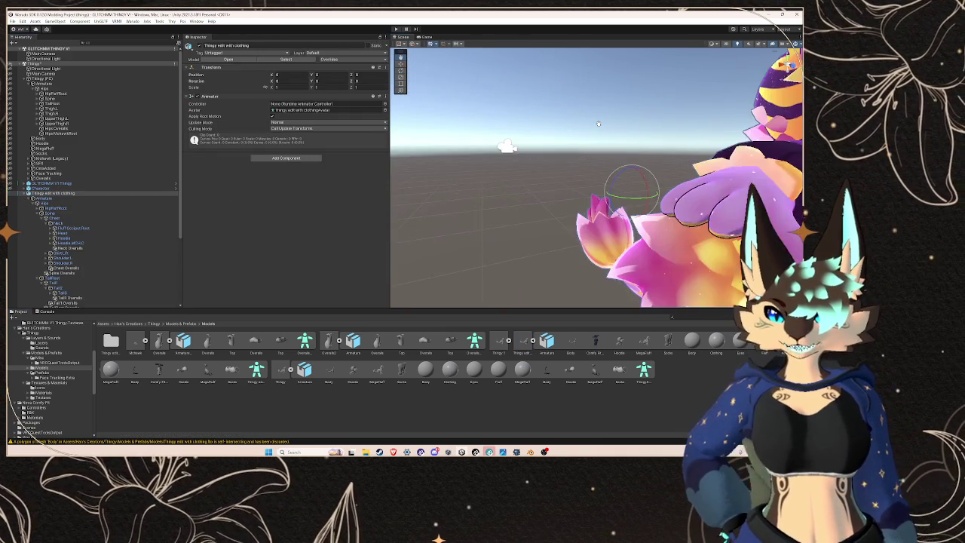
Step: Orbit around the avatar, inspect the MegaFluff and Comfy Fit.001 meshes, then clear the selection
drag(598, 122, 487, 209)
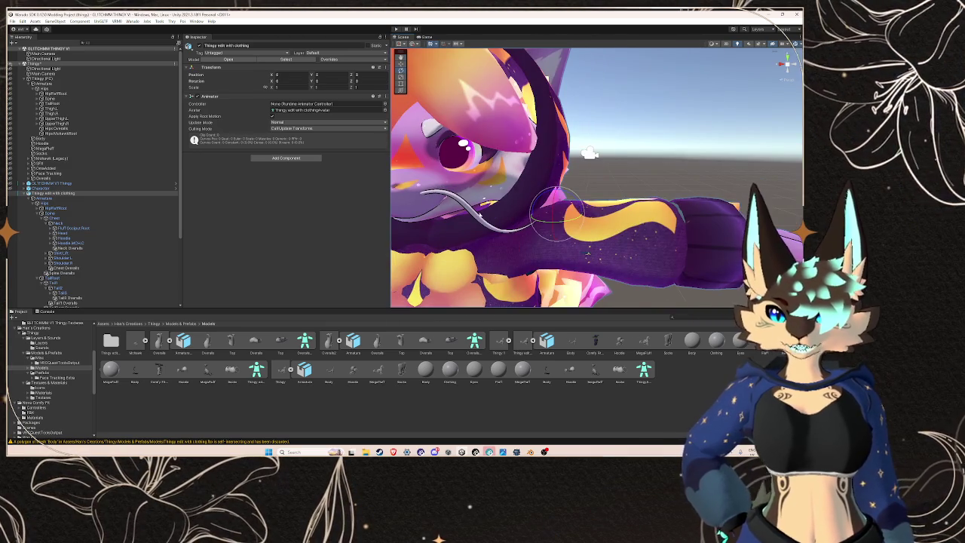
click(487, 209)
click(489, 193)
key(f)
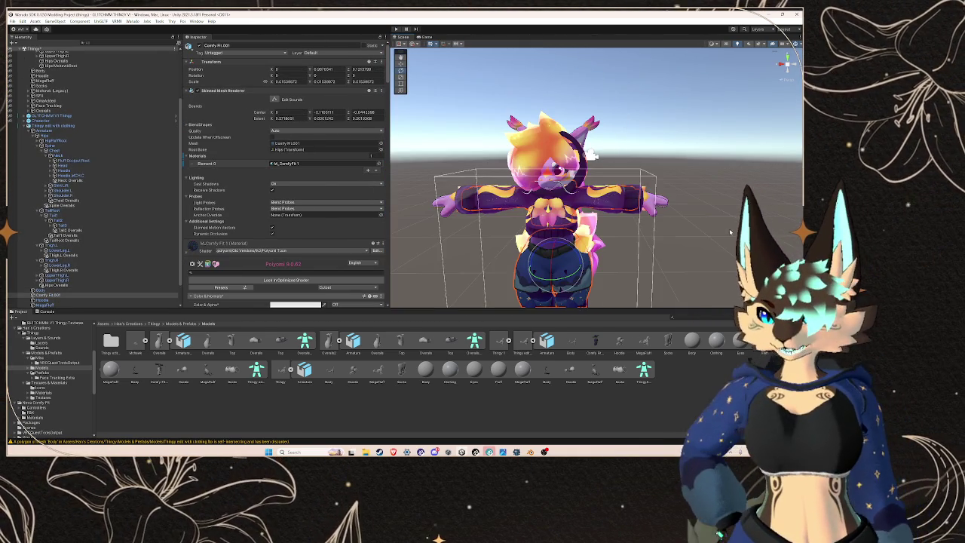
click(650, 218)
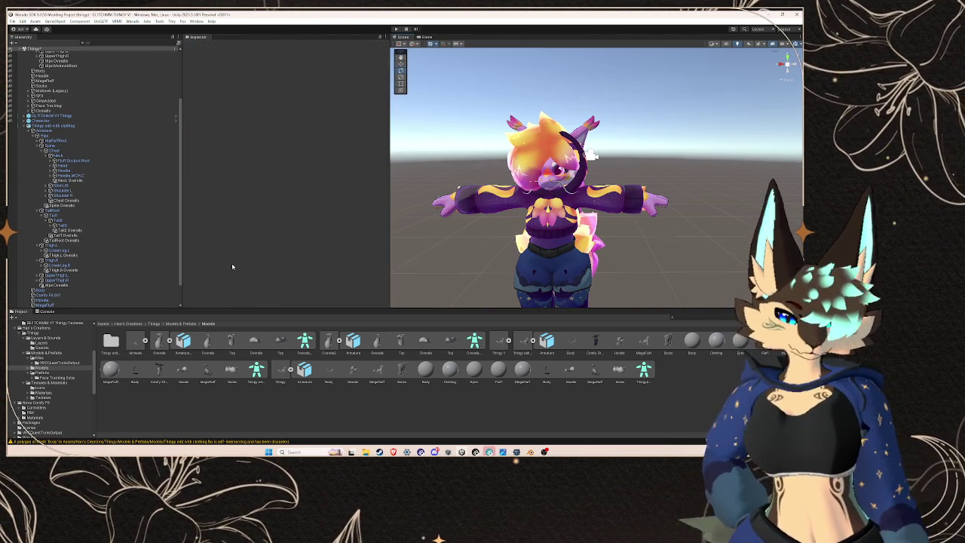
scroll(114, 247, down, 2)
scroll(109, 250, down, 1)
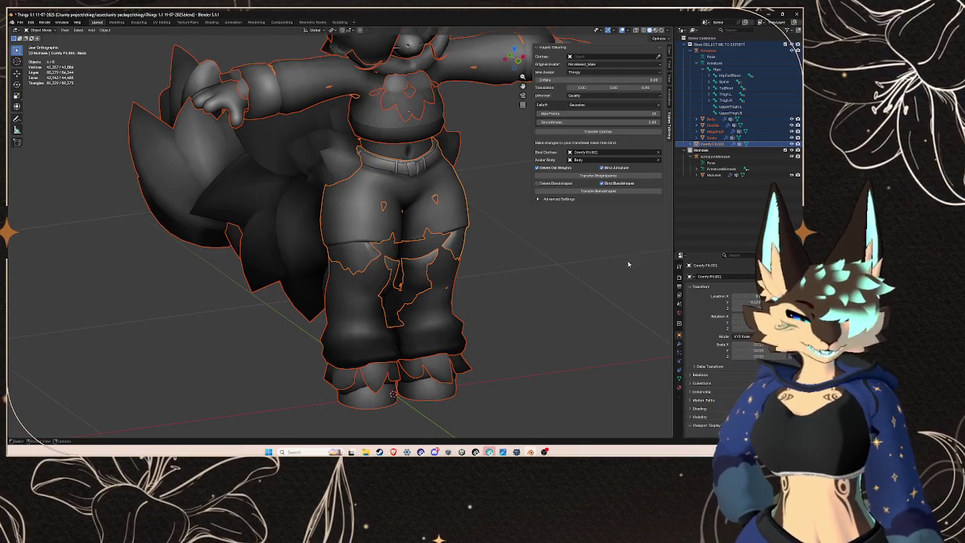
Step: Select the mohawk armature and mesh and export them as Thingy edit mohawk.fbx
click(724, 152)
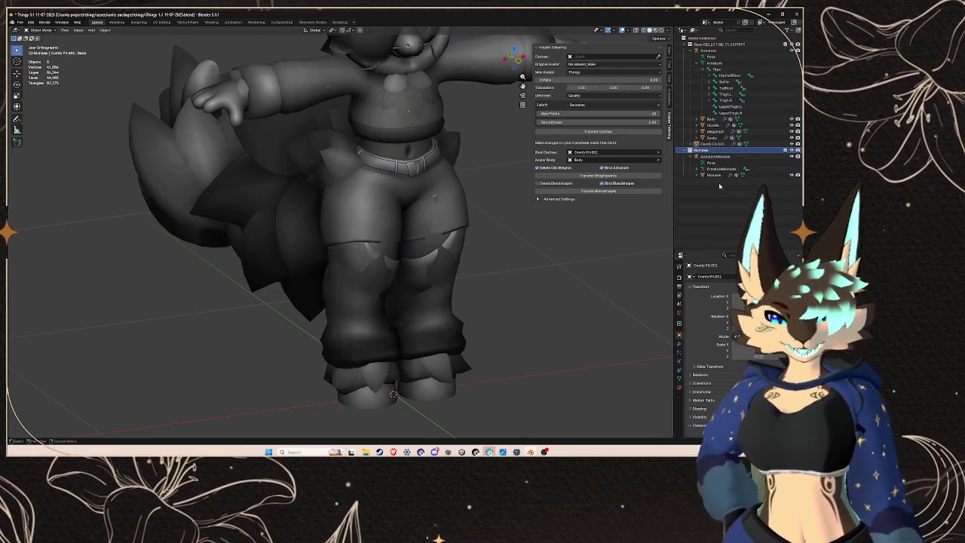
drag(718, 181, 716, 154)
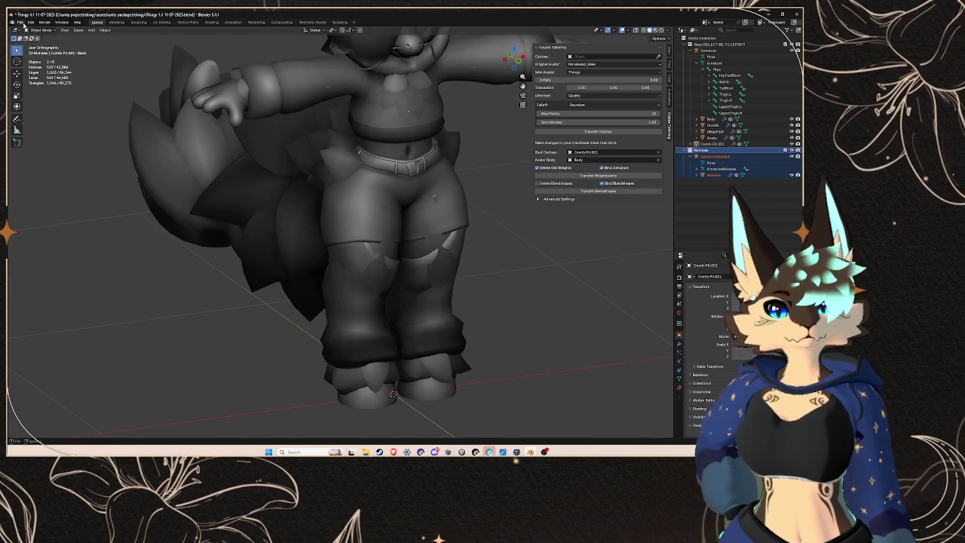
click(22, 22)
mouse_move(53, 117)
click(113, 168)
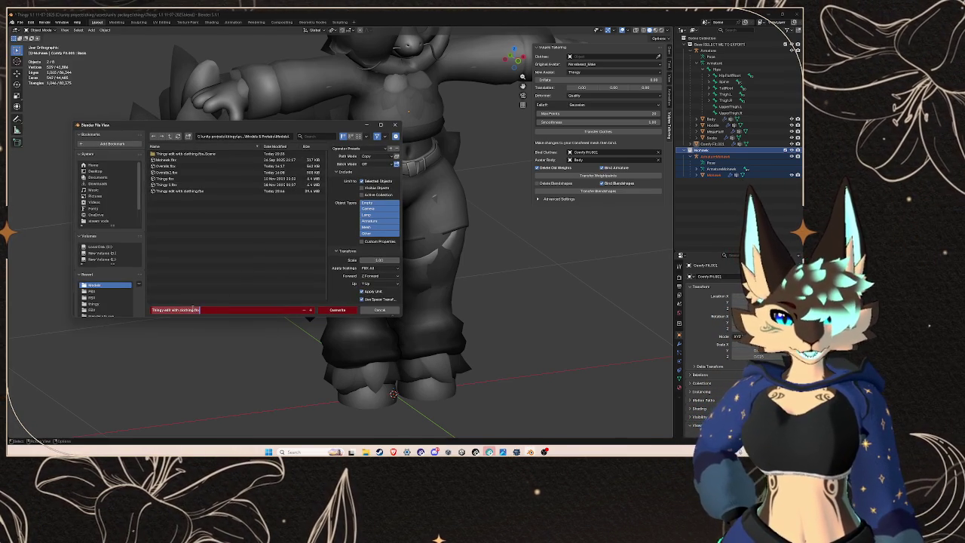
drag(172, 310, 195, 310)
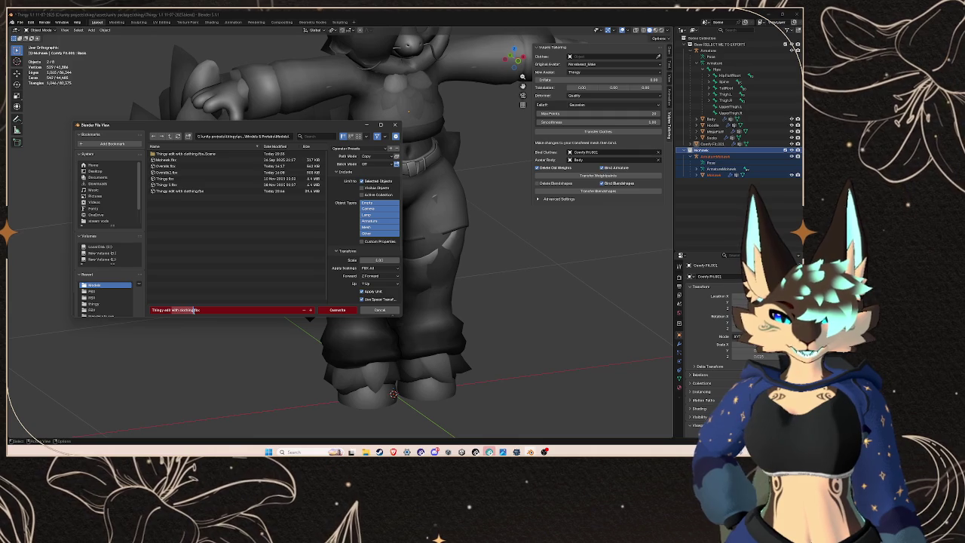
text(n)
text(k)
click(339, 310)
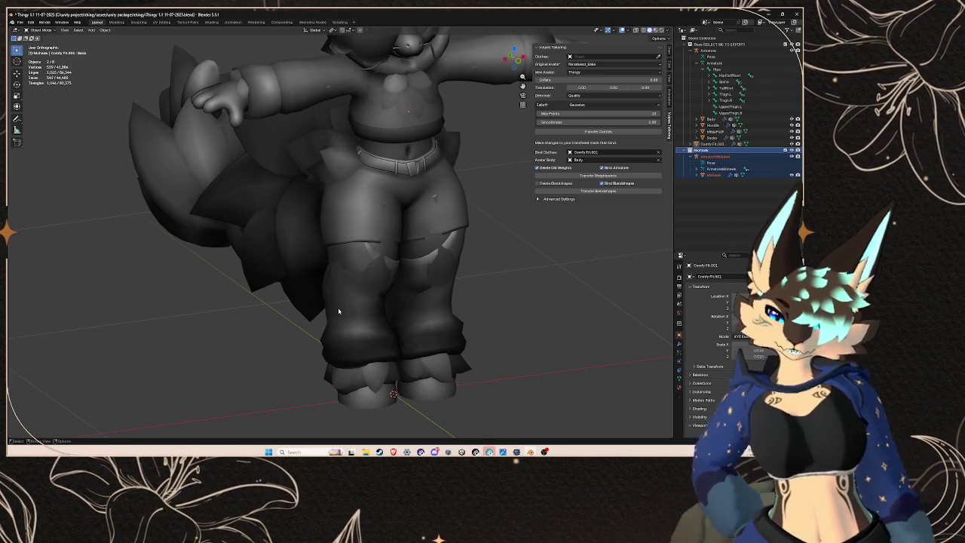
mouse_move(407, 452)
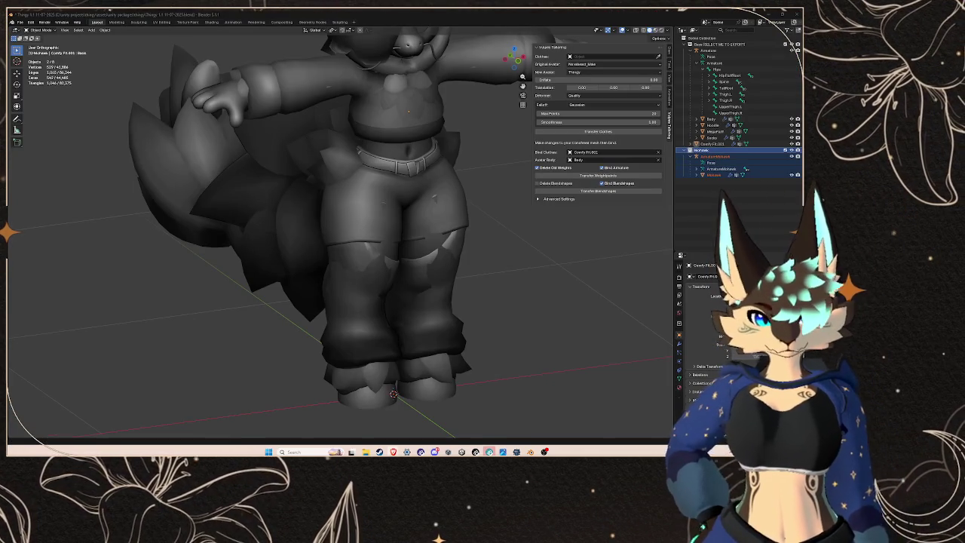
Step: Return from Blender to the Unity editor using its taskbar icon
click(449, 452)
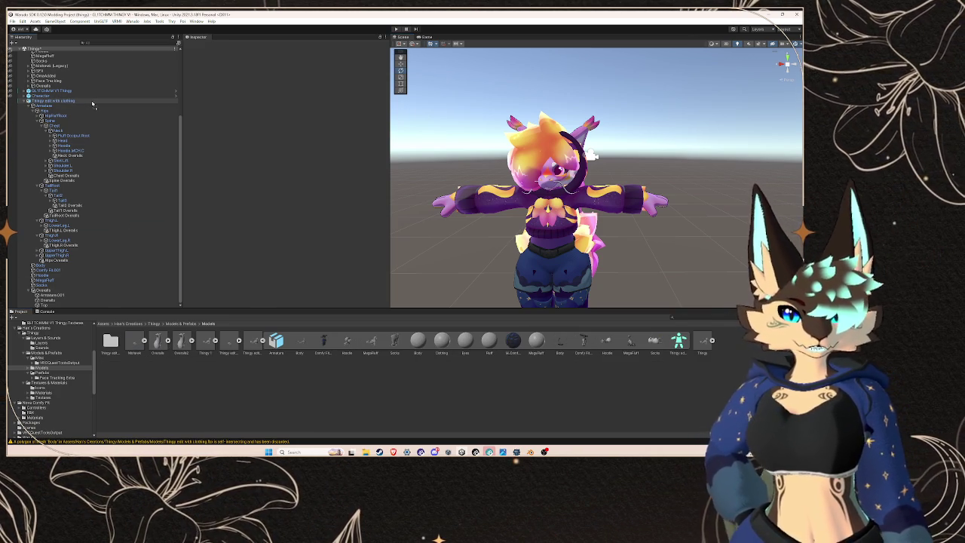
Step: Expand the imported mohawk object and its armature to reveal the bones under Hips
click(24, 306)
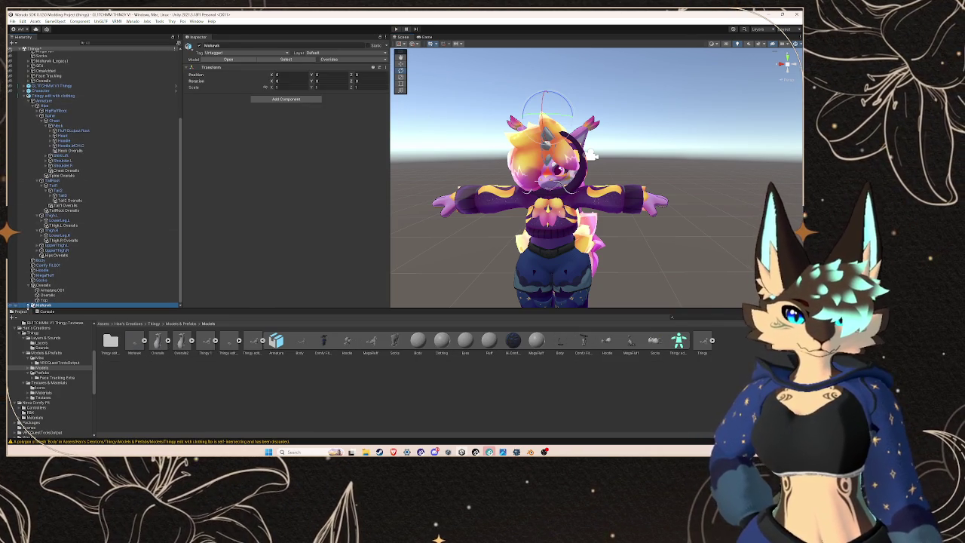
click(29, 305)
click(34, 301)
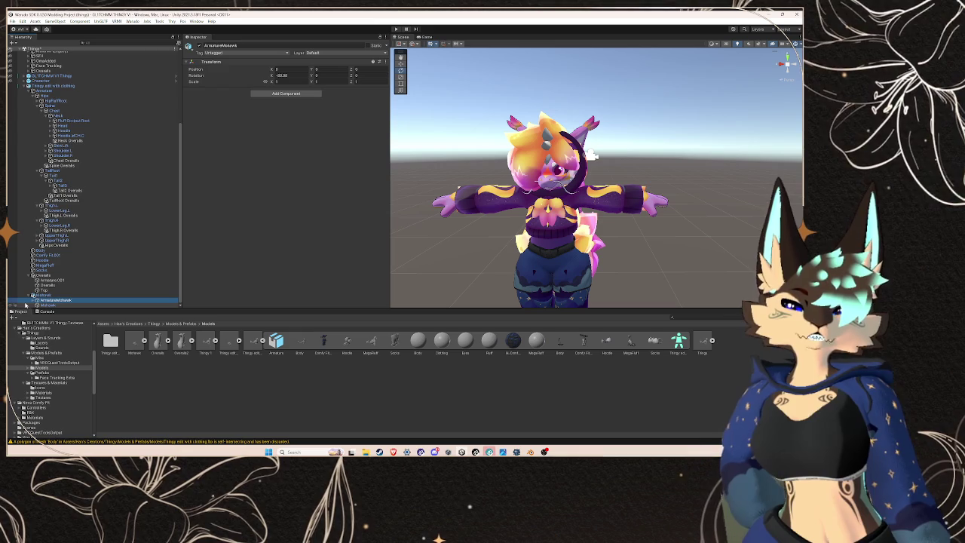
click(33, 300)
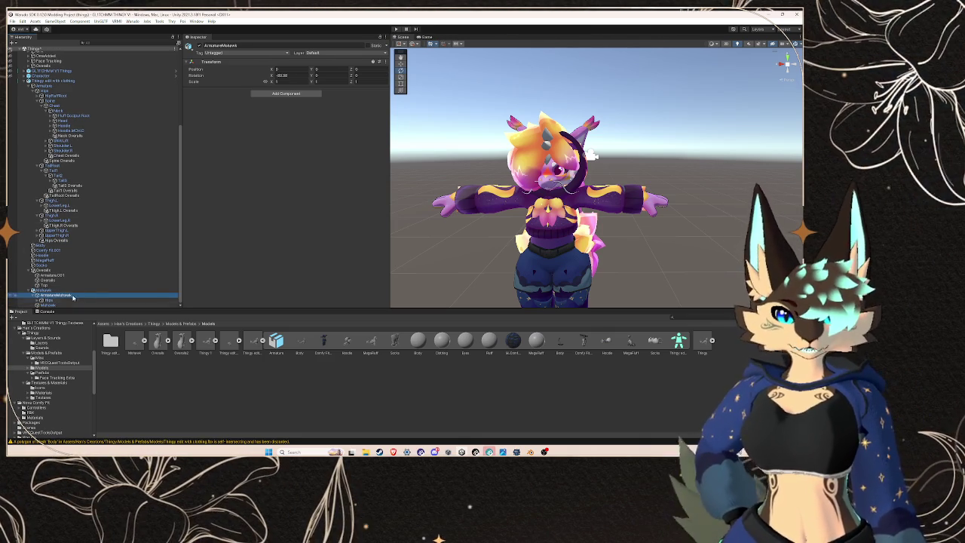
click(53, 305)
click(53, 301)
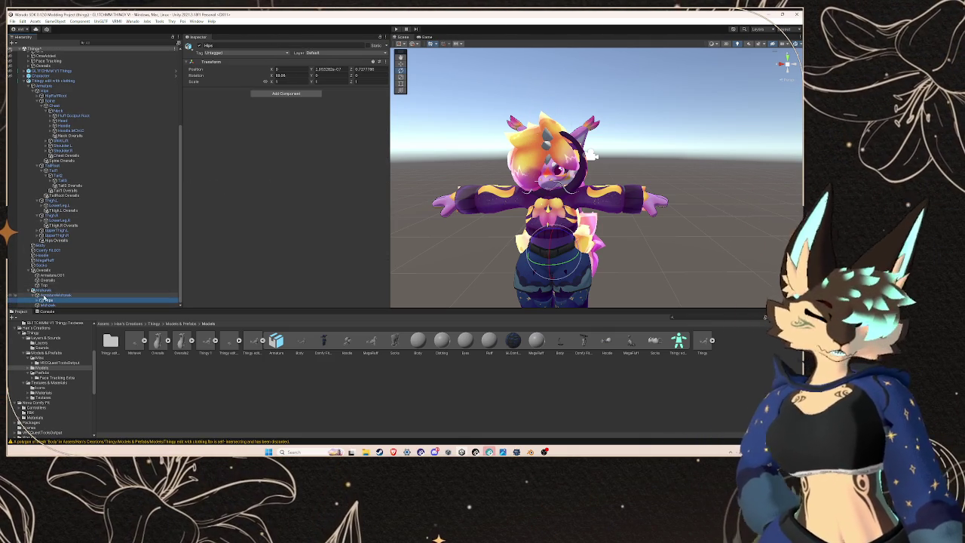
key(Right)
Step: Delete the TailRoot bone after dismissing the prefab restructure warning
click(56, 280)
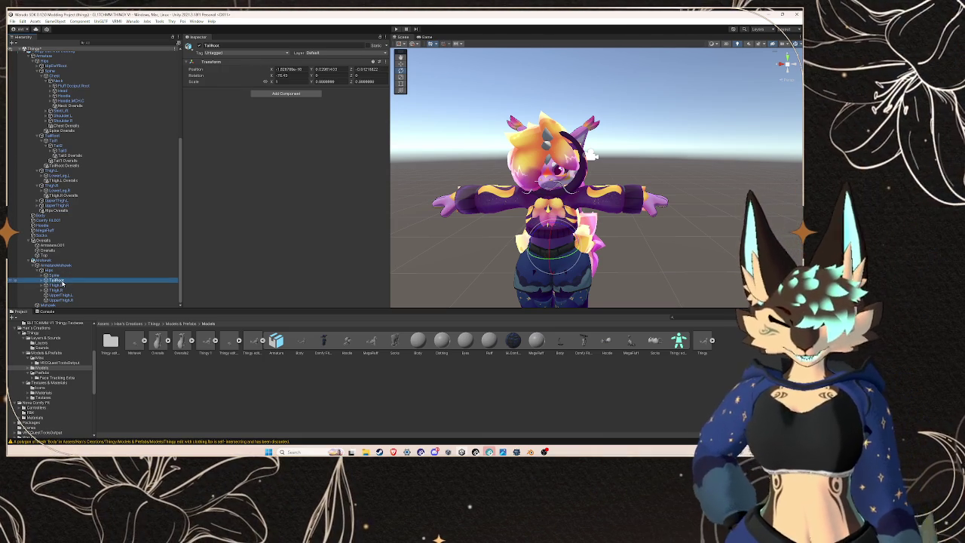
key(Delete)
click(449, 243)
click(129, 261)
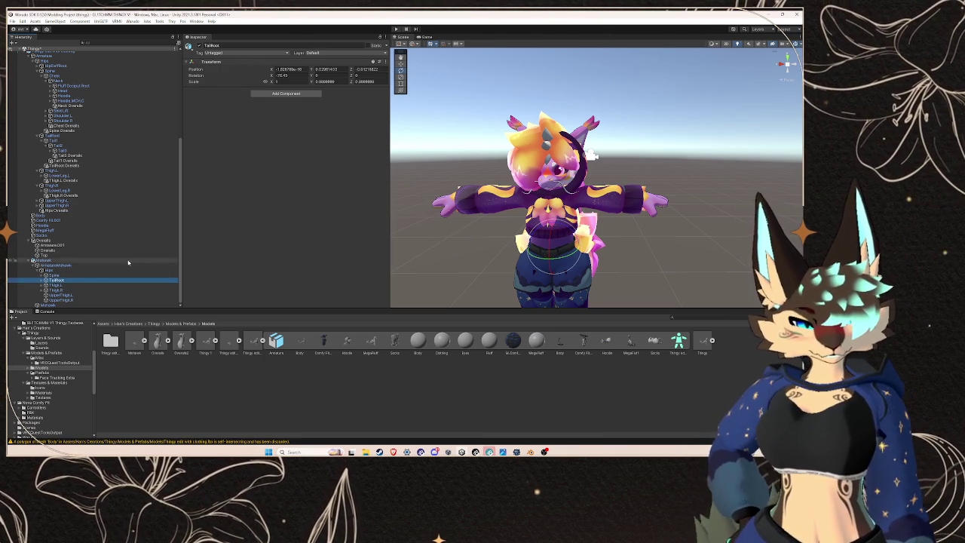
right_click(129, 260)
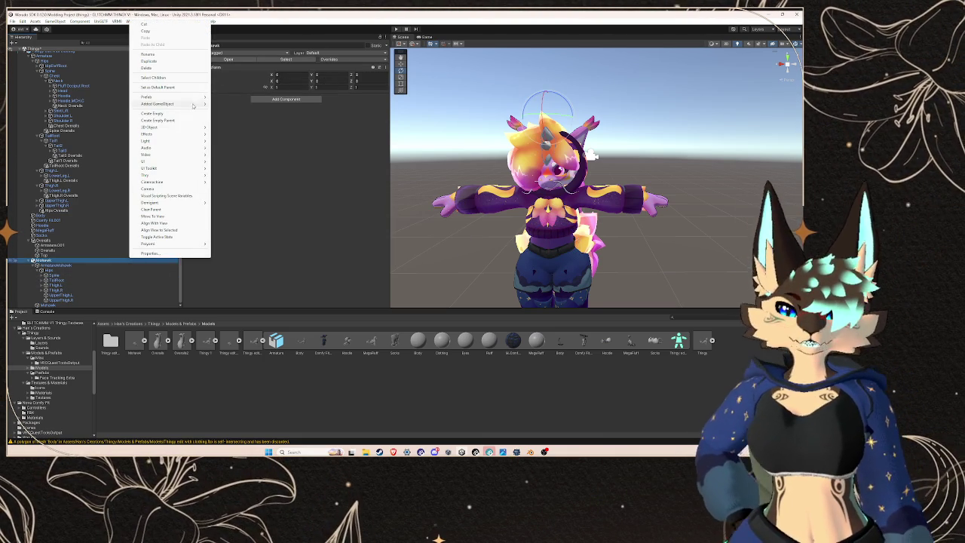
mouse_move(188, 101)
key(Escape)
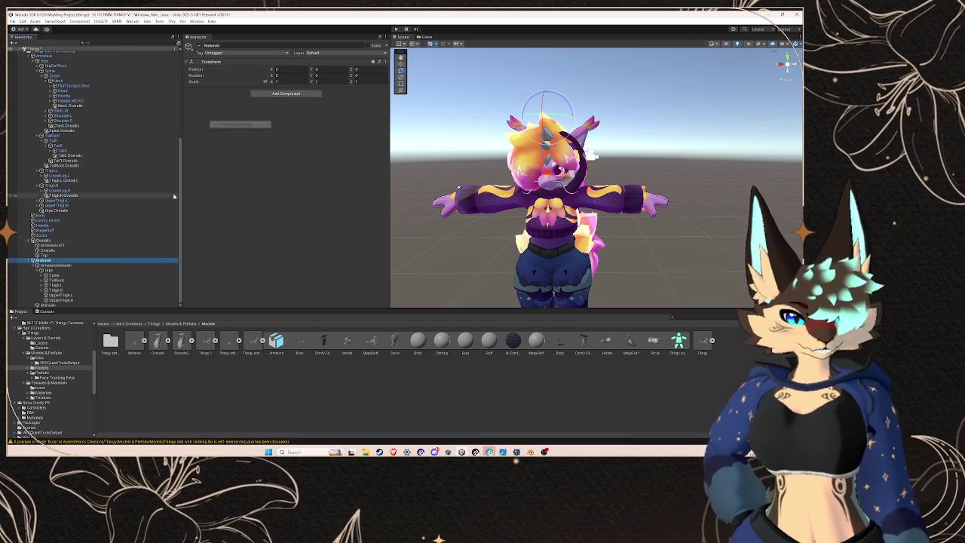
click(111, 280)
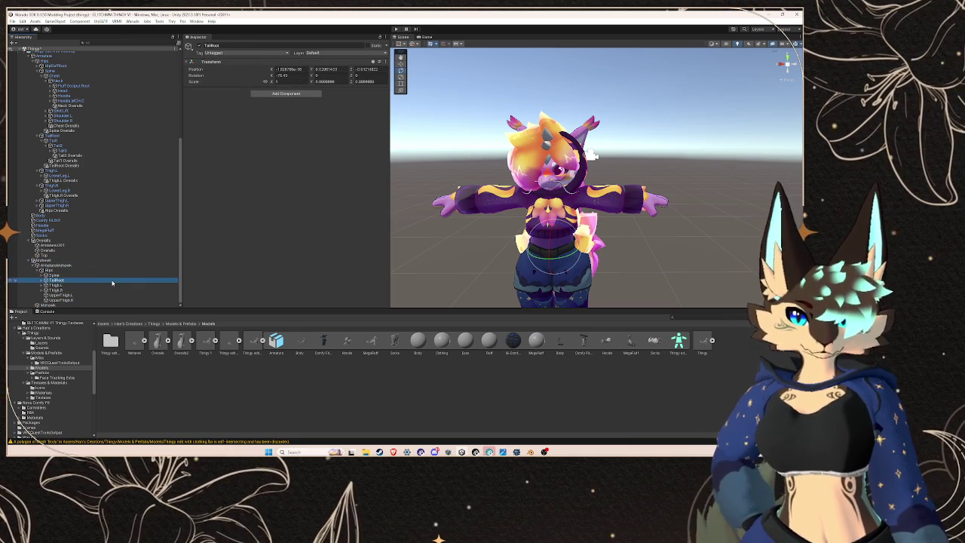
key(Delete)
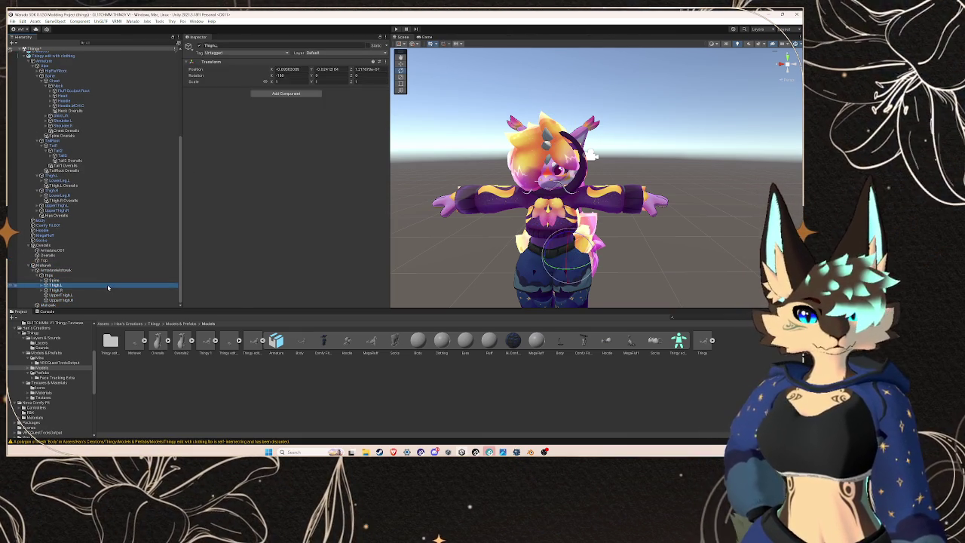
Step: Delete the Thigh.R bone plus Shoulder.L and Shoulder.R under Spine
click(106, 291)
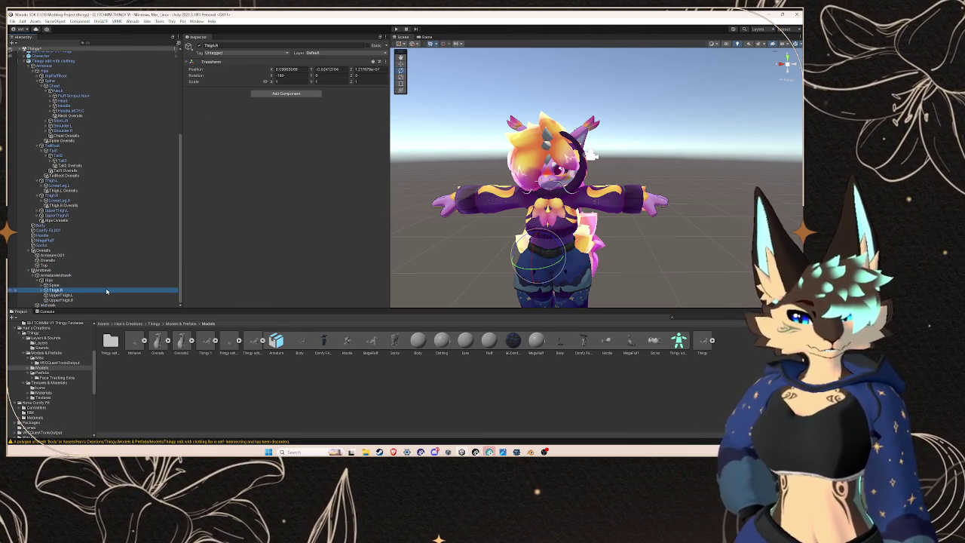
key(Delete)
click(101, 295)
key(Delete)
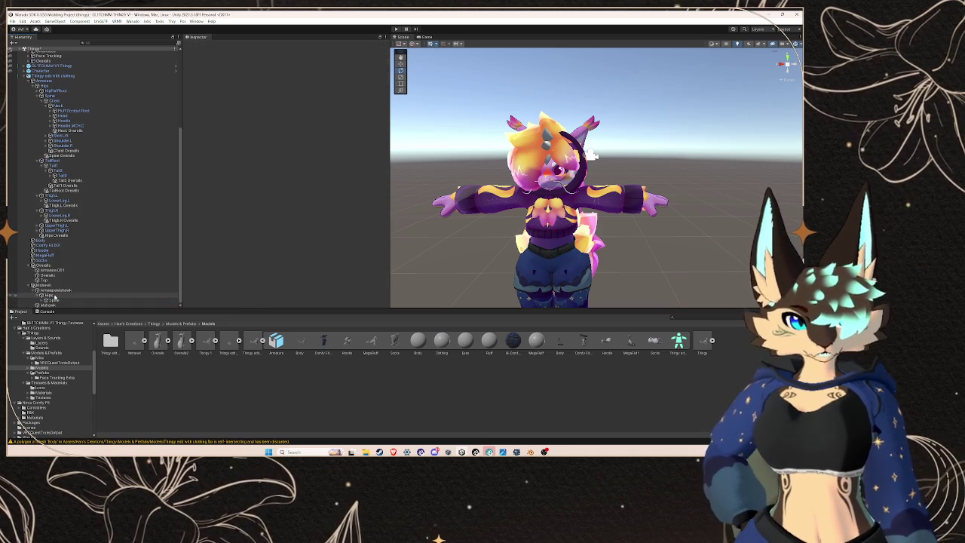
scroll(43, 300, down, 1)
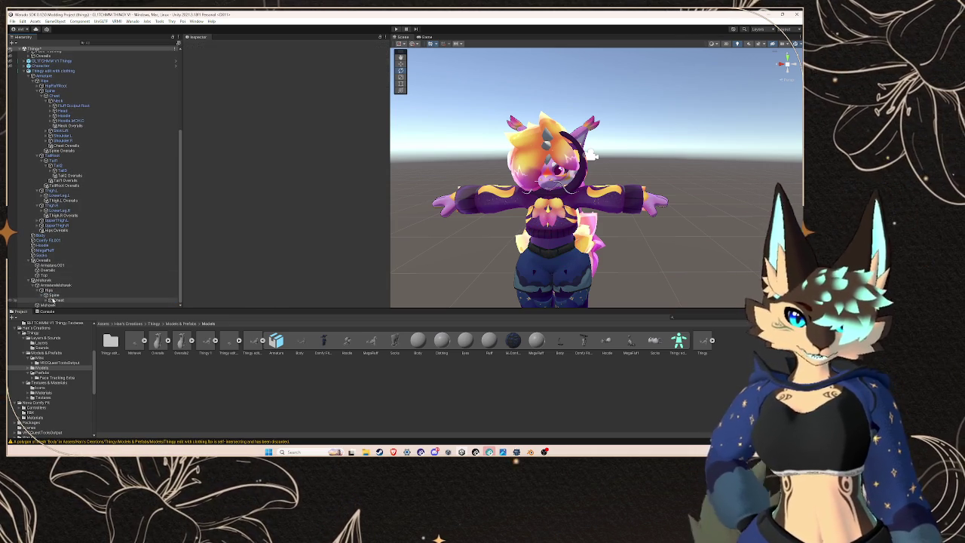
click(61, 282)
click(67, 295)
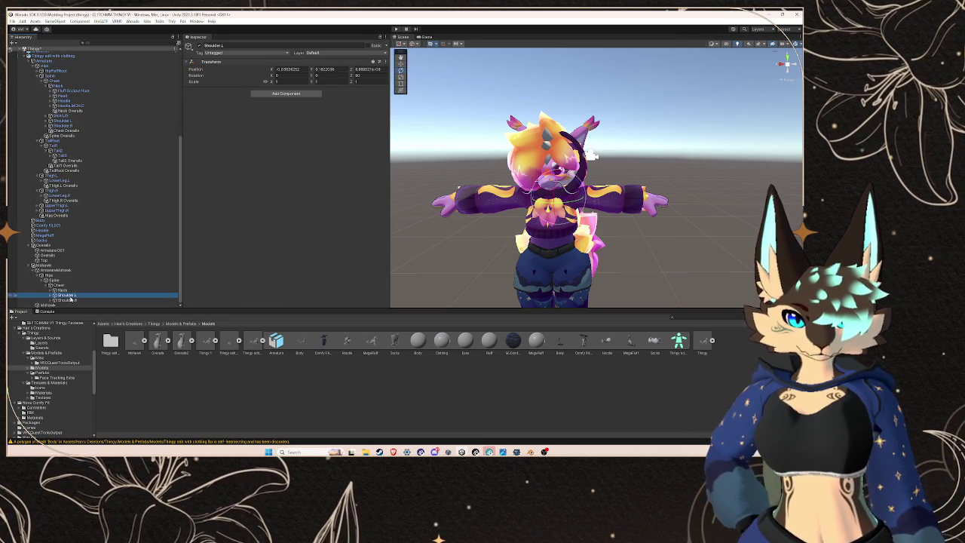
key(Delete)
click(70, 300)
key(Delete)
Step: Under Head, delete EarRoot, CheekFluffRoot, Eye.L, Eye.R, Jaw and WhiskerRoot
click(55, 300)
click(53, 300)
click(91, 276)
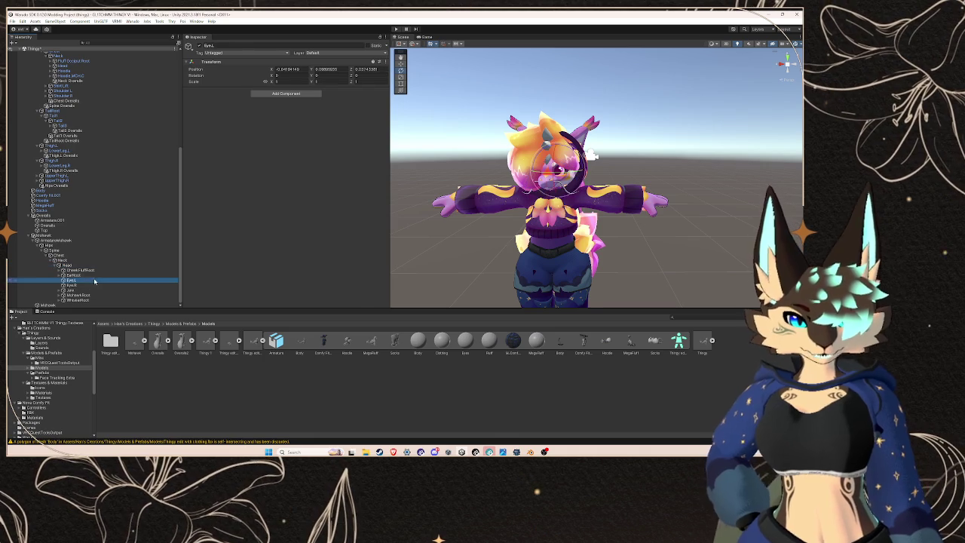
key(Delete)
click(88, 279)
key(Delete)
click(85, 283)
key(Delete)
click(83, 287)
key(Delete)
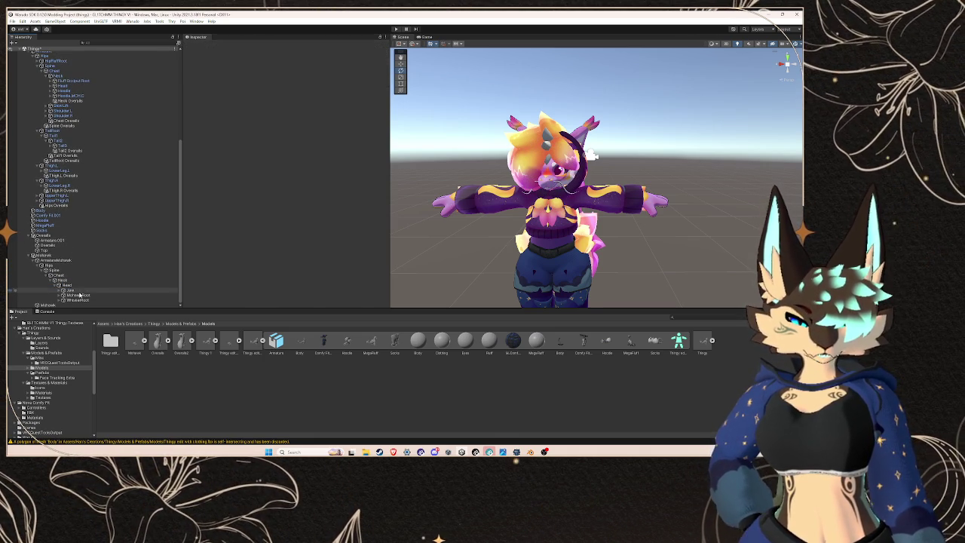
key(Delete)
click(87, 300)
key(Delete)
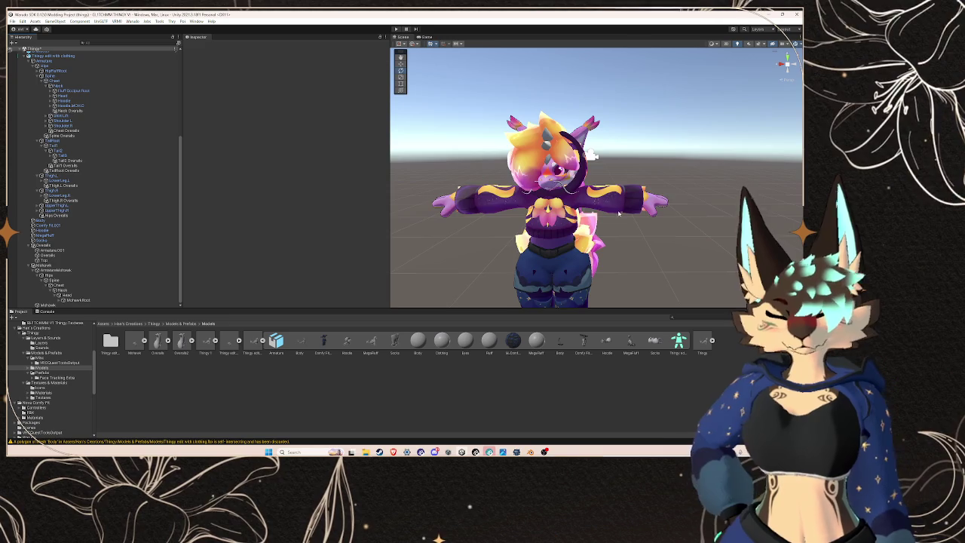
scroll(617, 202, up, 5)
scroll(616, 201, down, 5)
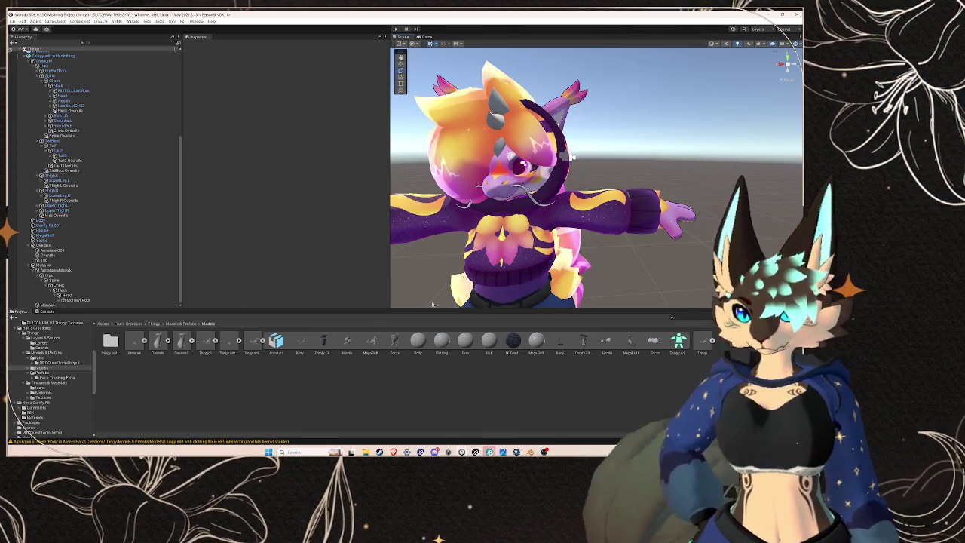
mouse_move(393, 452)
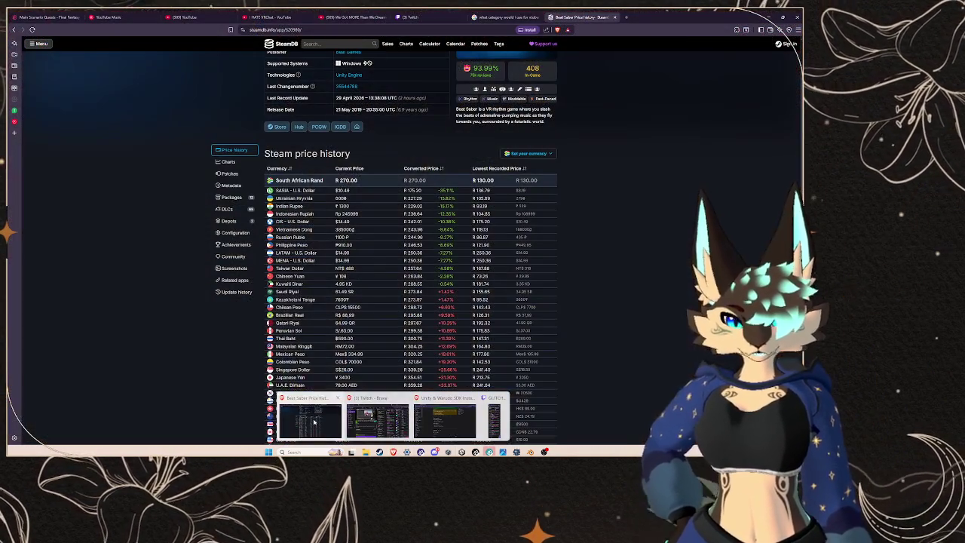
click(332, 416)
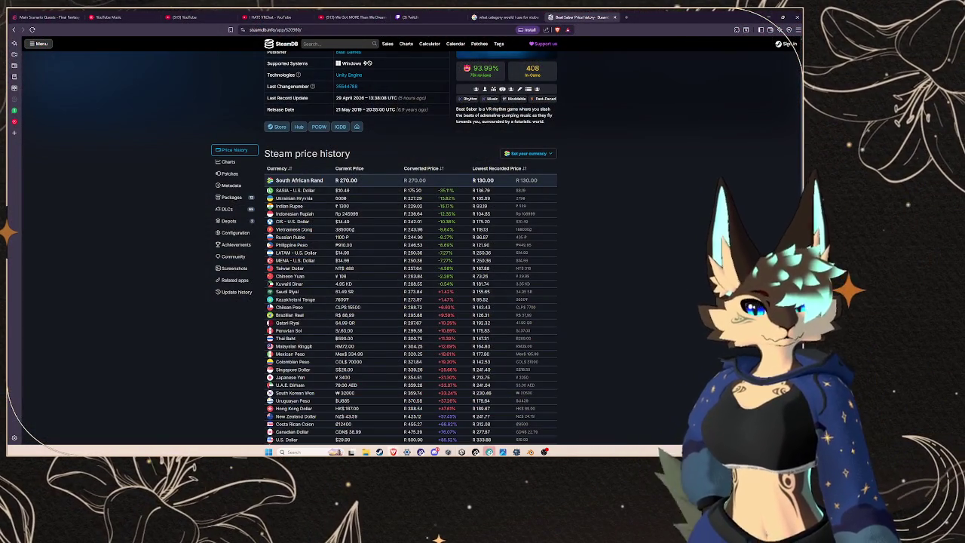
key(alt+Tab)
mouse_move(393, 451)
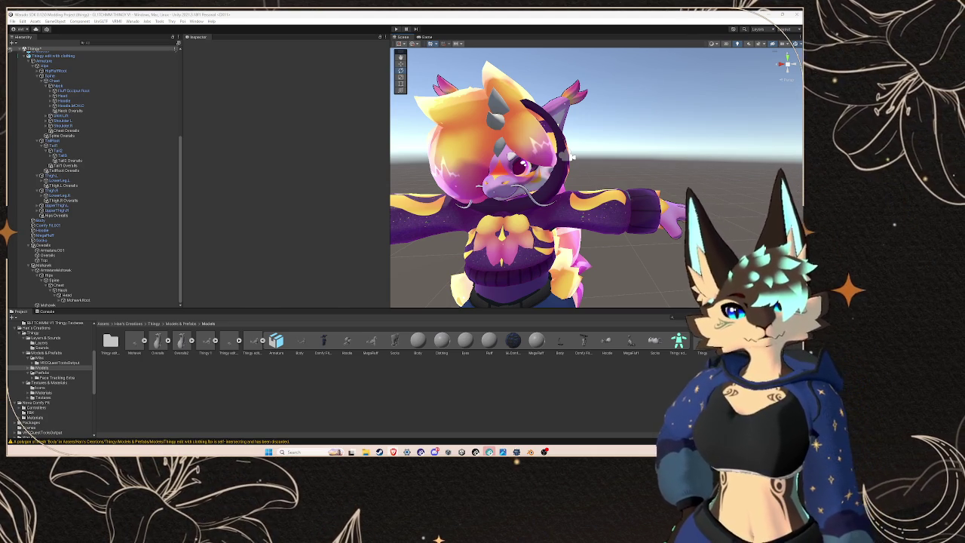
Step: Bring the Warudo editor's character Meshes panel in front of Unity
key(alt+Tab)
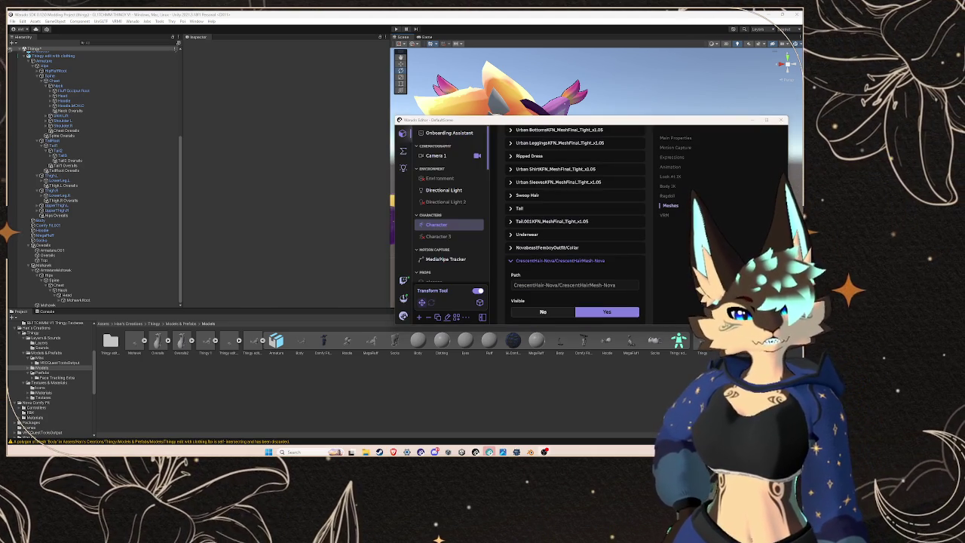
key(super+d)
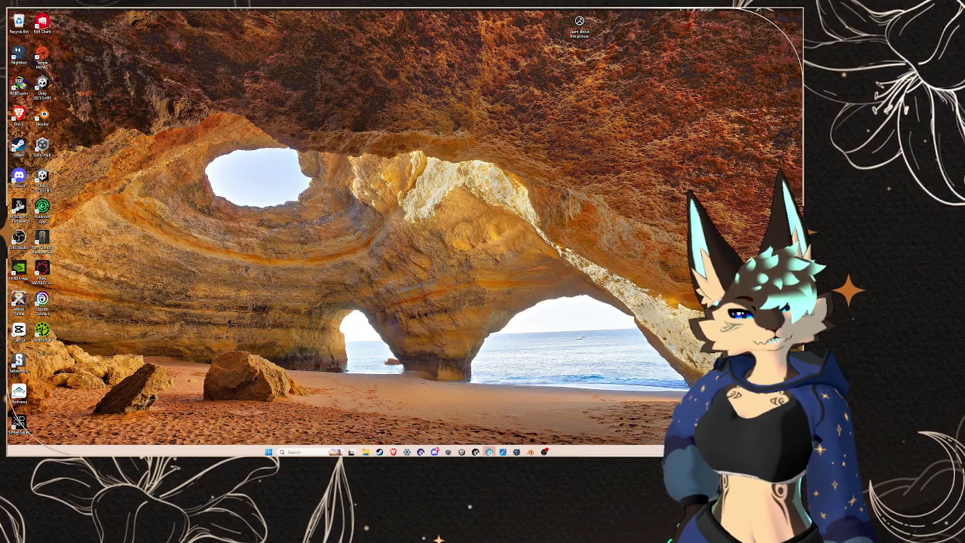
key(super+d)
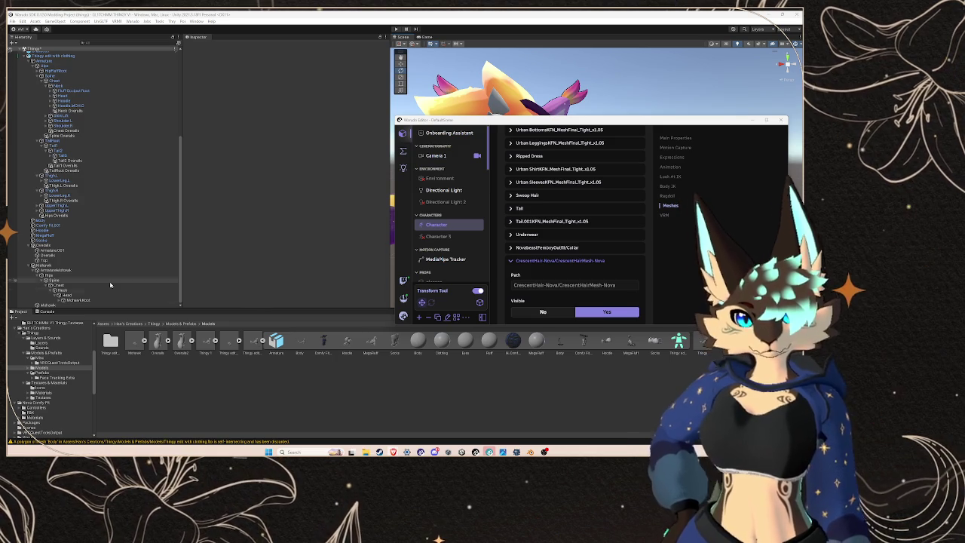
Step: Back in Unity, rename the mohawk armature's Hips bone to HipsMohawk
click(83, 300)
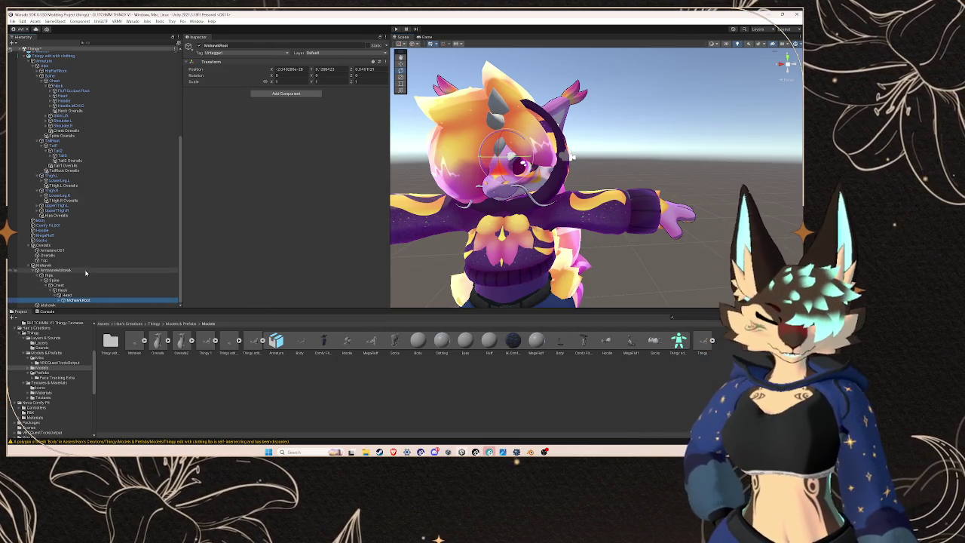
right_click(78, 266)
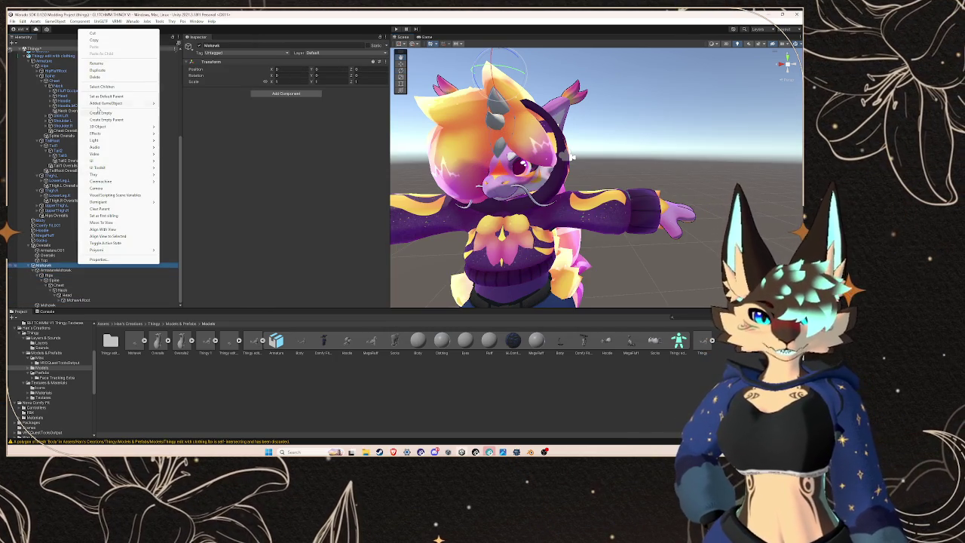
click(96, 63)
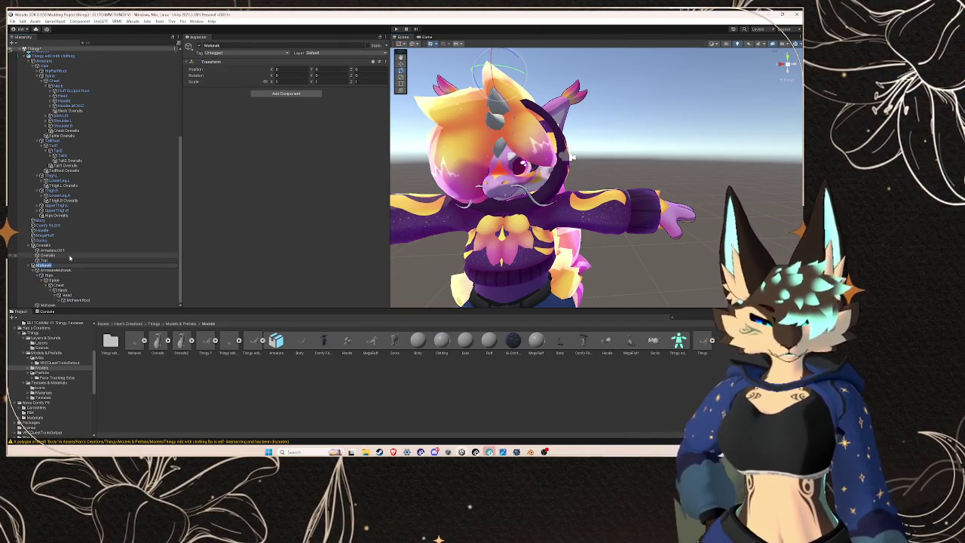
right_click(62, 276)
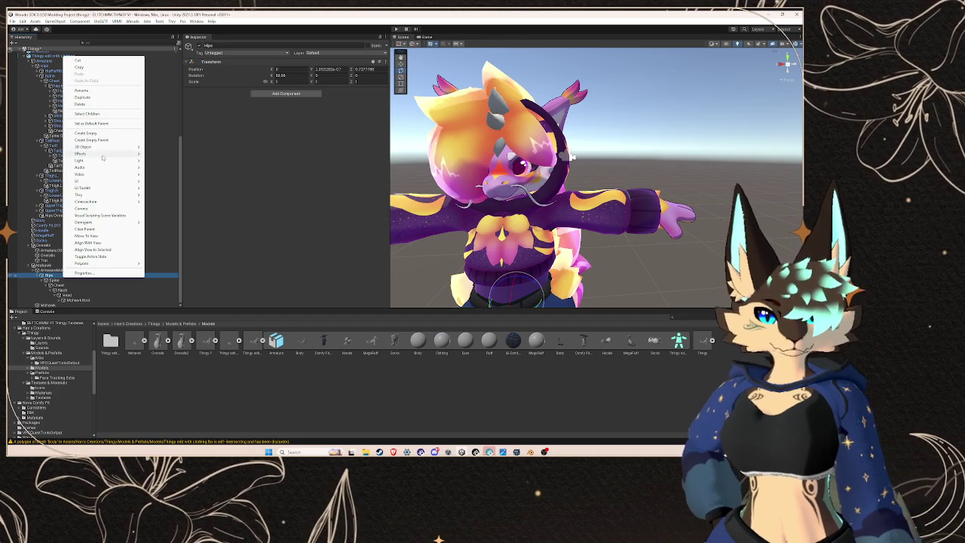
click(81, 90)
click(75, 265)
right_click(74, 275)
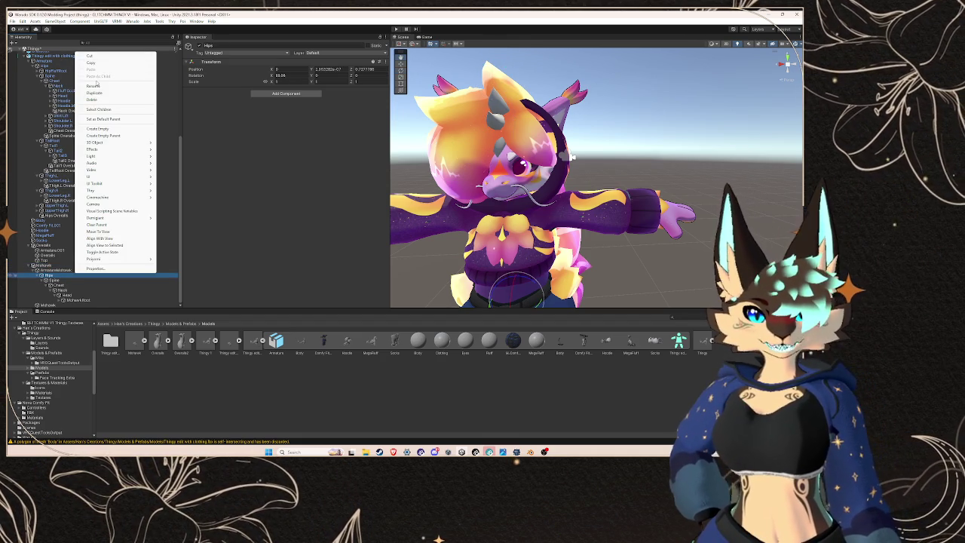
click(93, 86)
text(HipsMohawk)
click(69, 281)
Step: Rename the Spine and Chest bones to Spine Mohawk and Chest Mohawk
right_click(70, 281)
click(93, 89)
text(Spine Mohawk)
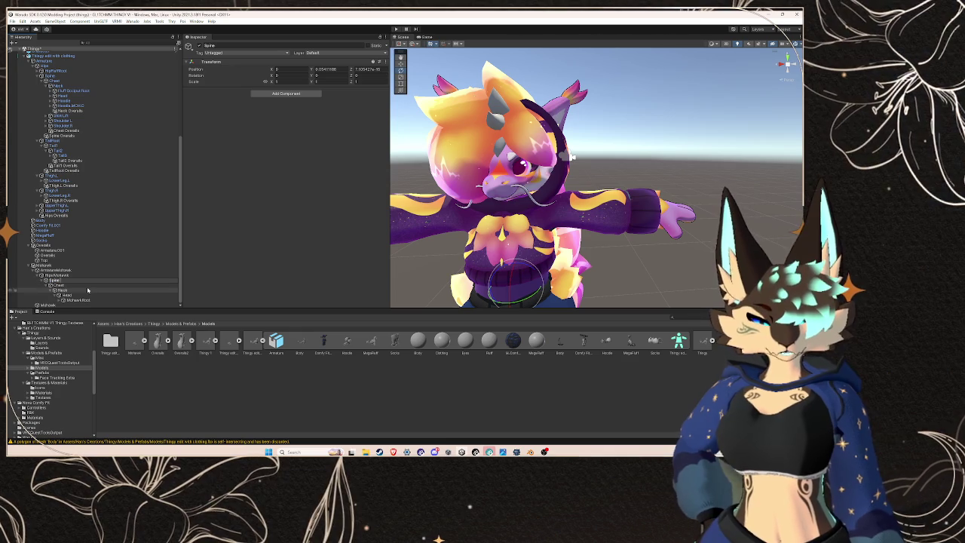
right_click(86, 286)
click(93, 89)
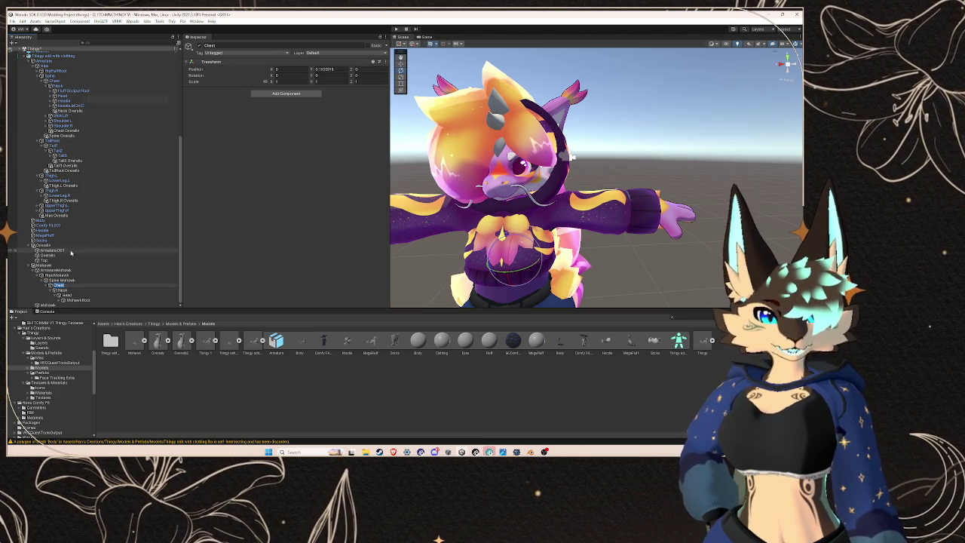
text(Chest Mohawk)
key(Return)
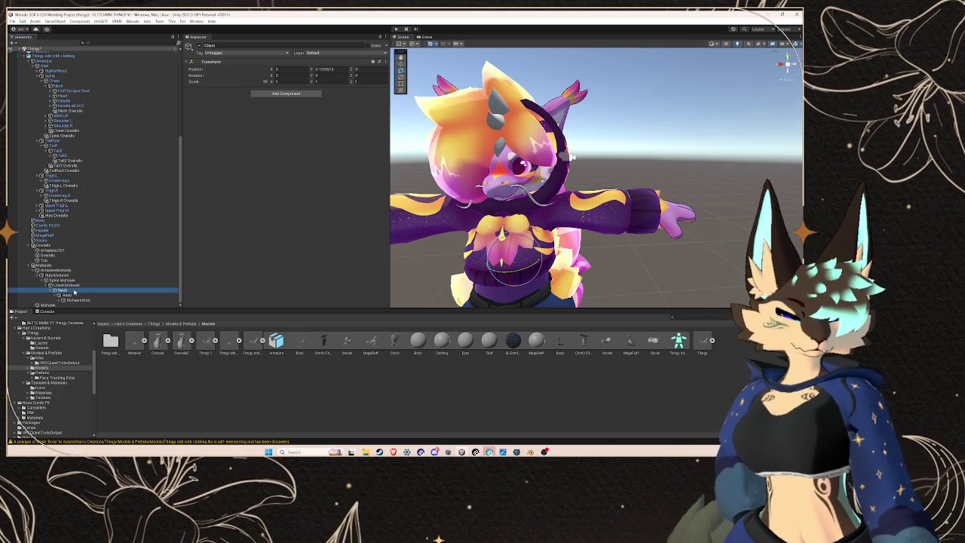
Step: Rename the Neck and Head bones to Neck Mohawk and Head Mohawk
right_click(74, 291)
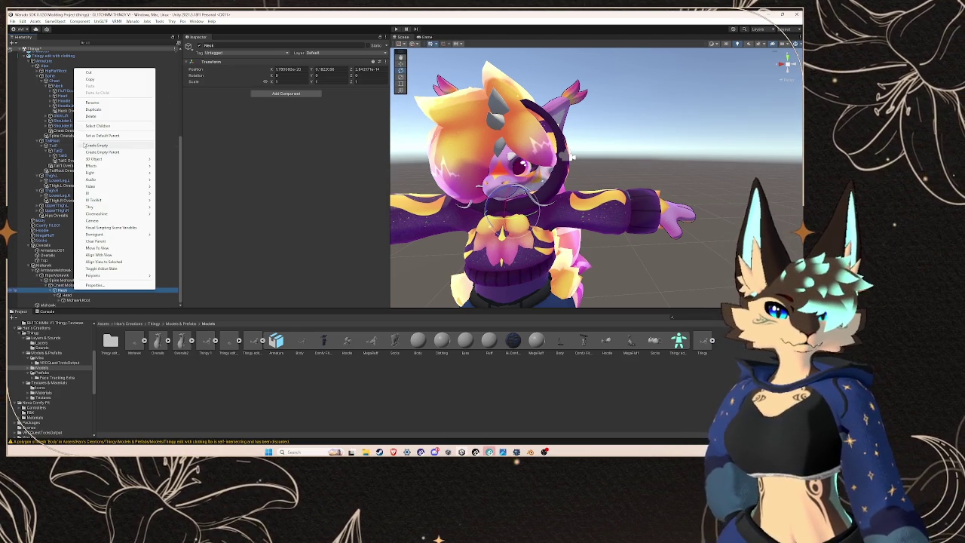
click(92, 102)
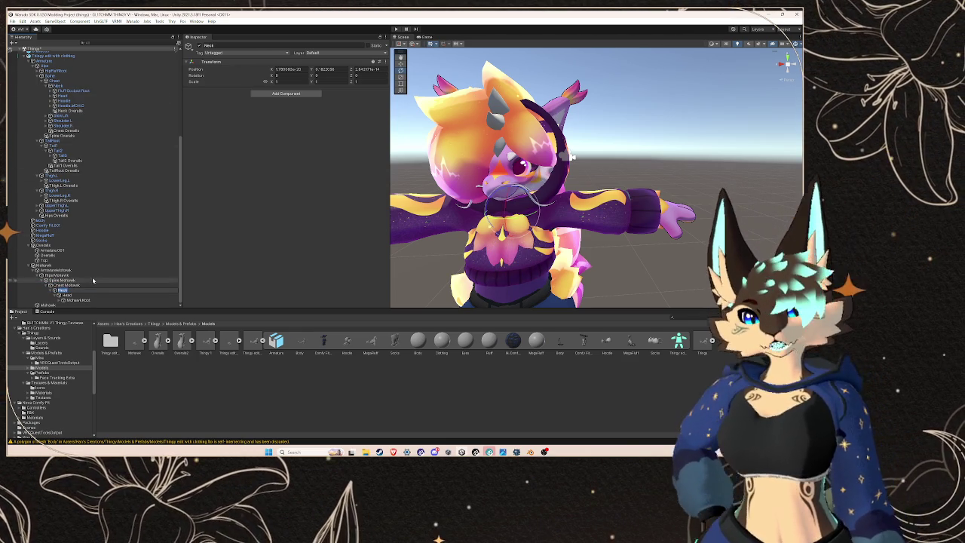
key(ctrl+b)
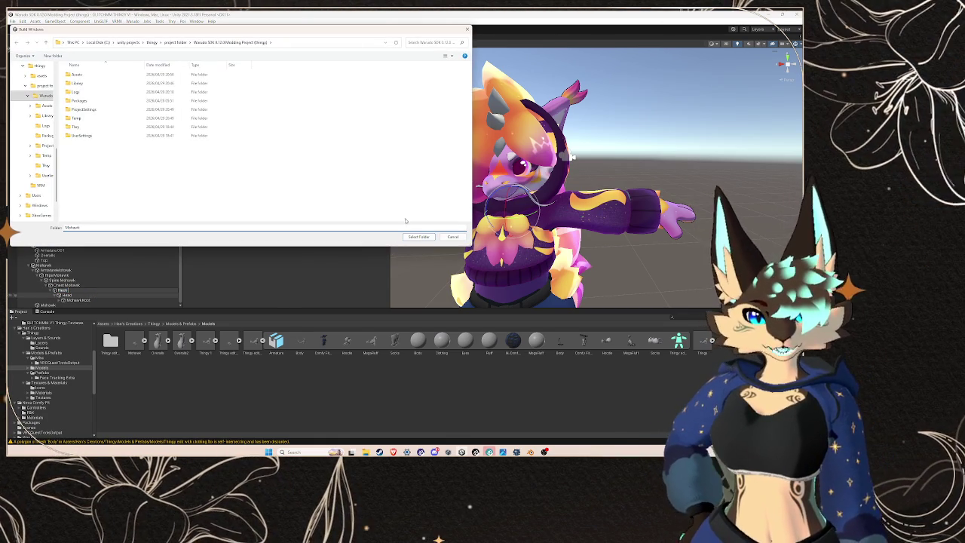
click(453, 237)
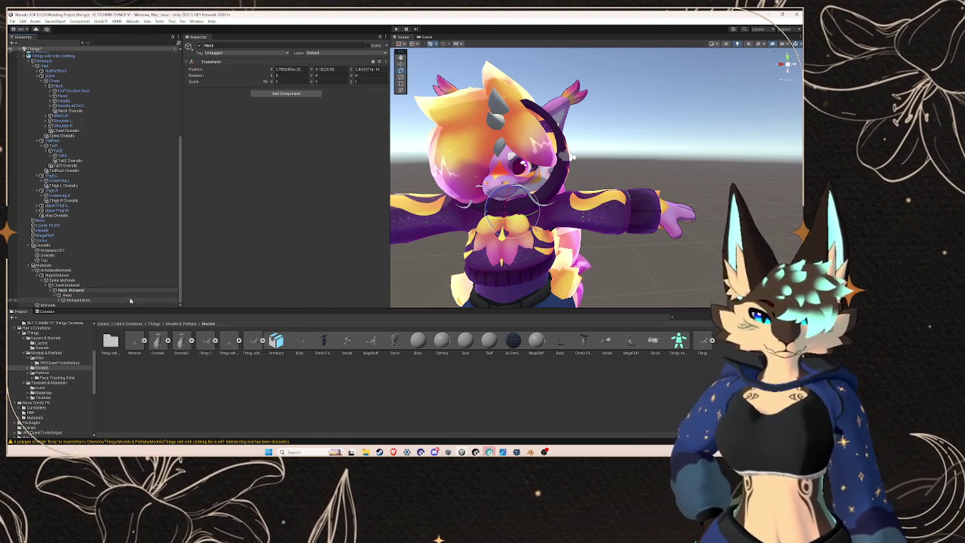
right_click(130, 295)
click(101, 295)
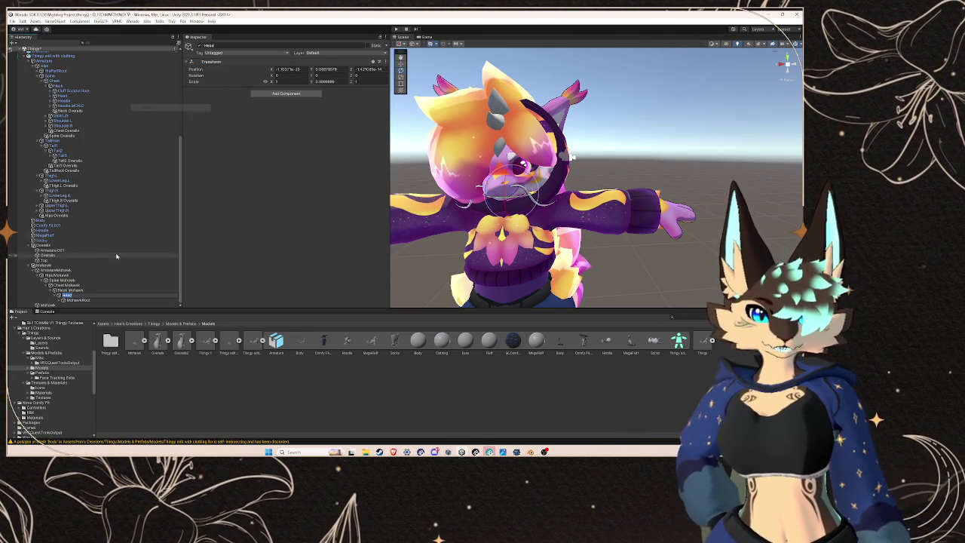
text(Mohawk)
key(Return)
click(95, 289)
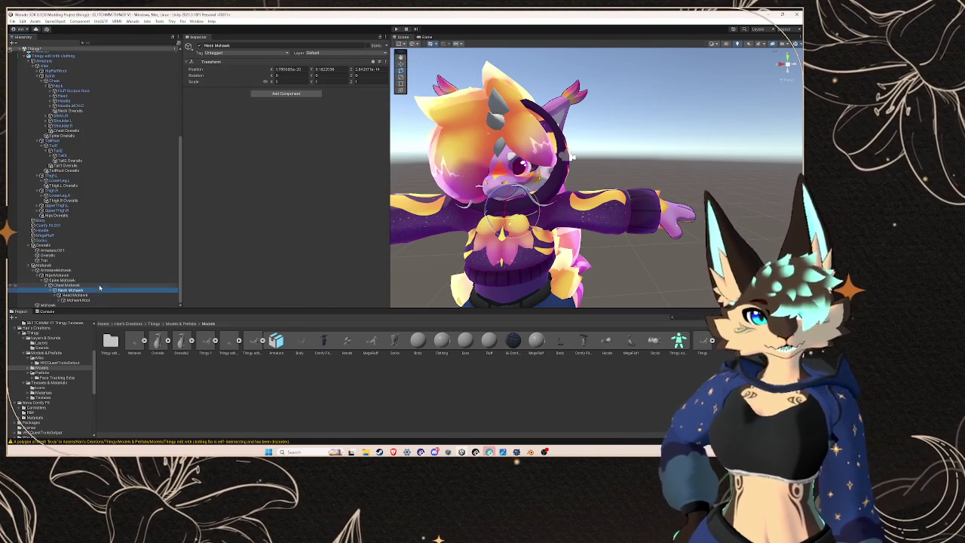
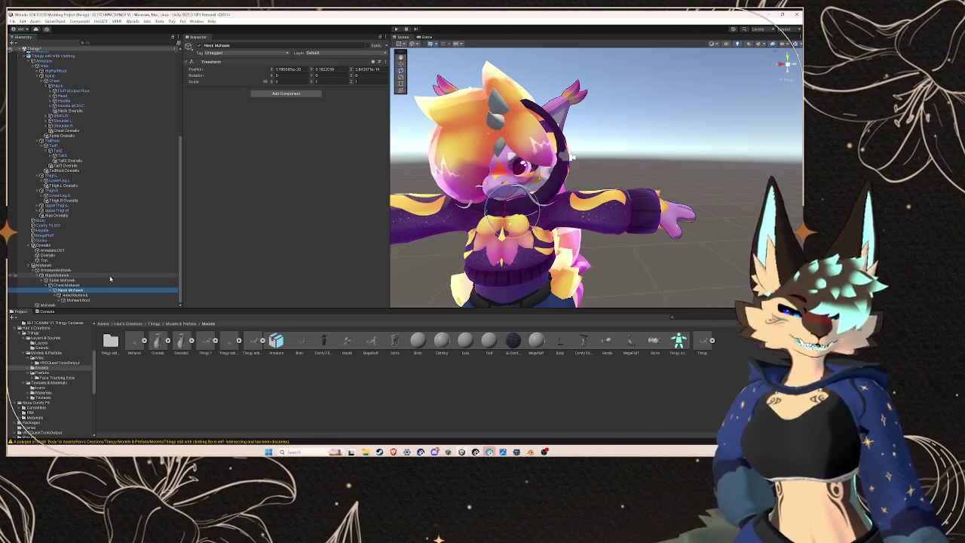
Step: Nest Hips Mohawk under Hips, Spine Mohawk under Spine and Chest Mohawk under Chest
click(111, 276)
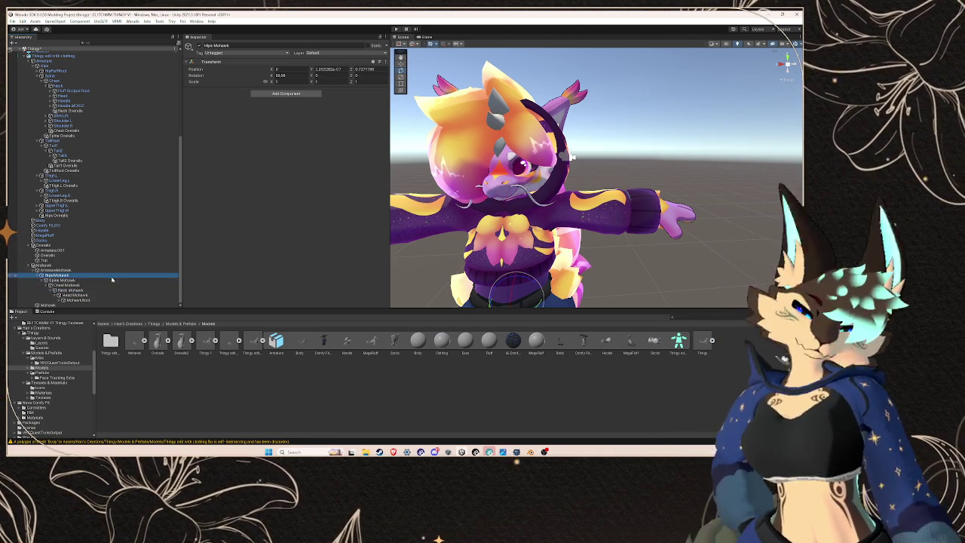
drag(111, 276, 106, 68)
drag(76, 225, 94, 78)
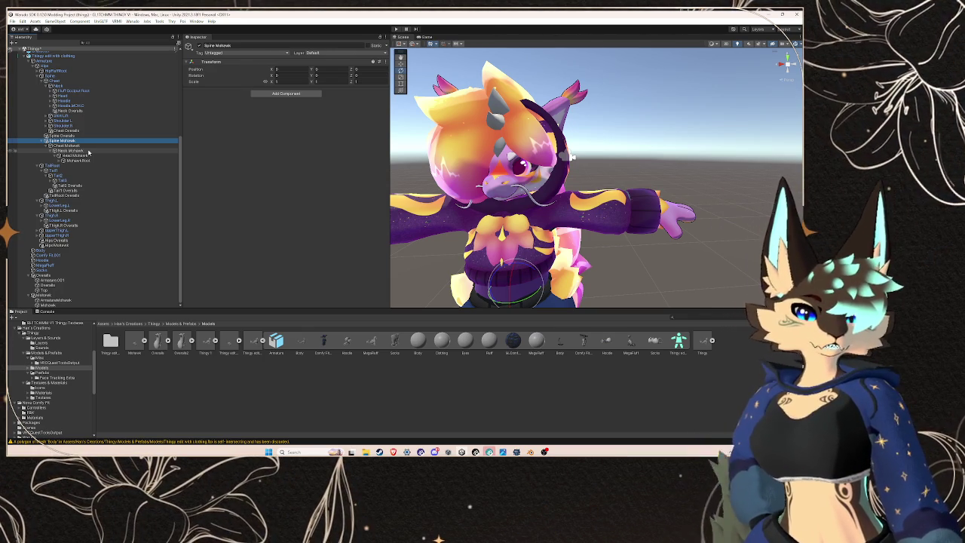
click(76, 145)
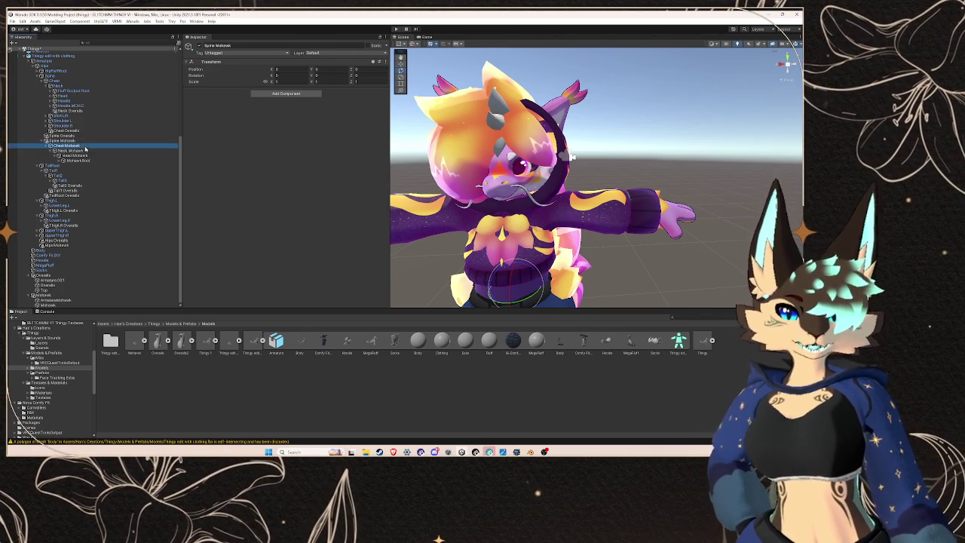
drag(83, 83, 95, 145)
click(95, 145)
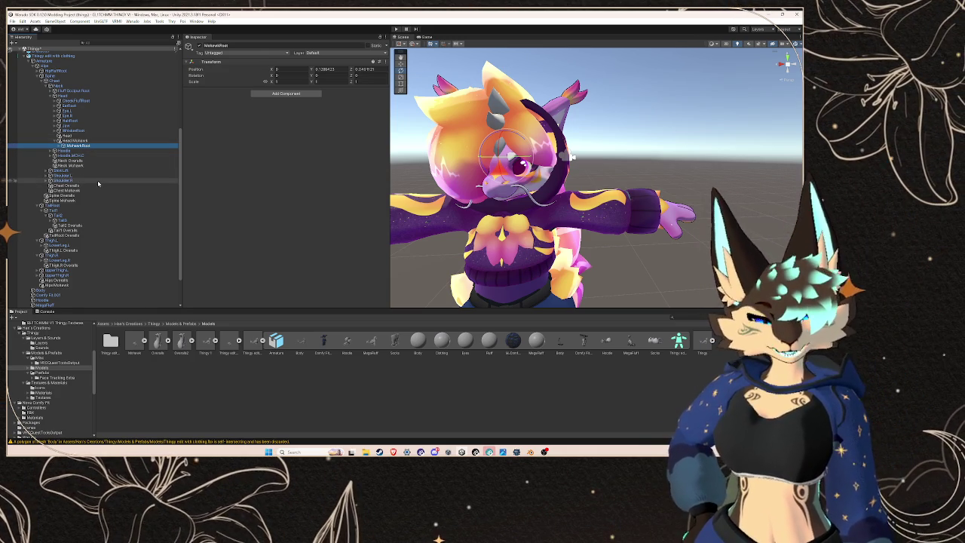
Step: Inspect the overalls bones under the armature, frame the avatar, and select the clothing avatar root
scroll(98, 184, down, 2)
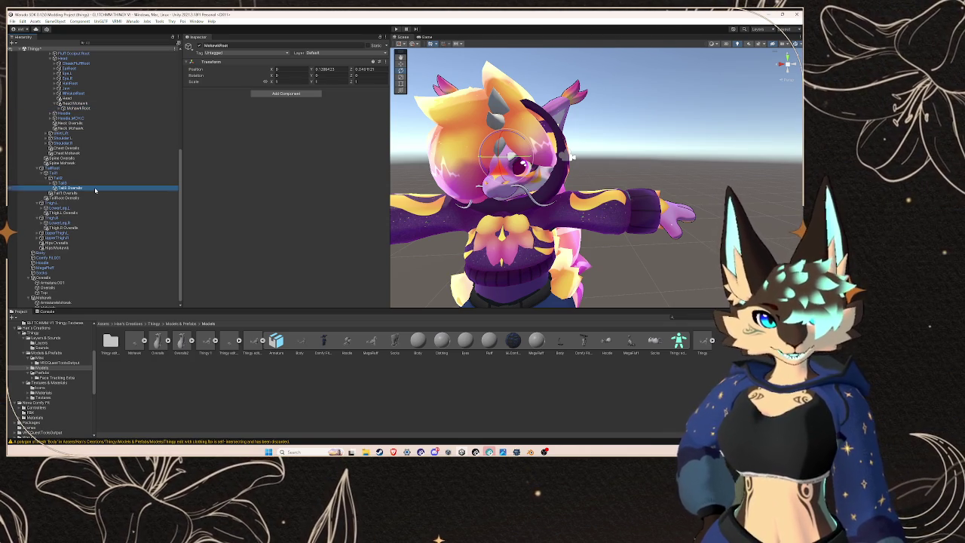
click(92, 189)
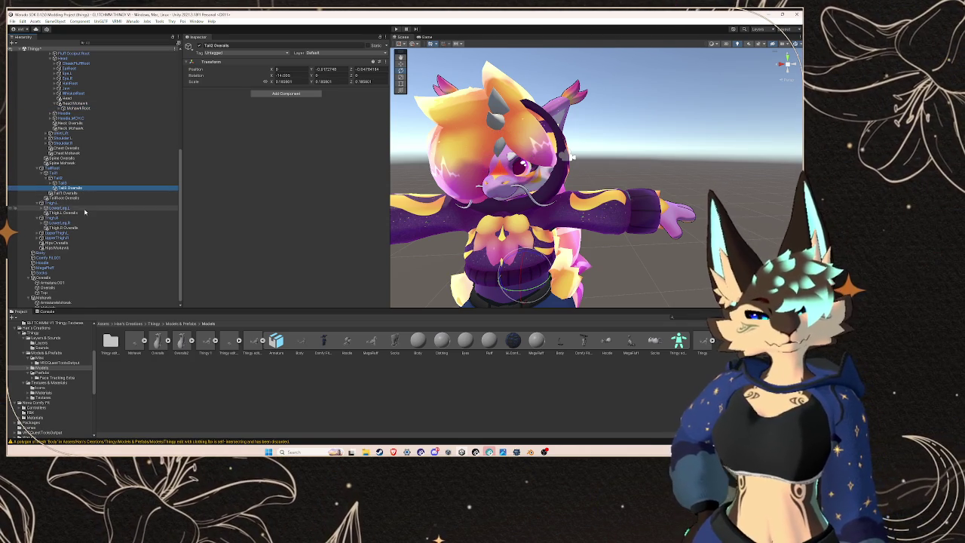
click(75, 243)
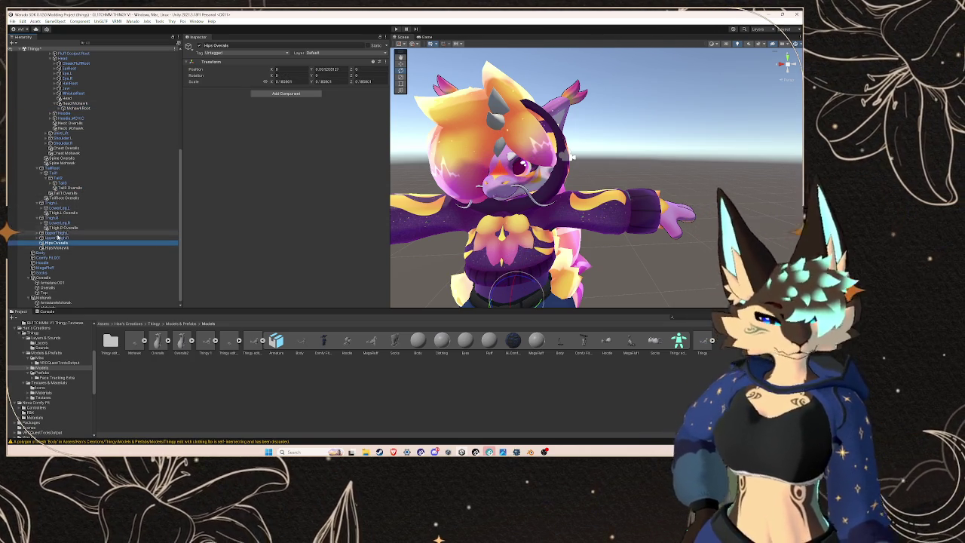
key(f)
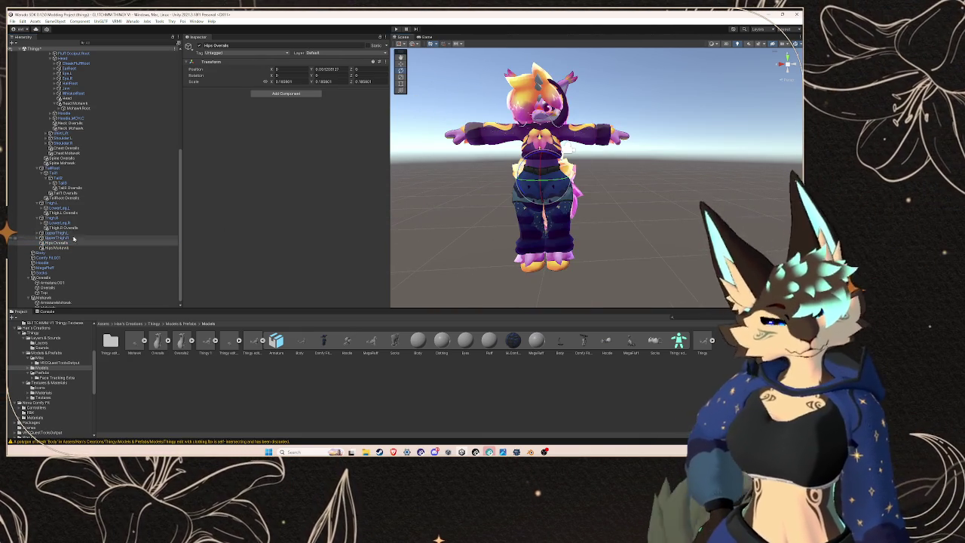
click(38, 234)
click(37, 234)
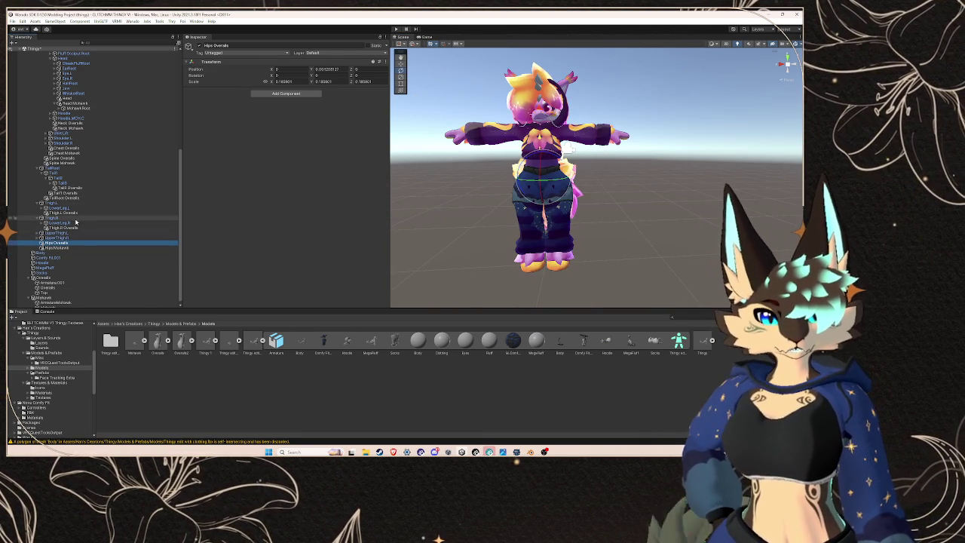
scroll(75, 251, up, 5)
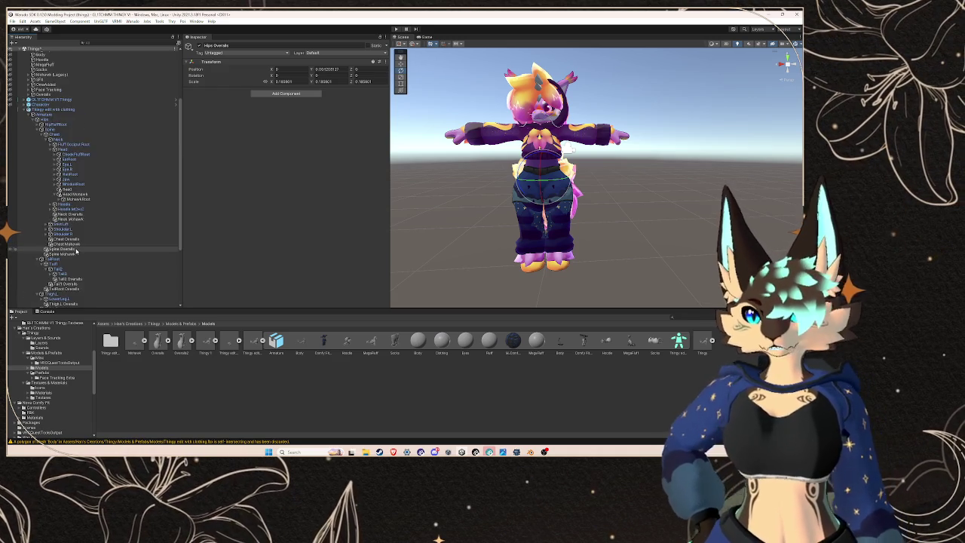
scroll(75, 251, up, 4)
click(60, 193)
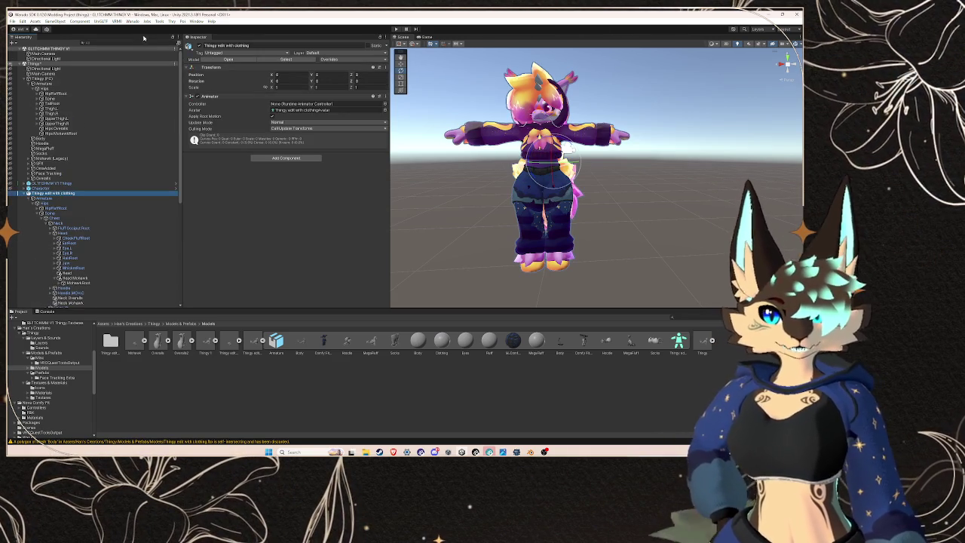
Step: Start a VRM 0.x export with Title, Version and Author all set to 1
click(117, 22)
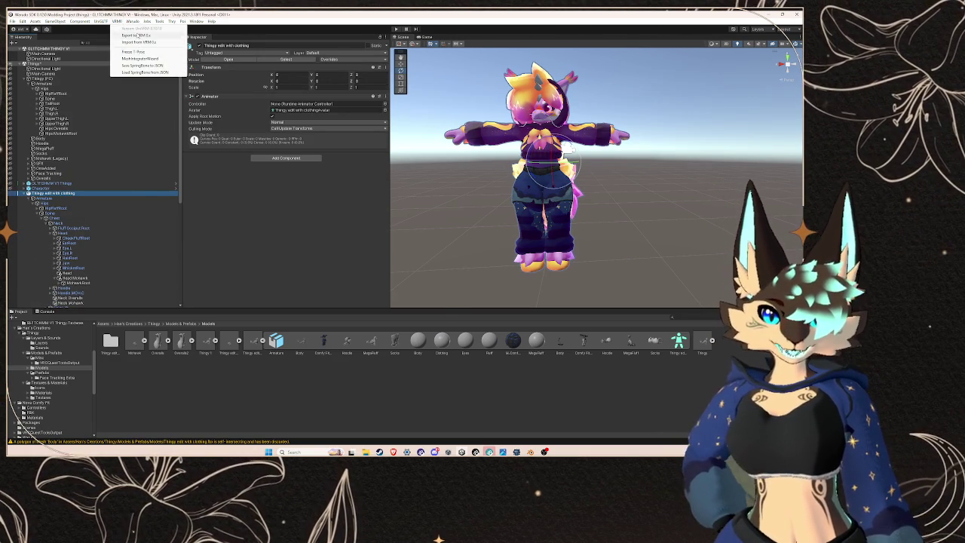
click(137, 35)
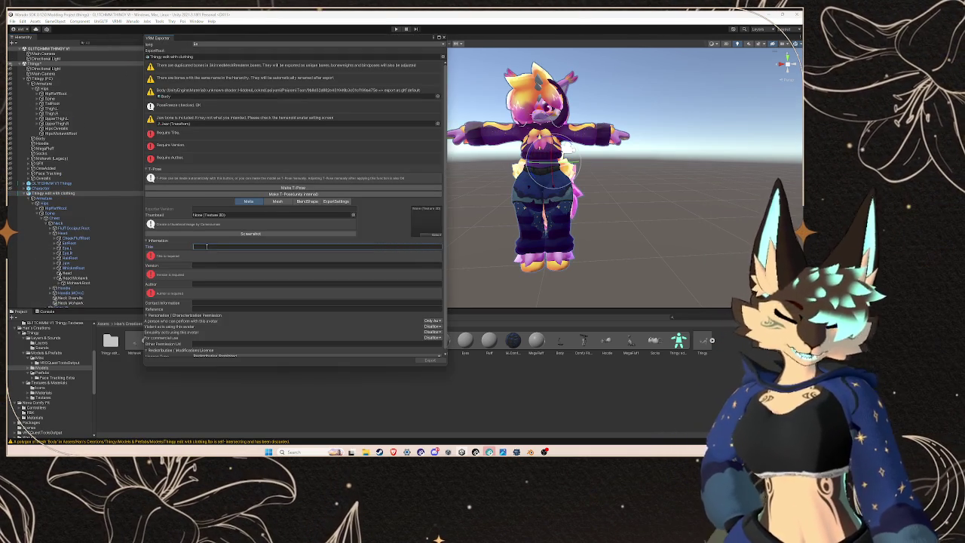
text(1)
key(Tab)
text(1)
key(Tab)
text(1)
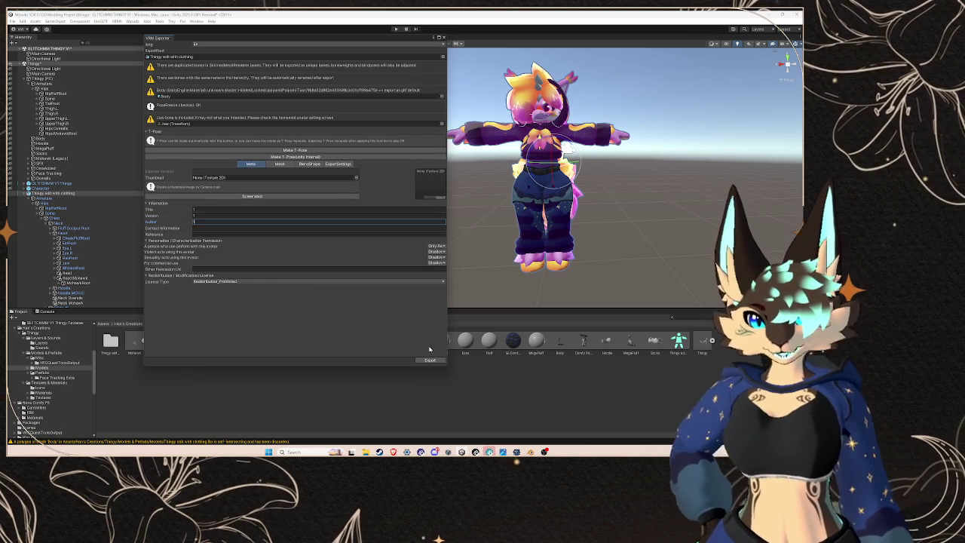
click(429, 359)
Step: Browse the save dialog from the C drive into the thingy project's assets folder
scroll(86, 139, up, 2)
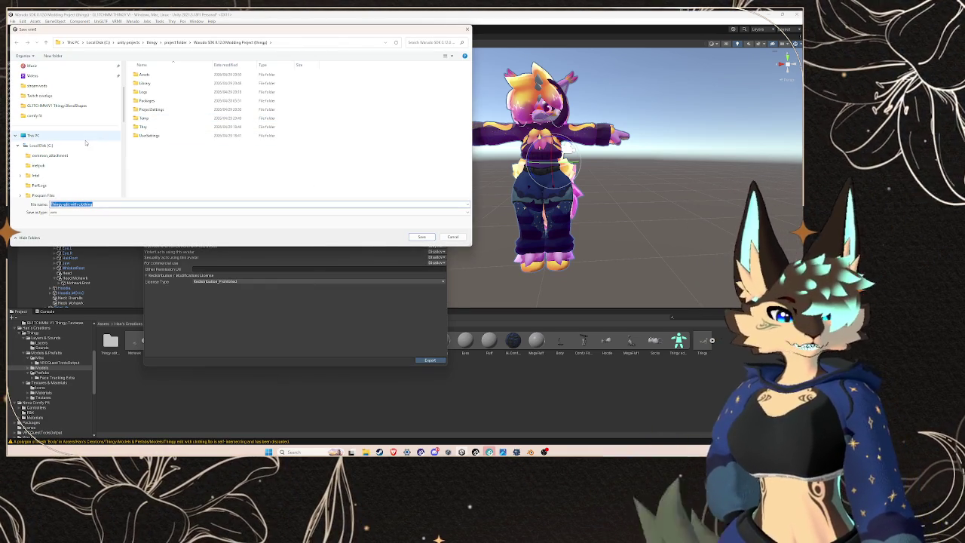
scroll(86, 141, up, 3)
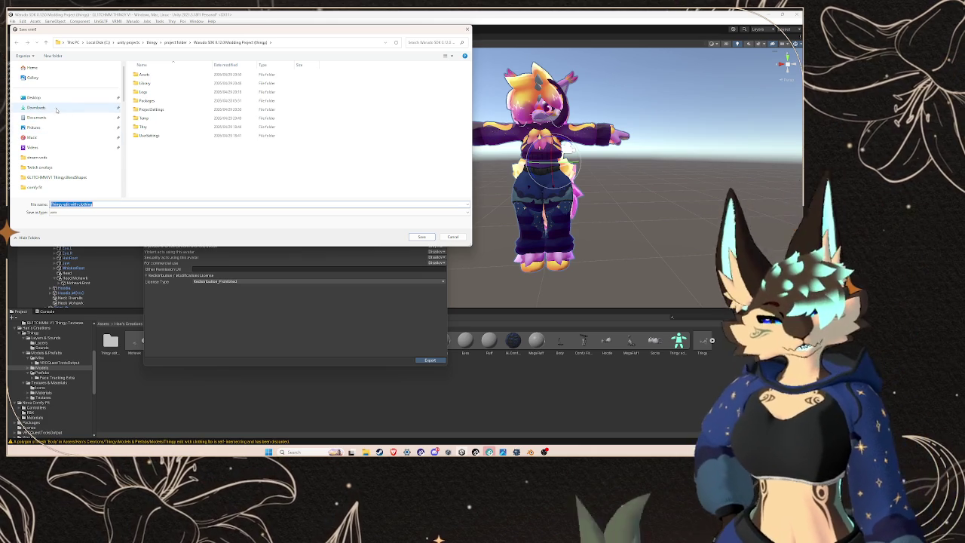
scroll(57, 155, down, 3)
click(41, 145)
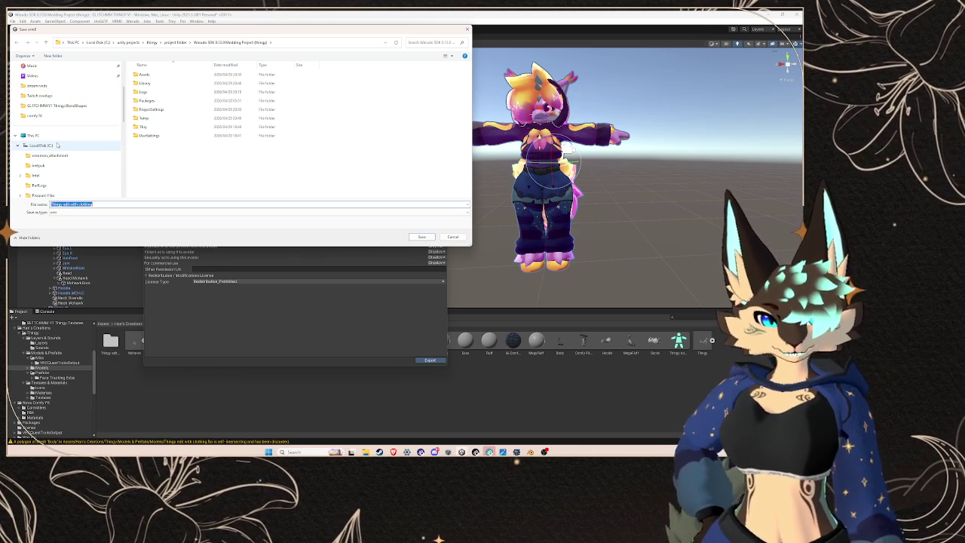
double_click(181, 135)
double_click(171, 74)
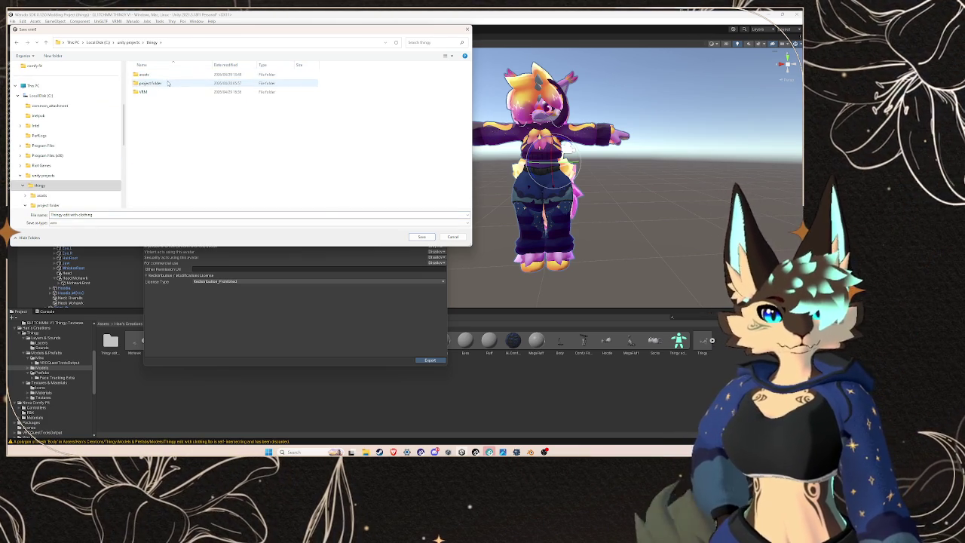
double_click(161, 82)
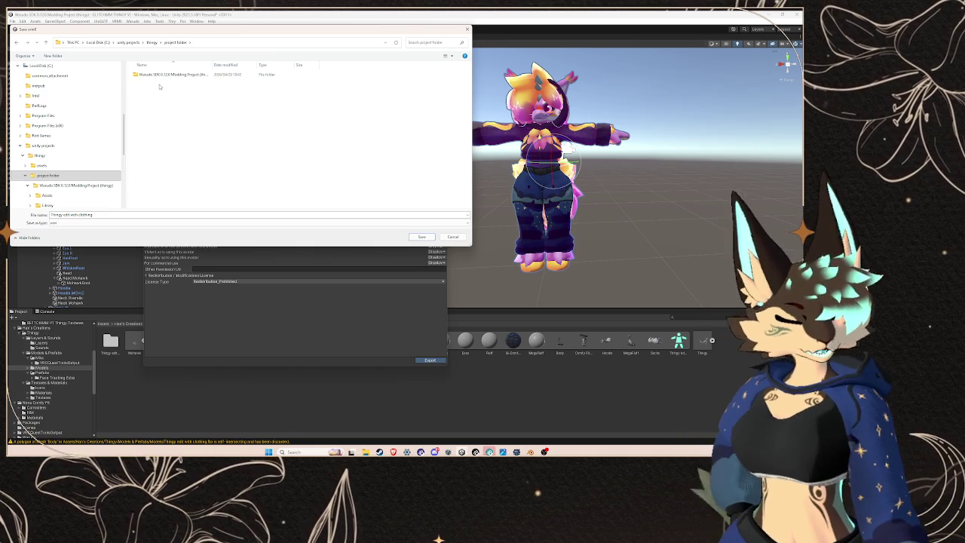
key(alt+Left)
click(159, 77)
double_click(160, 75)
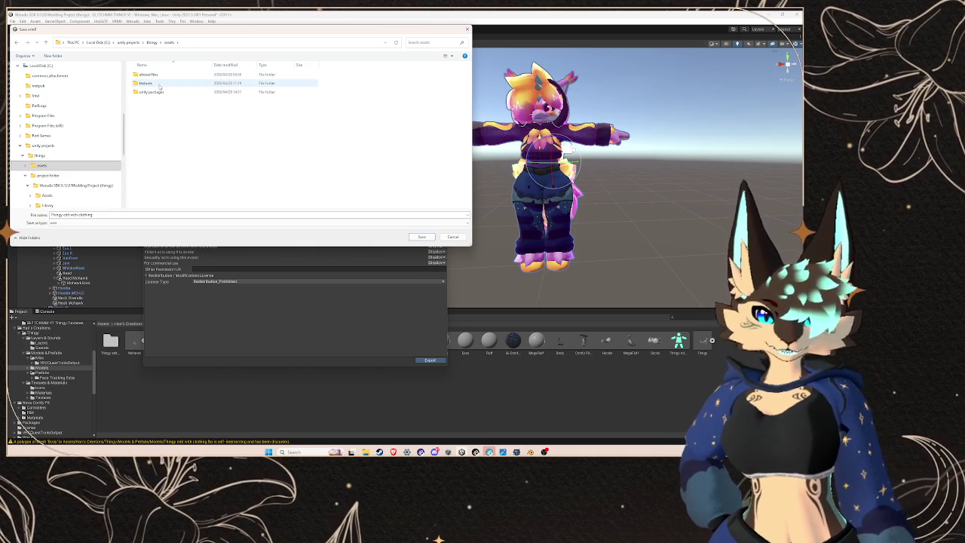
Step: Move on through the unity packages folder to reach the thingy VRM folder
click(162, 92)
double_click(162, 92)
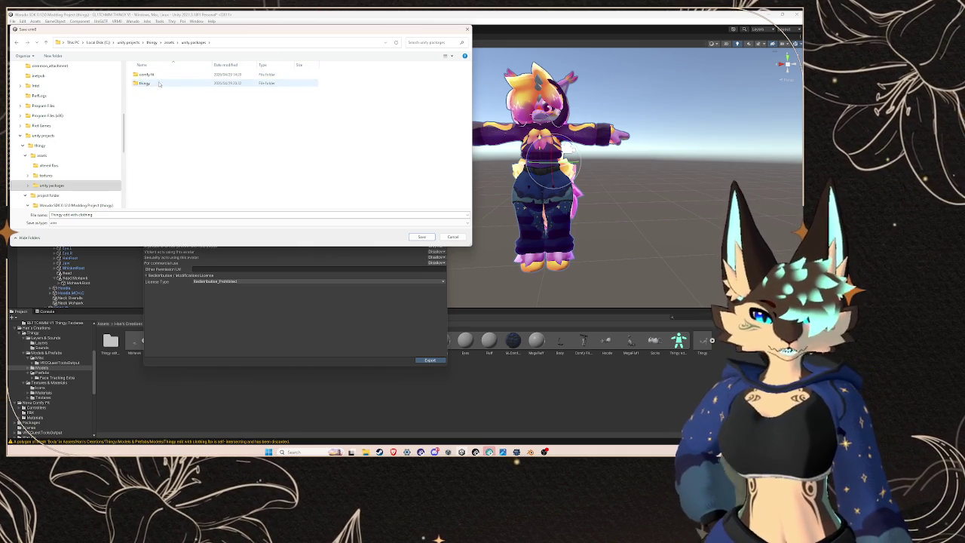
double_click(158, 83)
key(BackSpace)
key(BackSpace)
key(BackSpace)
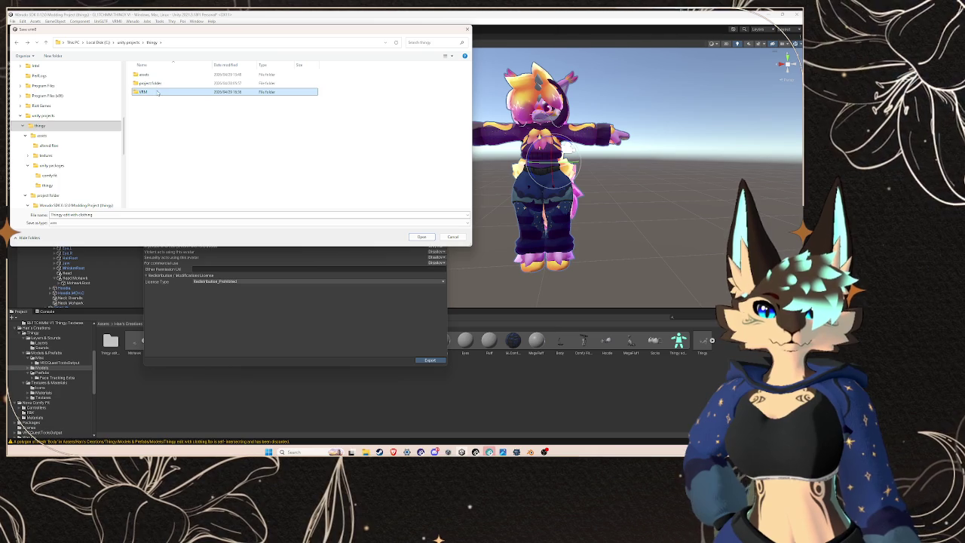
double_click(156, 92)
Step: Save the file as GLITCHMM V2 Thingy.vrm and run the export
click(159, 74)
click(78, 215)
click(77, 215)
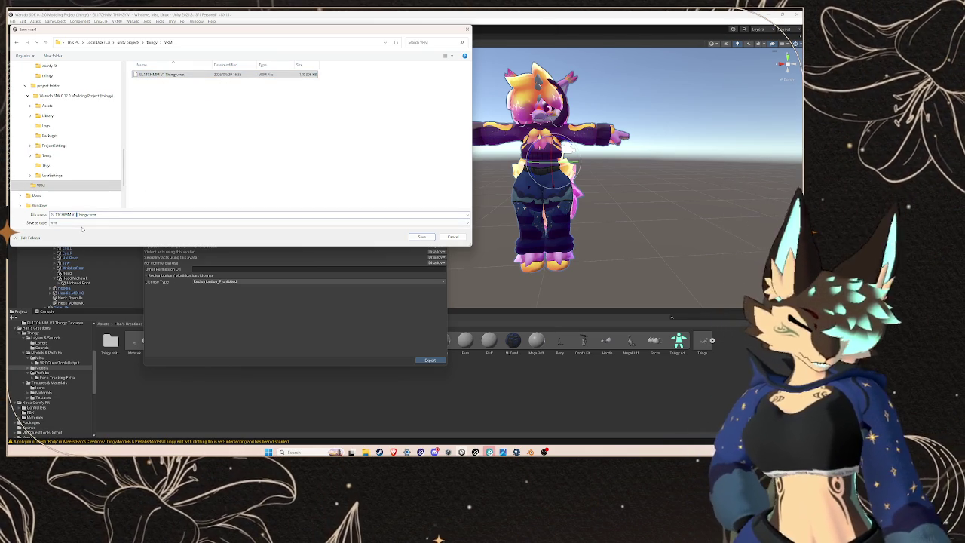
key(BackSpace)
text(2)
click(433, 237)
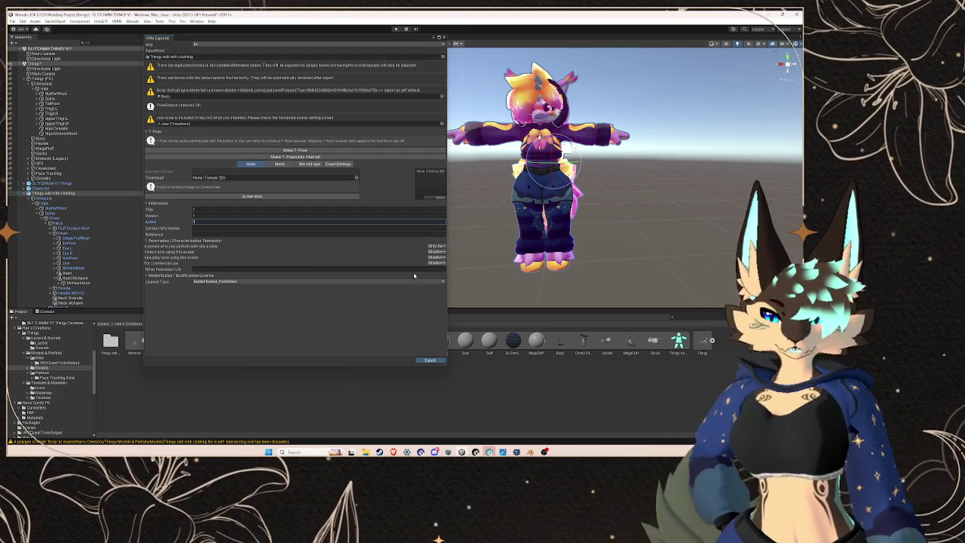
click(428, 361)
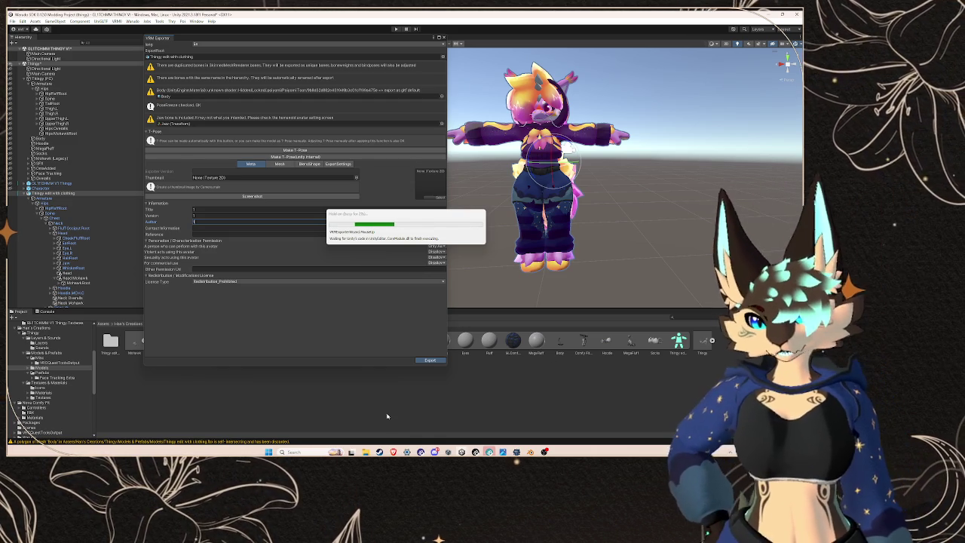
Step: Wait for the VRM export to complete, then bring the Unity editor back to the front
mouse_move(393, 451)
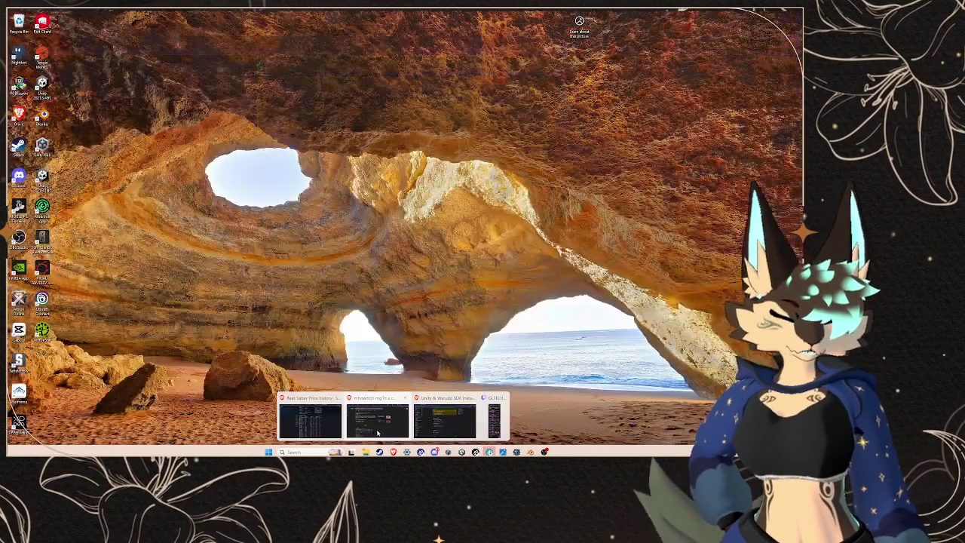
click(336, 452)
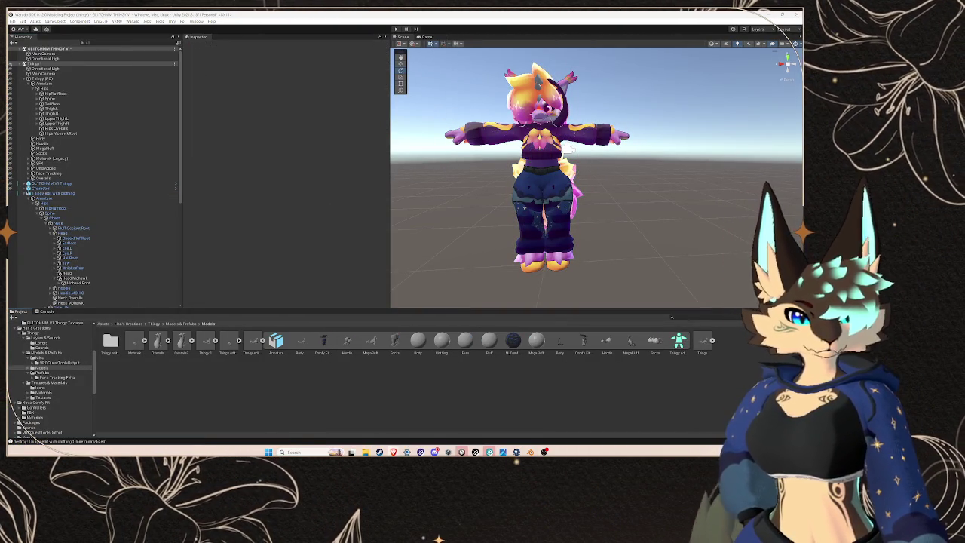
Step: Collapse the clothing avatar hierarchy and open the GLITCHMM VRM V1 project folder
click(73, 193)
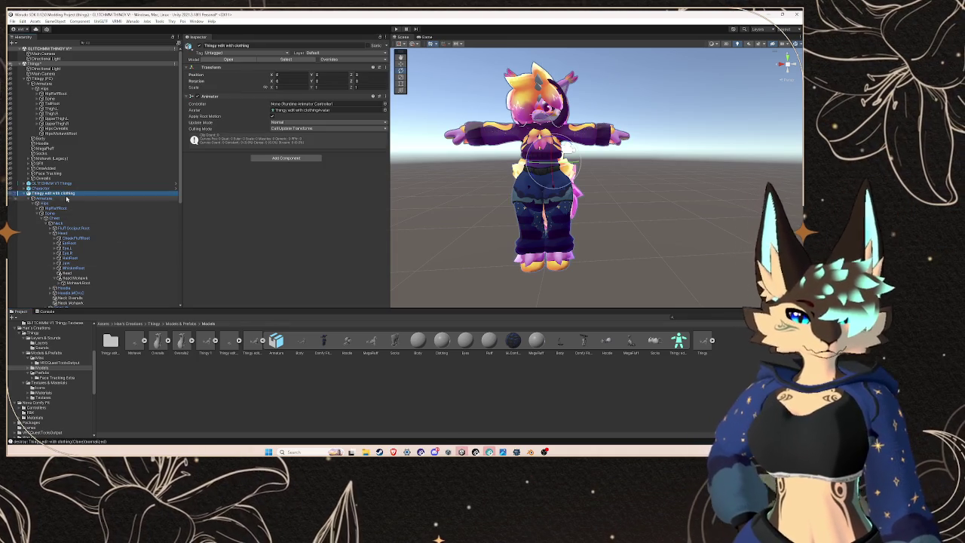
key(Left)
scroll(52, 377, up, 5)
click(24, 329)
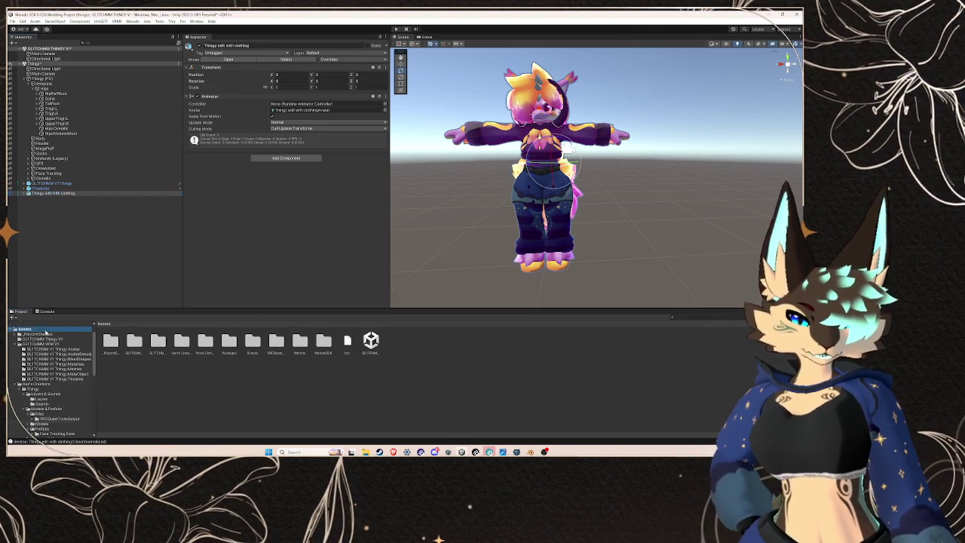
right_click(306, 380)
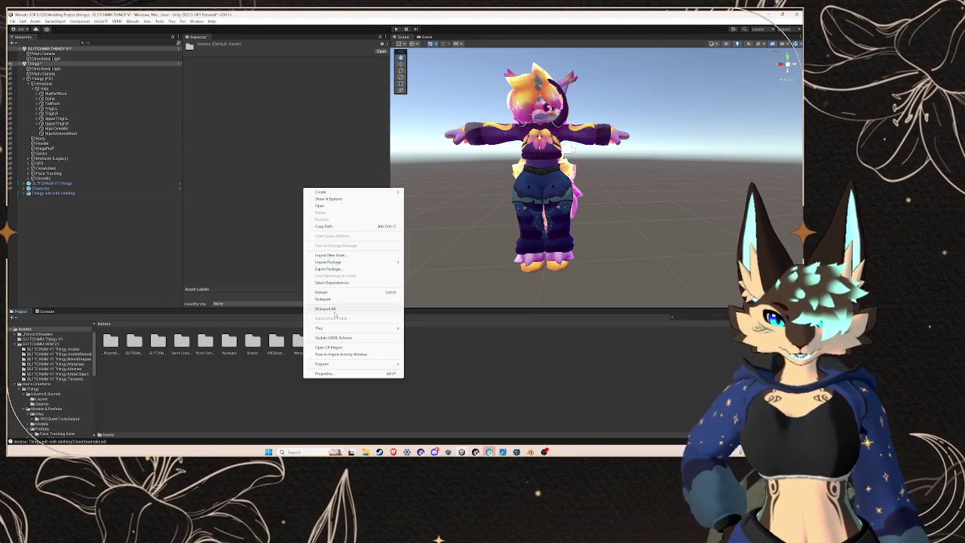
click(163, 346)
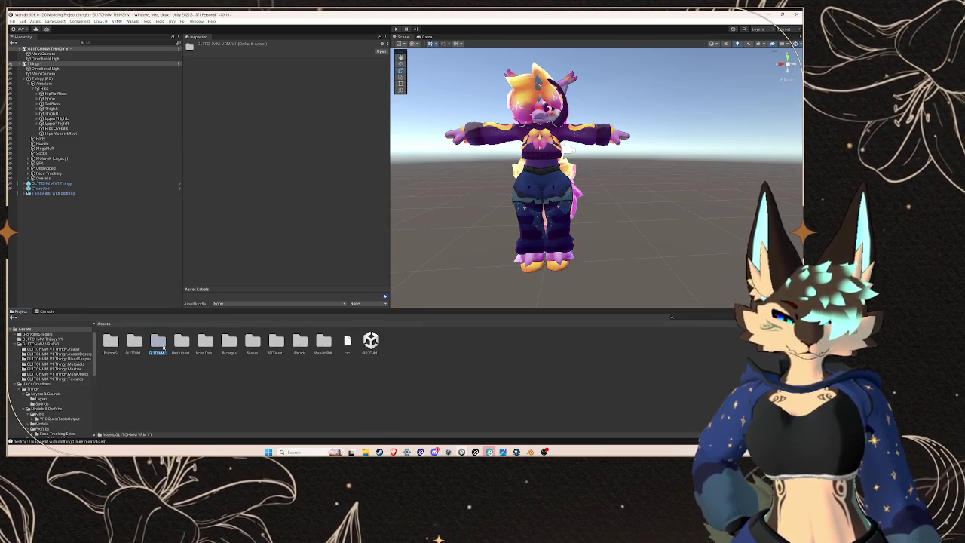
Step: Create a folder named GLITCHMM VRM 2 inside GLITCHMM VRM V1 and open it
right_click(219, 348)
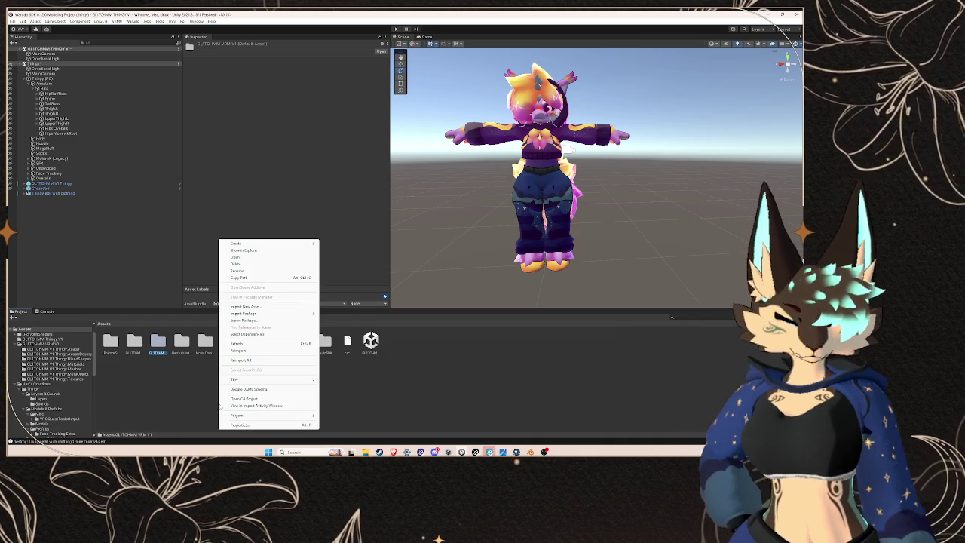
mouse_move(264, 243)
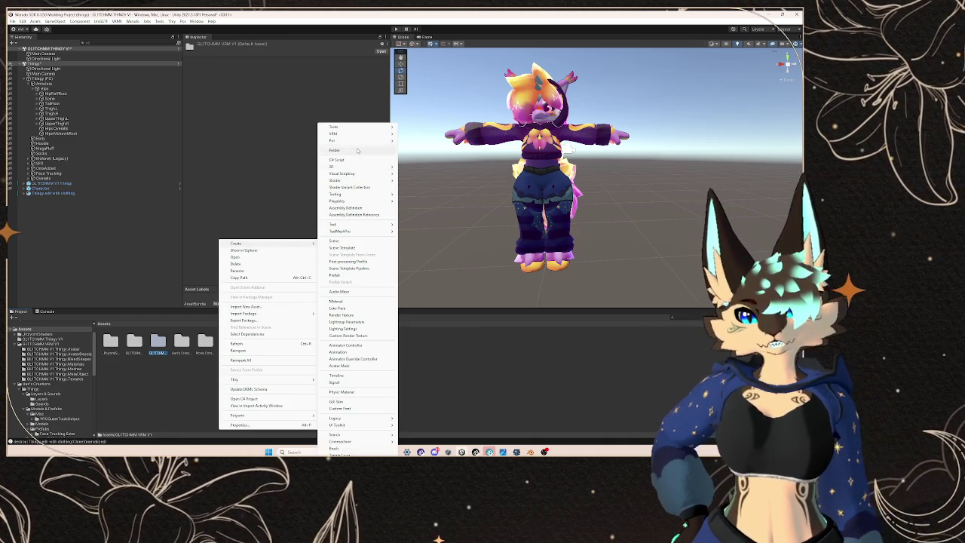
click(359, 150)
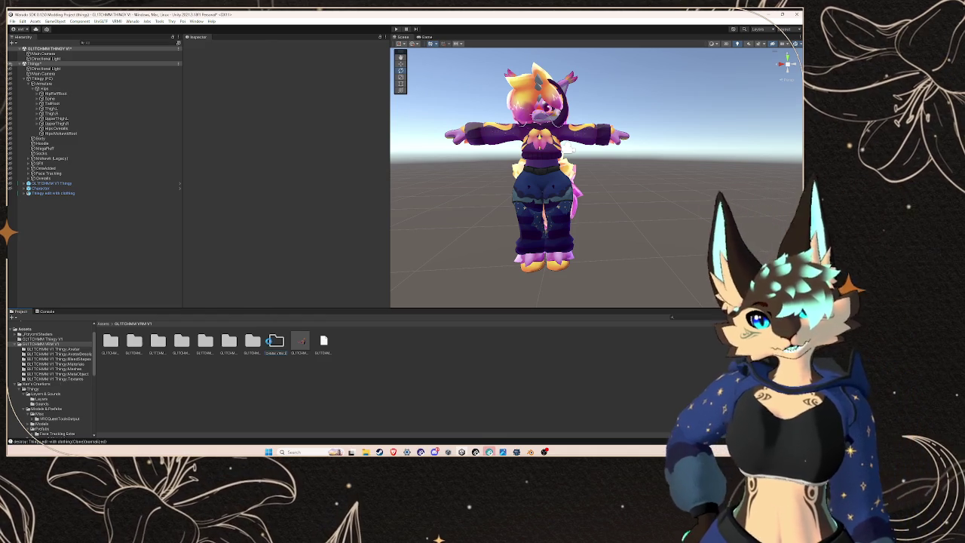
key(Return)
double_click(274, 344)
Step: Close the Models & Prefabs and Models File Explorer windows
mouse_move(366, 452)
middle_click(576, 416)
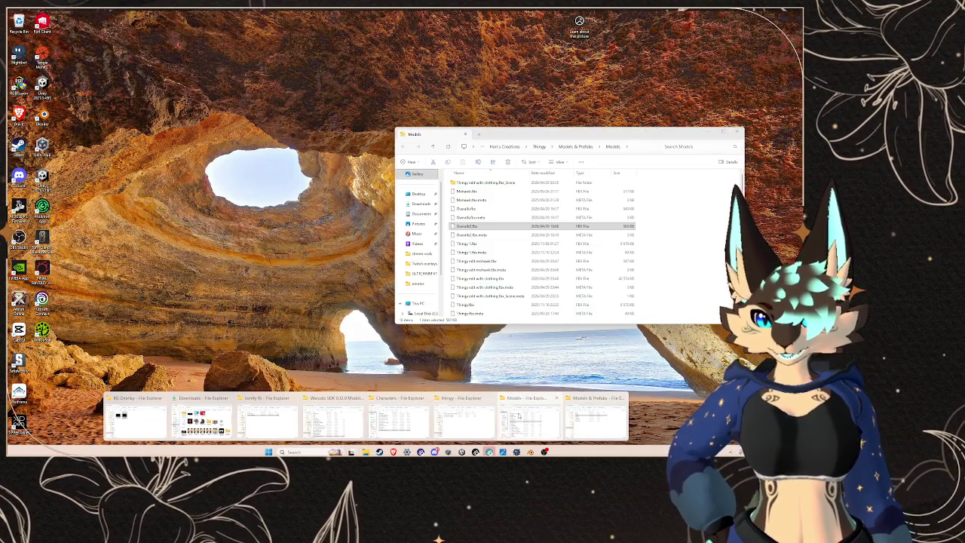
middle_click(532, 415)
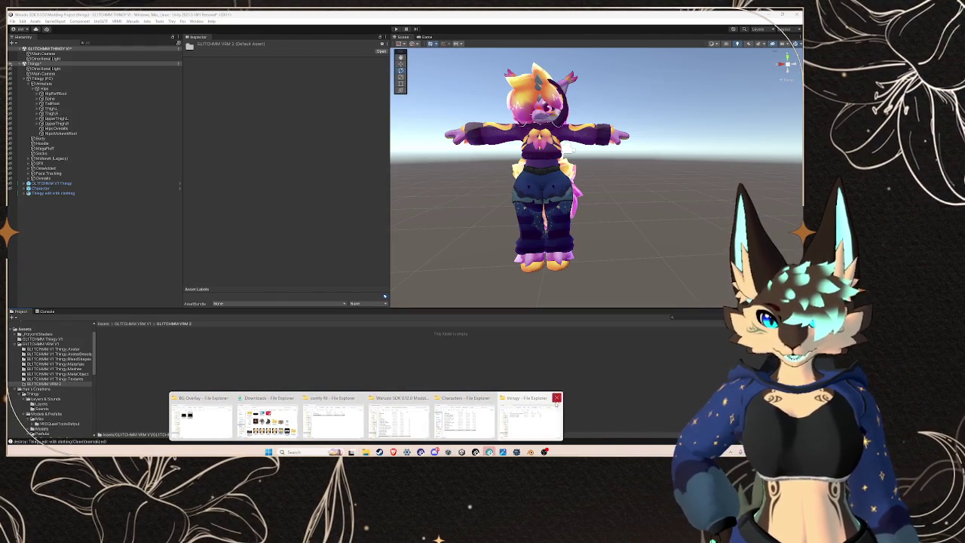
Step: Drag GLITCHMM V2 Thingy.vrm from thingy > VRM into Unity's GLITCHMM VRM 2 folder to import it
click(536, 411)
click(584, 139)
click(551, 139)
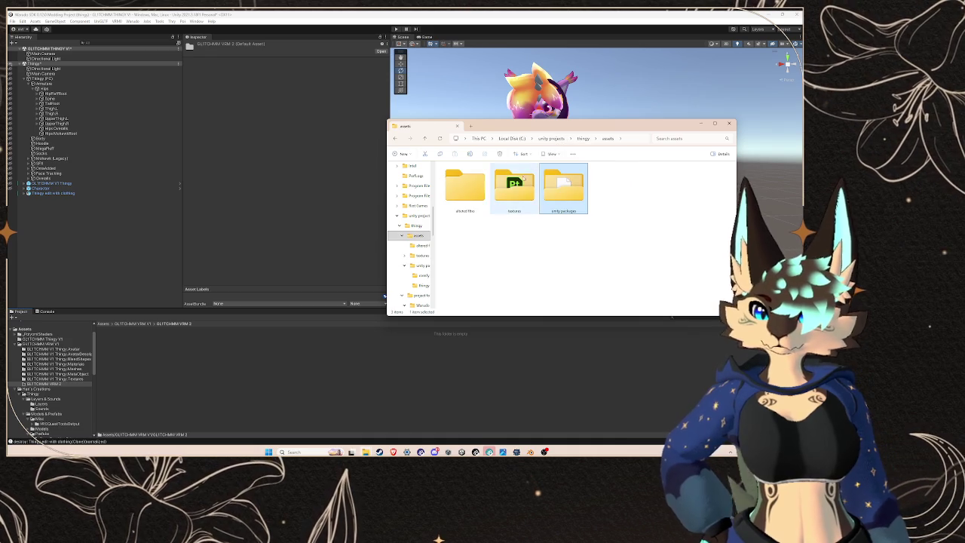
key(alt+Up)
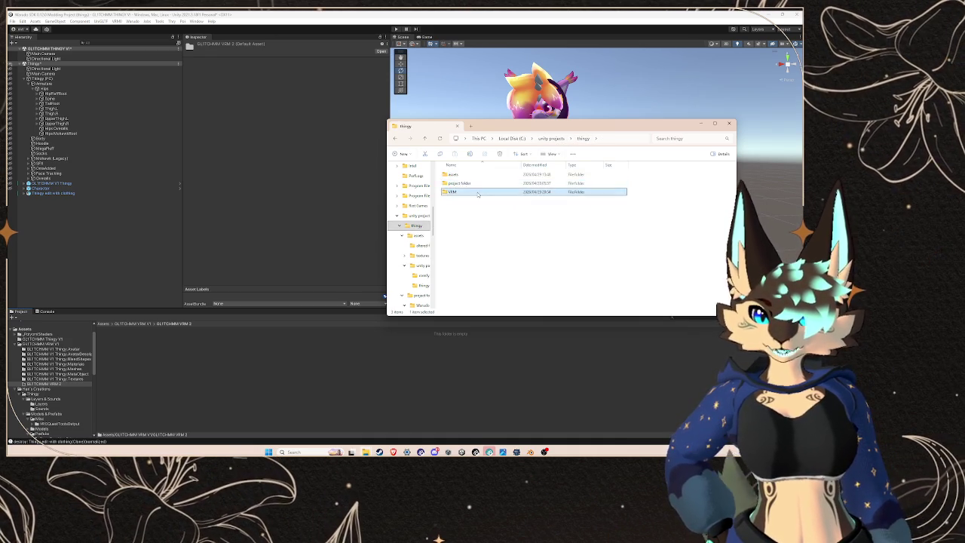
double_click(472, 183)
drag(472, 183, 207, 367)
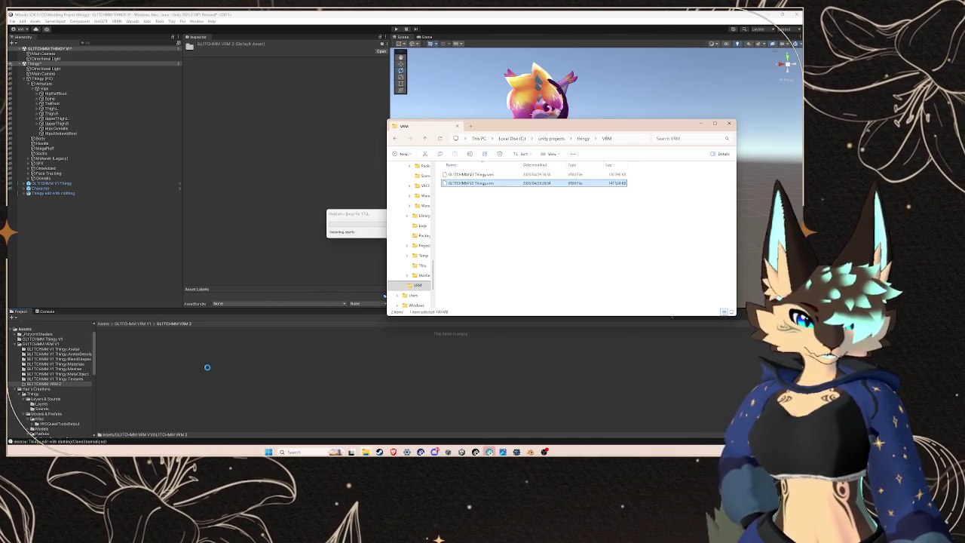
mouse_move(393, 452)
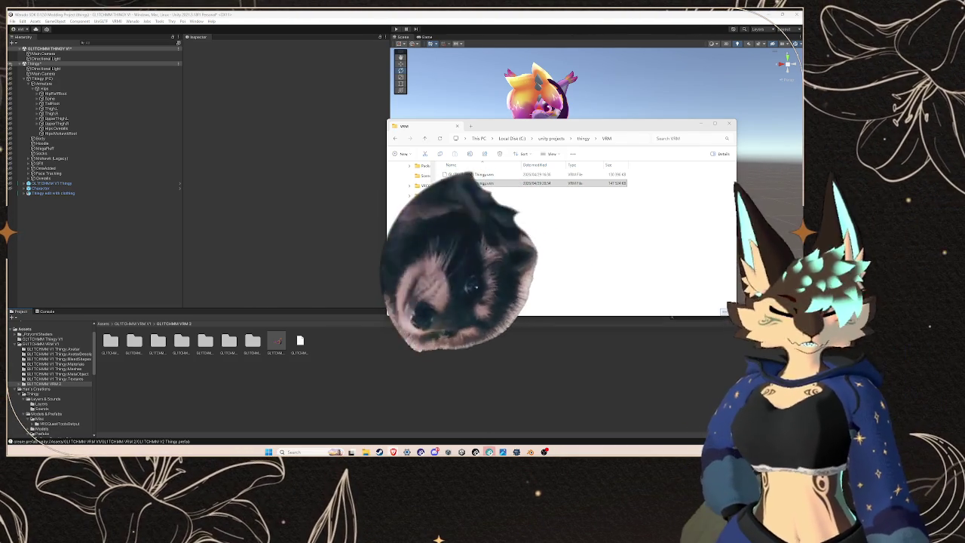
click(674, 157)
scroll(643, 182, down, 5)
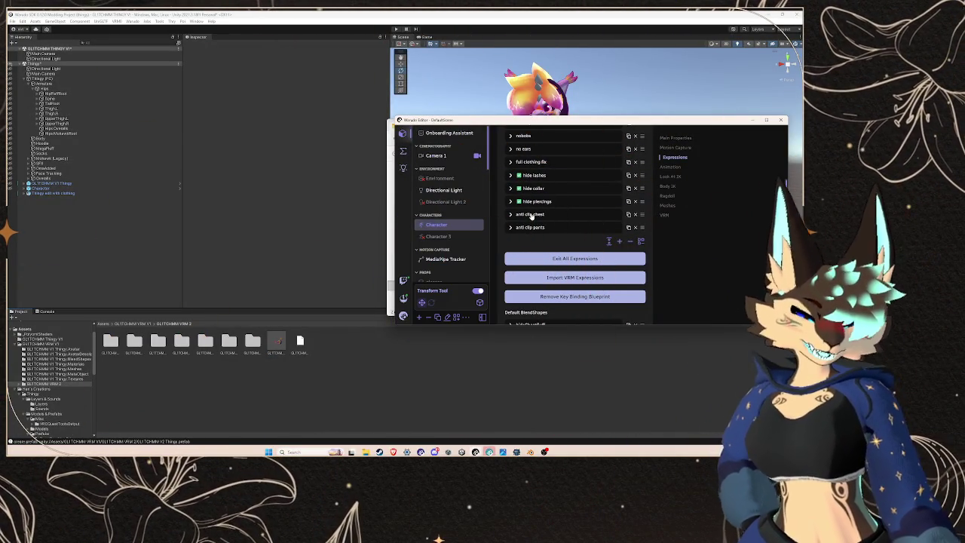
Step: Hide the Warudo editor so Unity's scene with the T-posed avatar is in front
click(72, 202)
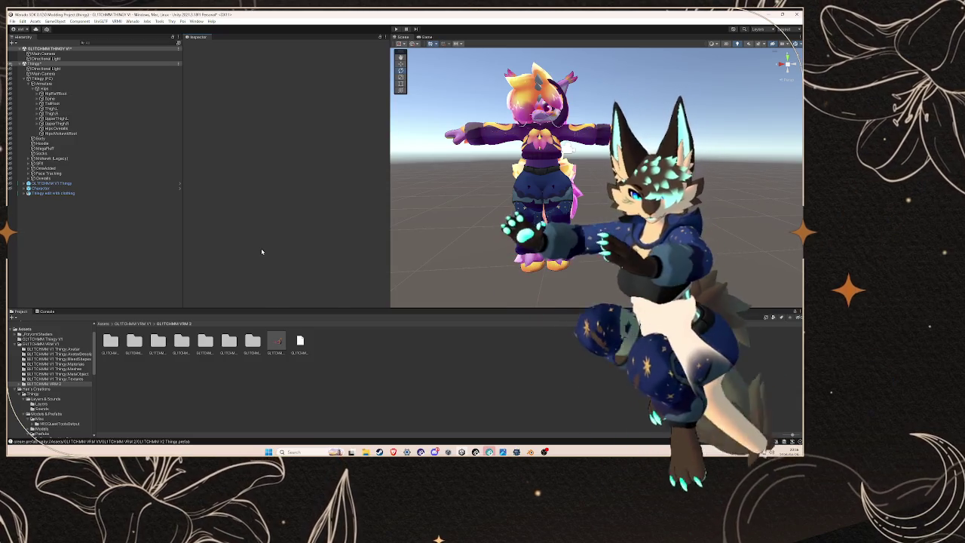
Step: Place the GLITCHMM V2 Thingy prefab in the scene, delete the duplicate copy, and expand it
click(68, 193)
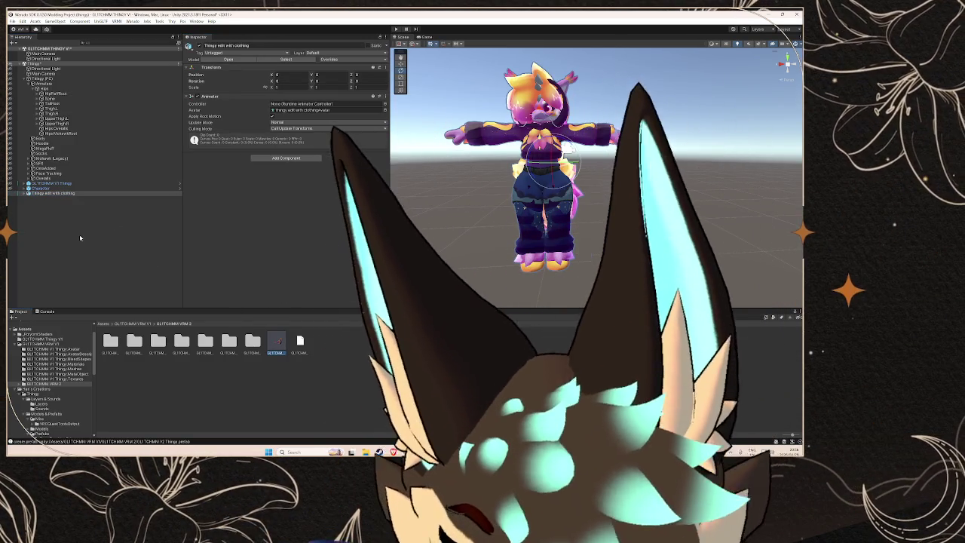
drag(80, 239, 104, 243)
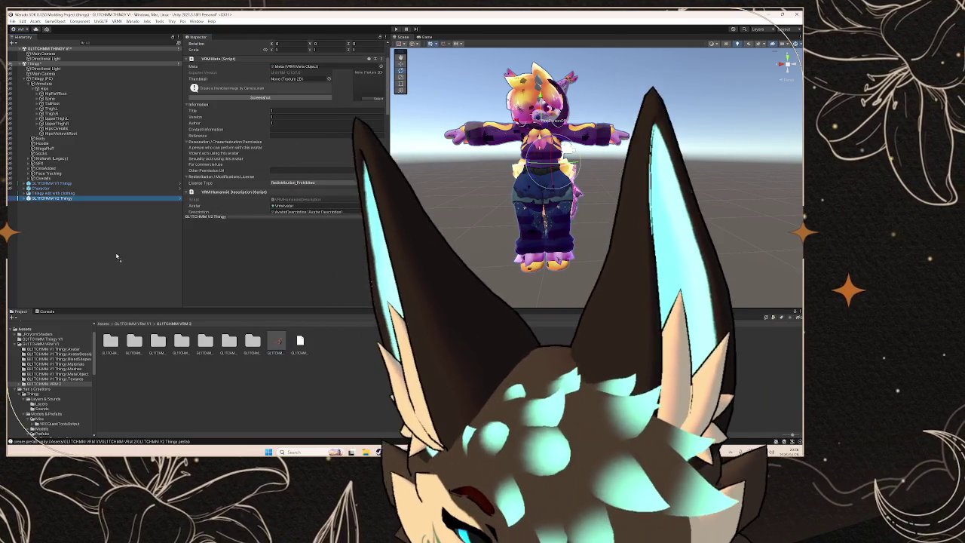
right_click(62, 203)
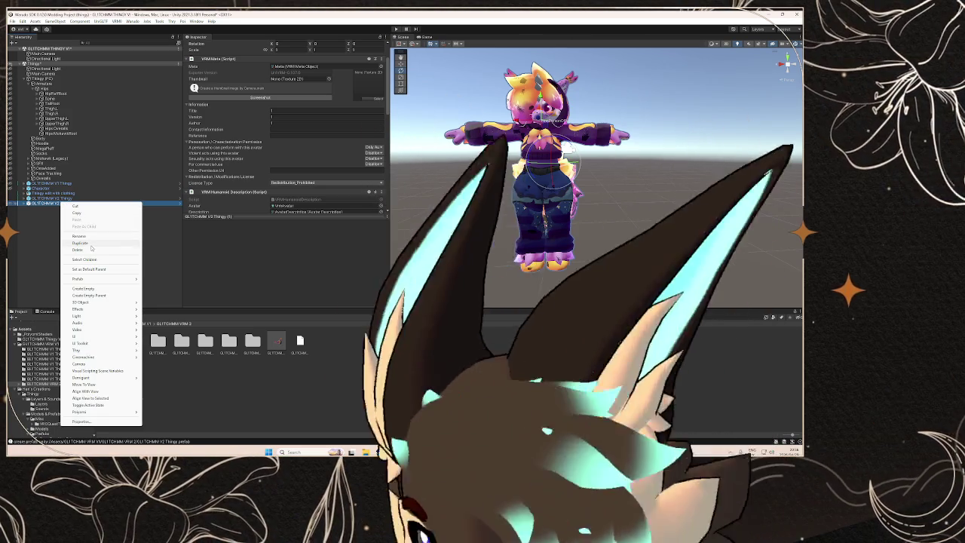
click(78, 249)
click(53, 197)
click(27, 198)
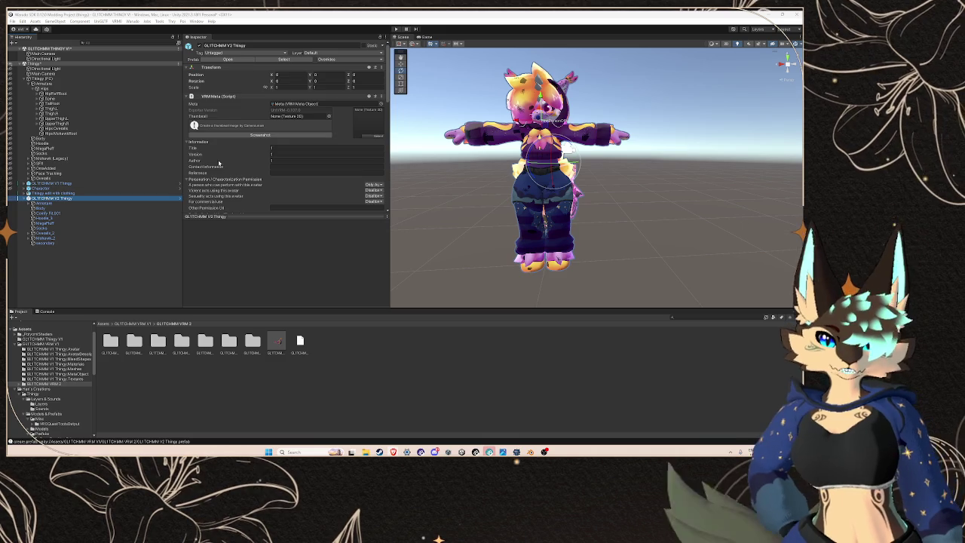
scroll(218, 163, down, 5)
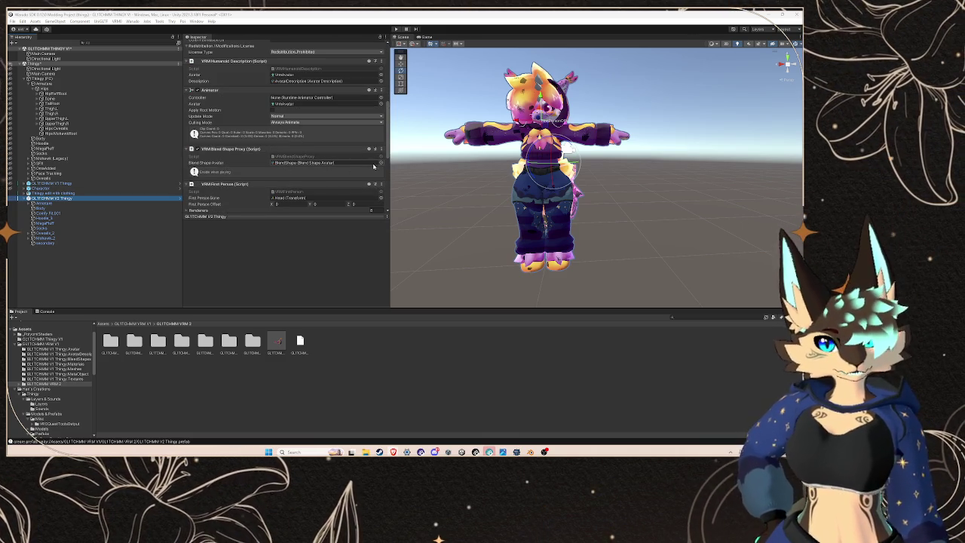
Step: Set the V2 Blend Shape Proxy's Blend Shape Avatar to the GLITCHMM V1 Thingy BlendShape asset
click(381, 164)
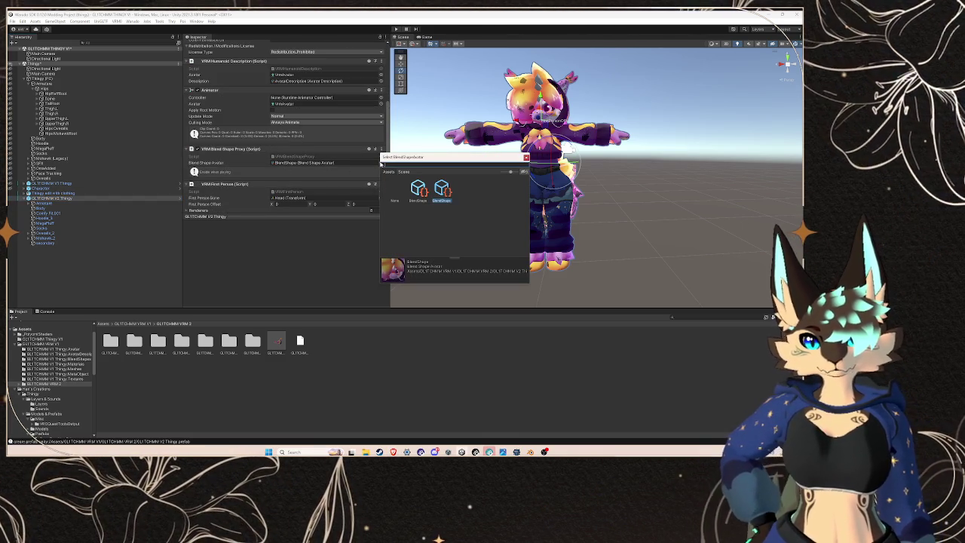
click(420, 191)
click(418, 193)
double_click(418, 192)
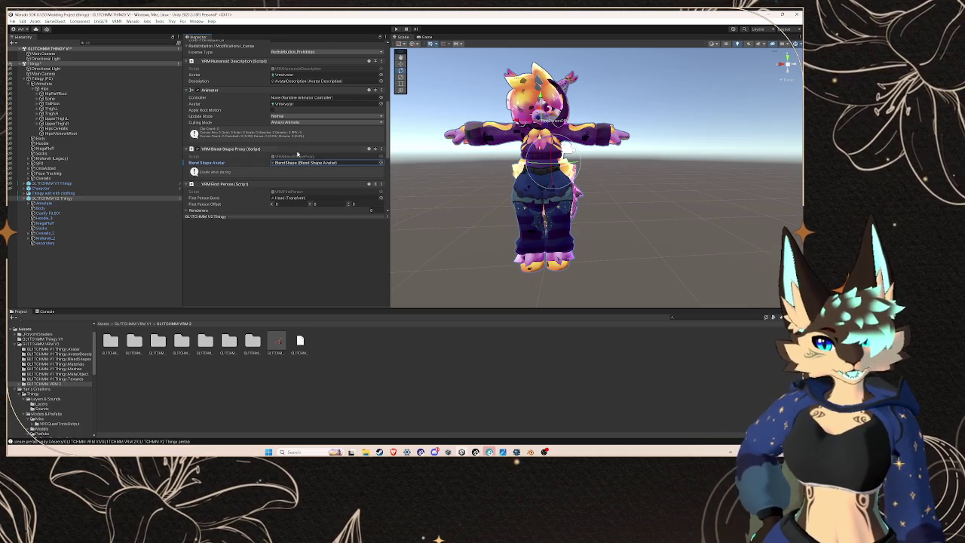
double_click(316, 162)
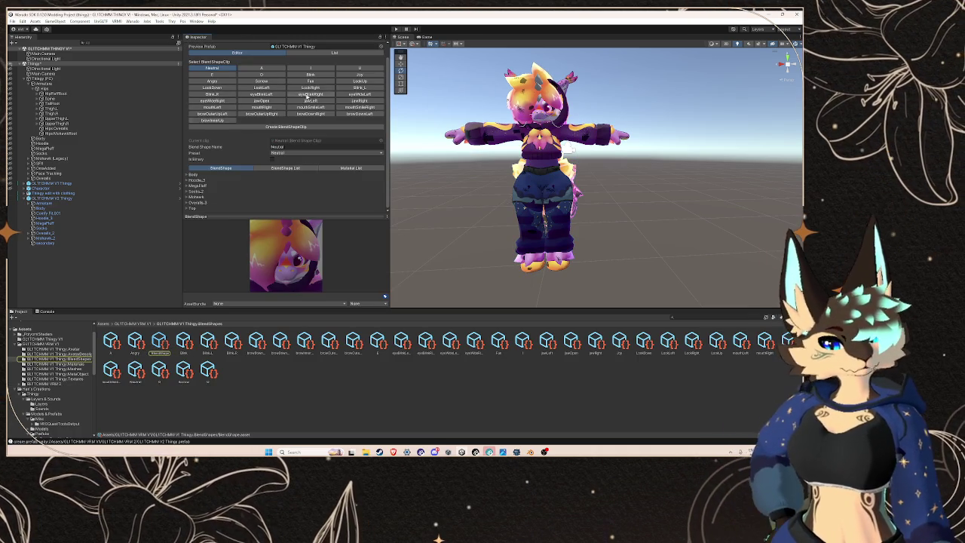
click(136, 199)
scroll(298, 164, down, 5)
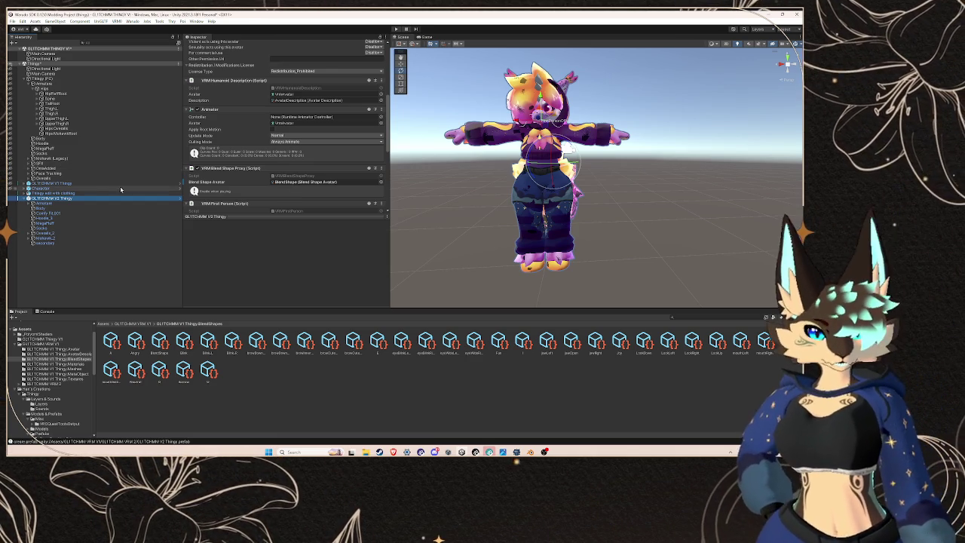
click(47, 243)
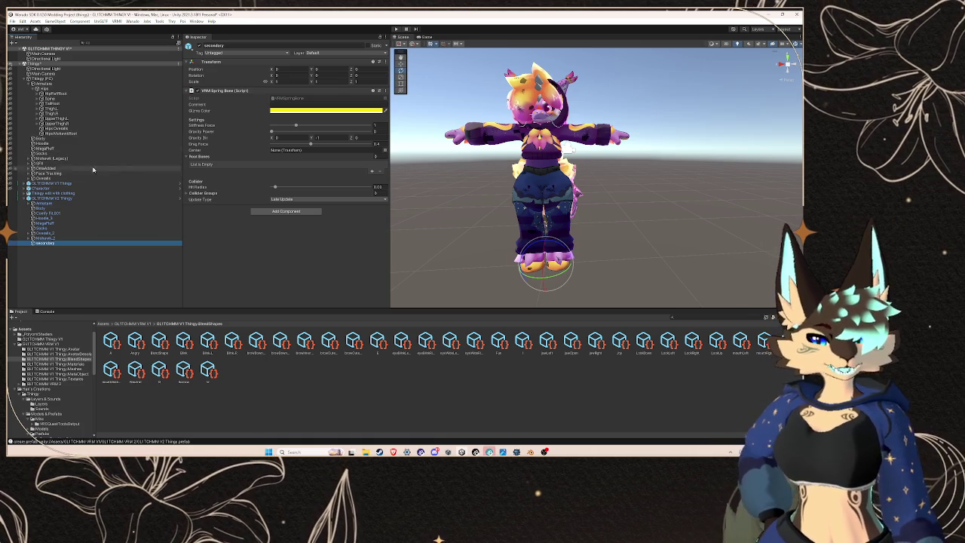
Step: Copy the VRM Spring Bone component from GLITCHMM V1 Thingy's secondary object
click(27, 184)
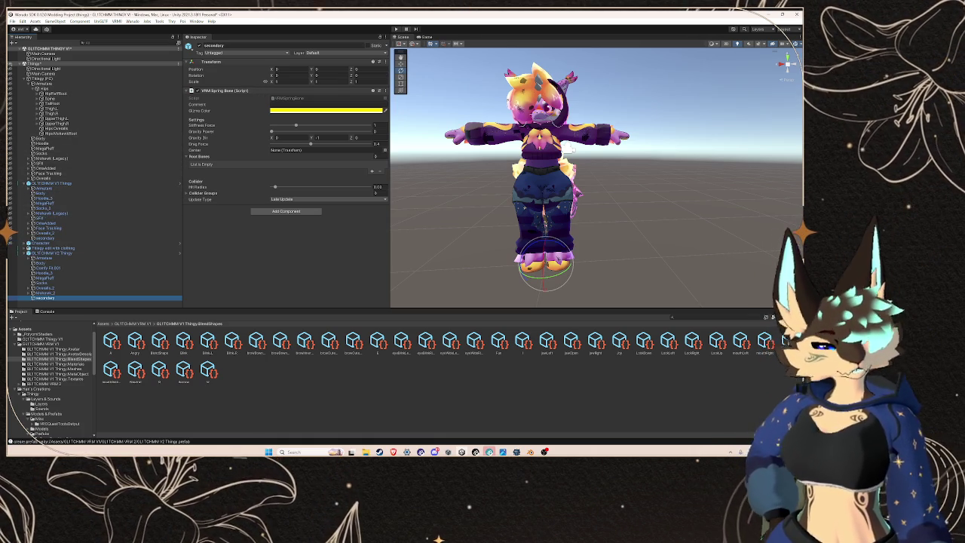
click(46, 238)
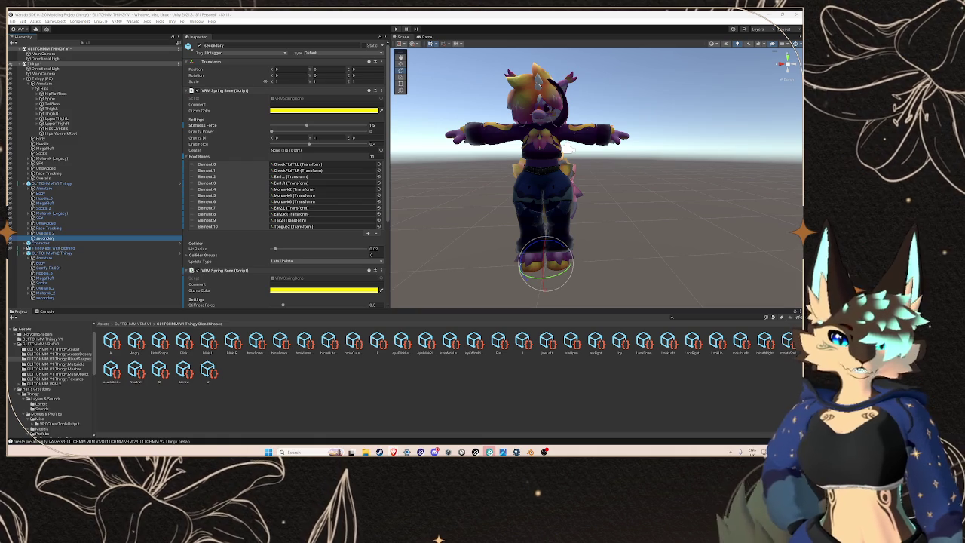
scroll(225, 264, down, 1)
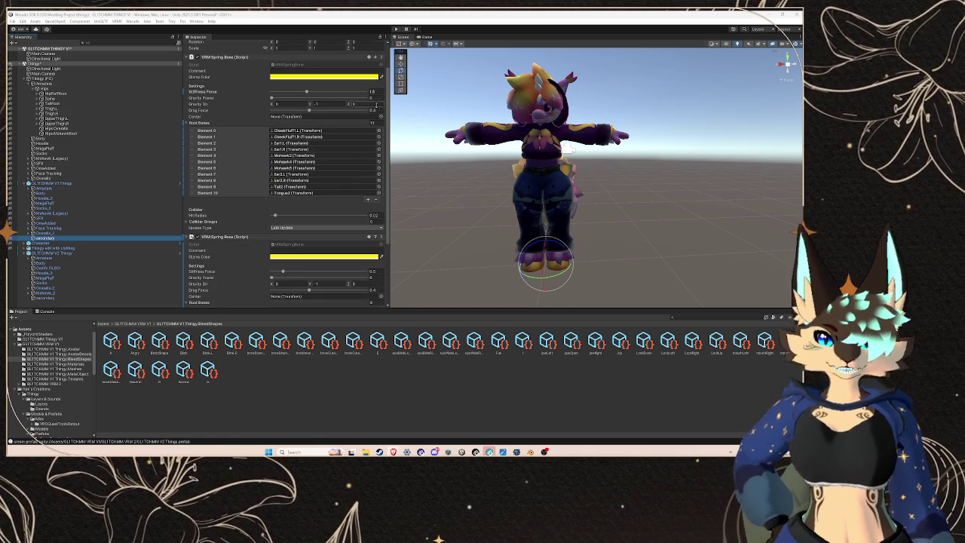
click(375, 58)
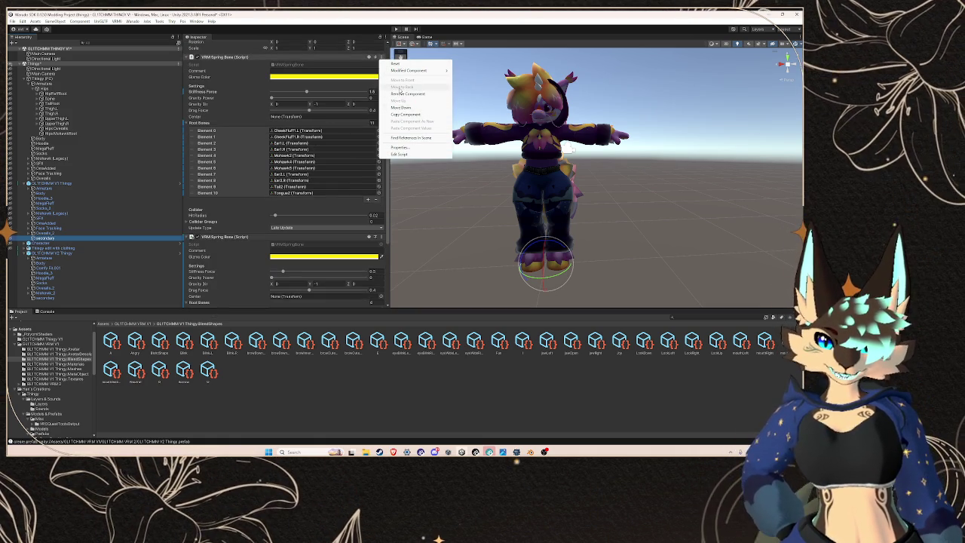
click(156, 182)
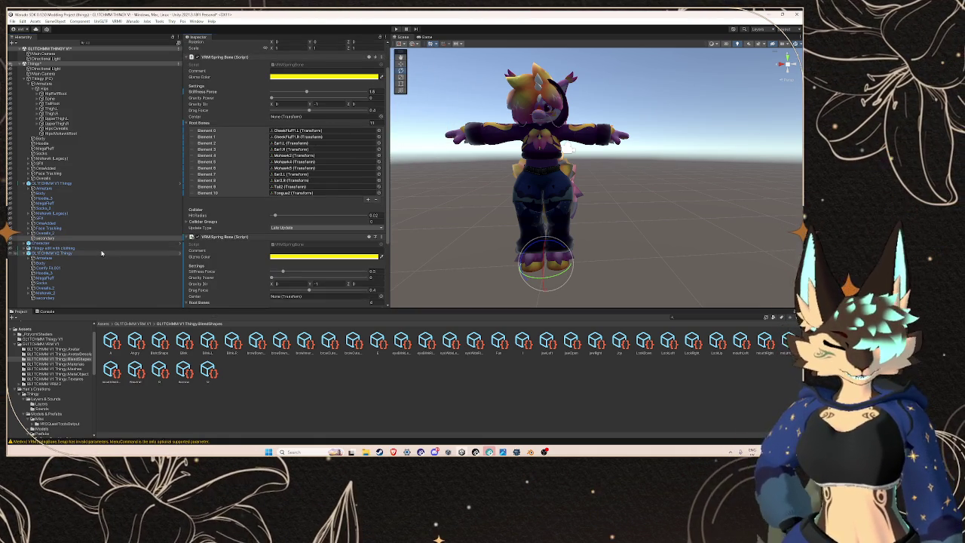
Step: Paste the copied spring bone values onto GLITCHMM V2 Thingy's secondary object
click(75, 253)
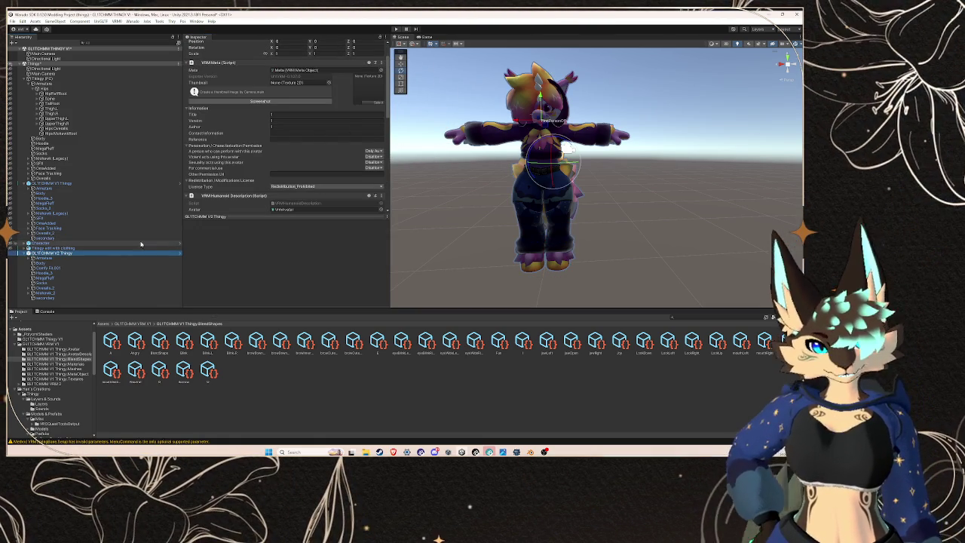
click(106, 297)
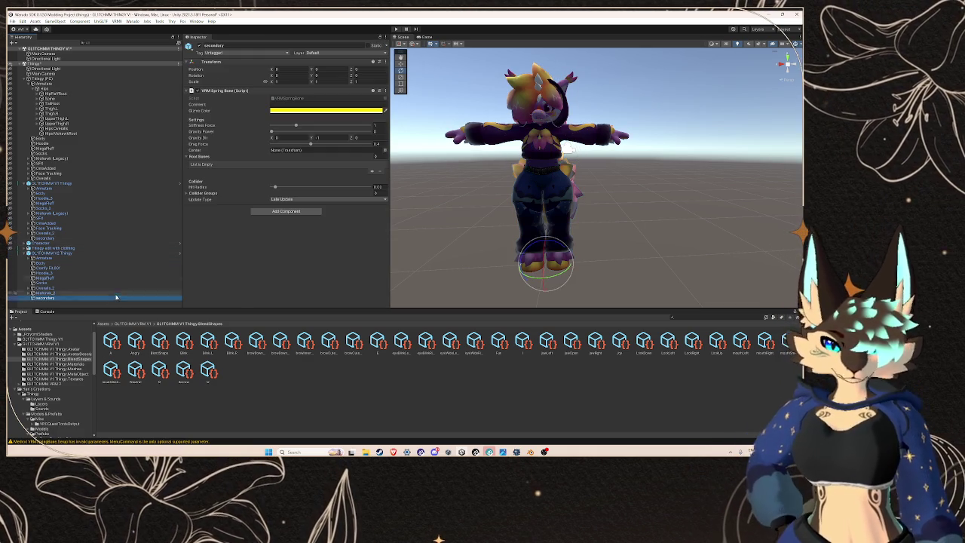
click(385, 91)
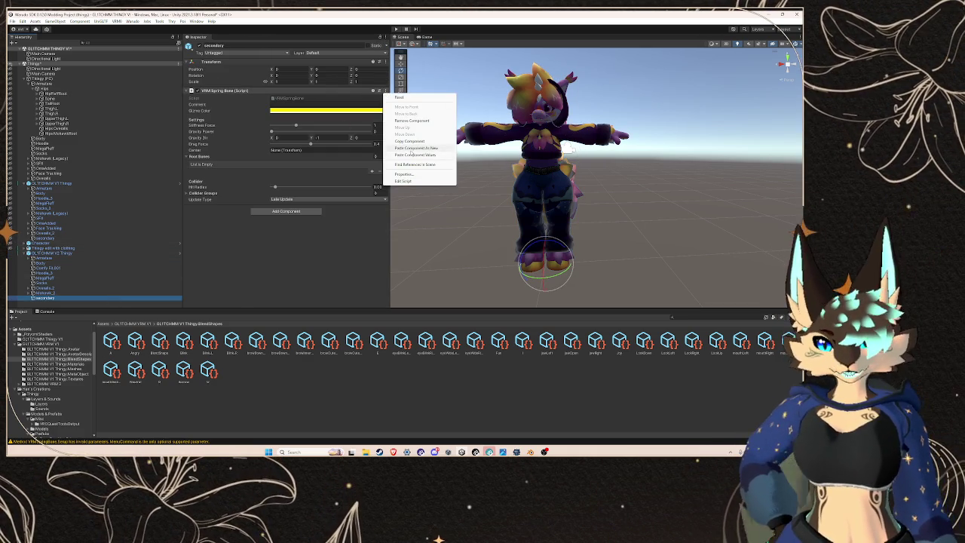
click(413, 155)
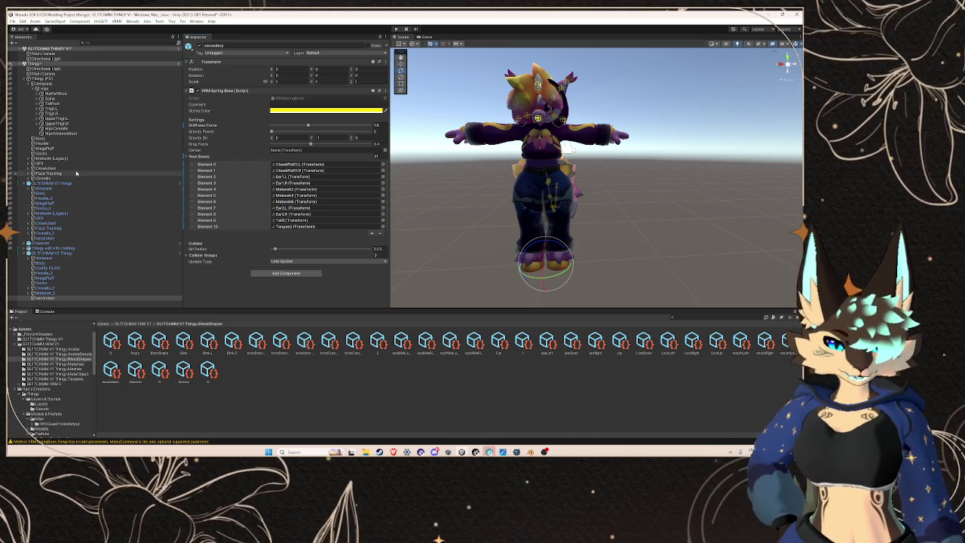
click(51, 238)
Step: Copy the hair spring bone and paste its values into a new VRM Spring Bone on the other secondary
scroll(301, 188, down, 3)
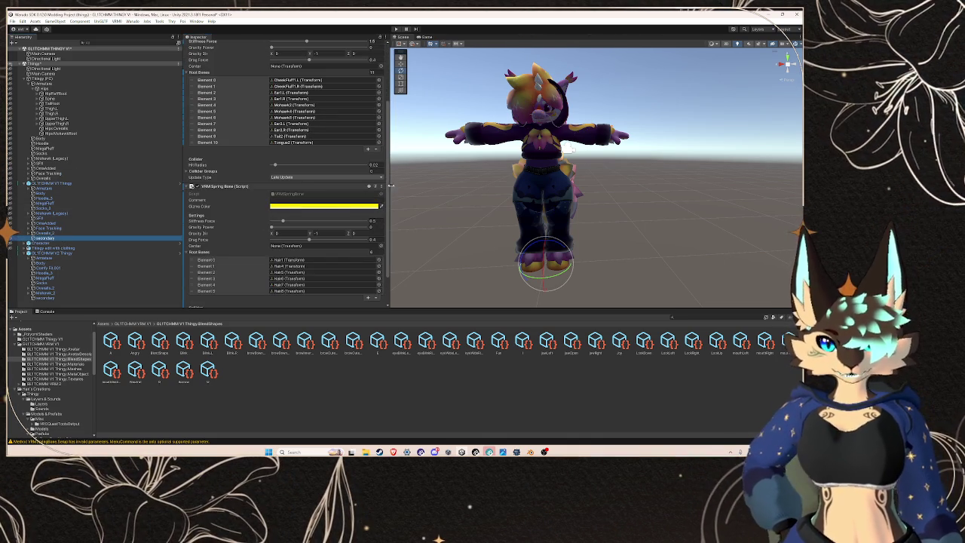
click(375, 186)
click(52, 239)
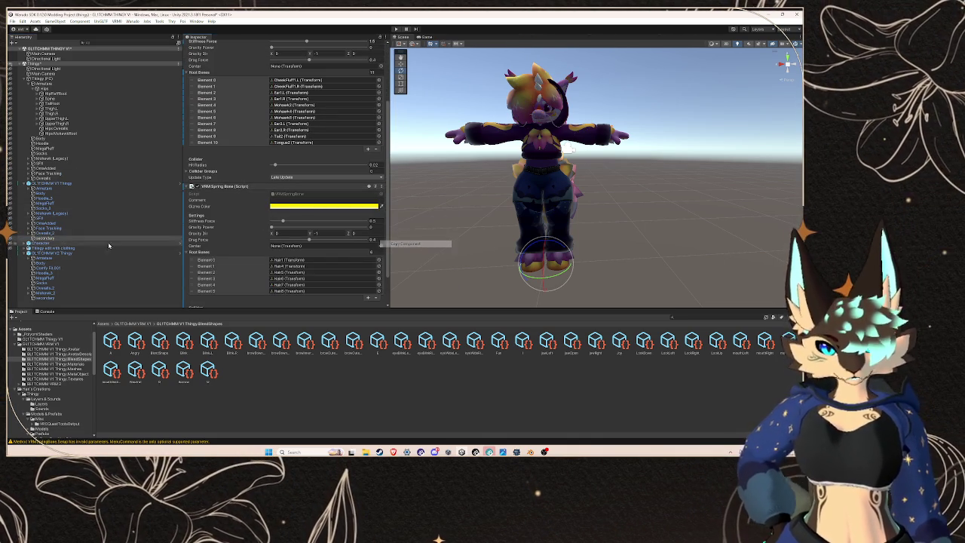
click(53, 298)
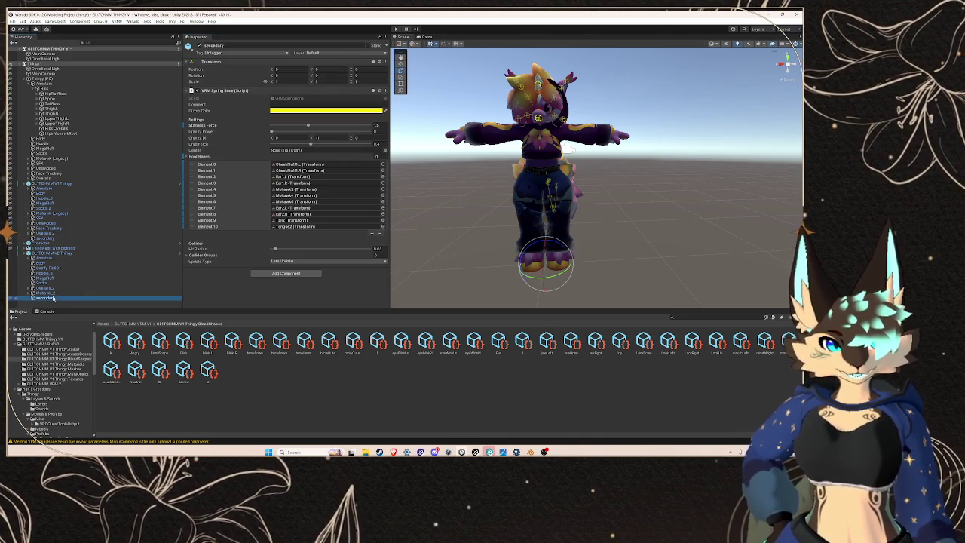
click(286, 273)
click(275, 344)
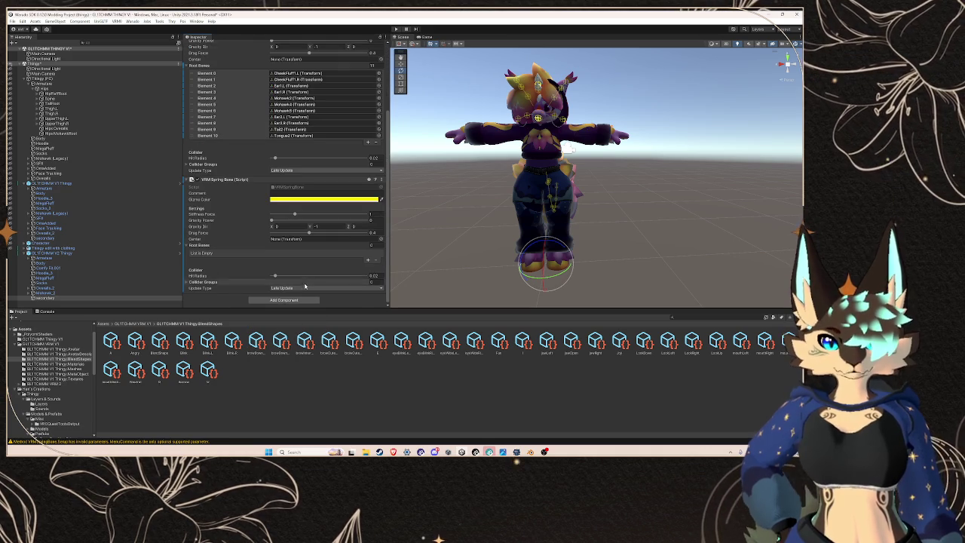
click(375, 180)
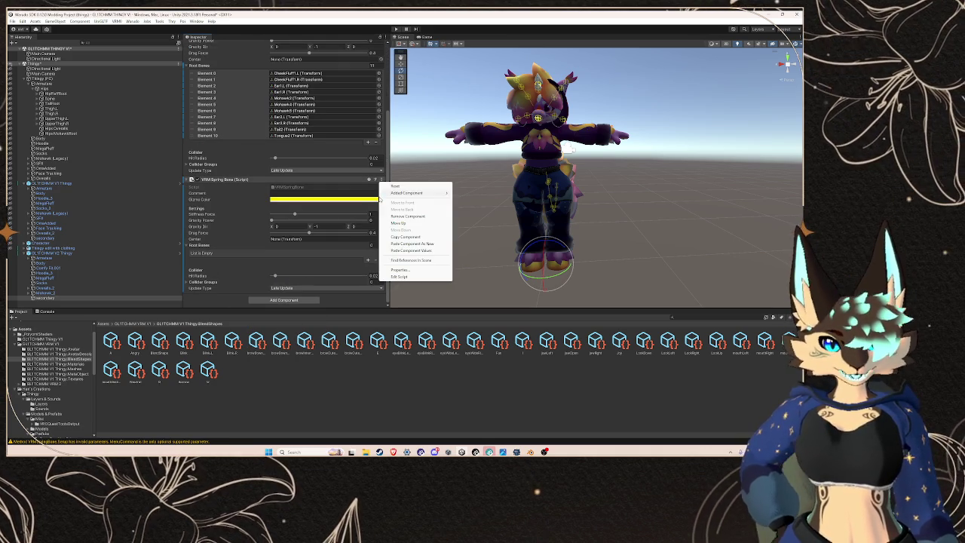
click(394, 252)
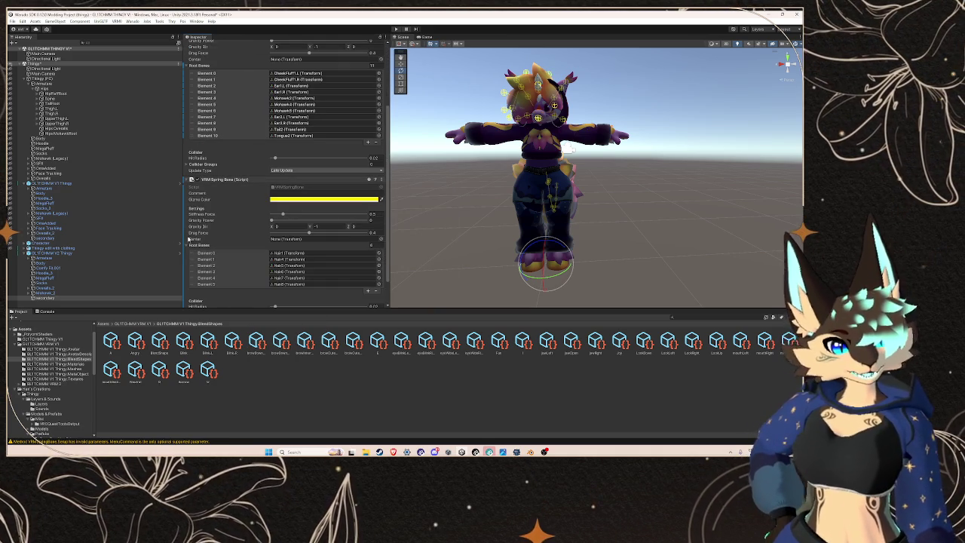
Step: Compare the spring bone setups on both avatars' secondary objects
click(75, 237)
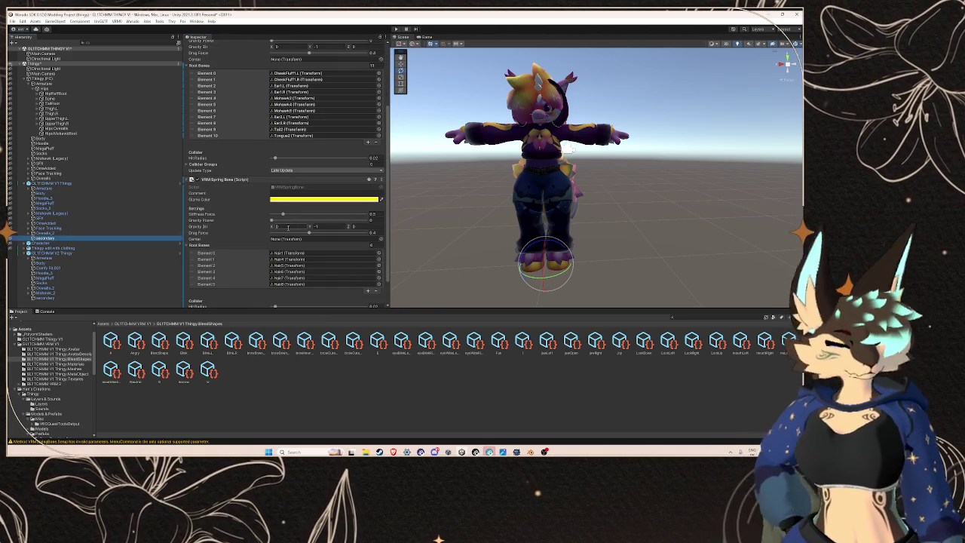
scroll(226, 211, down, 1)
scroll(257, 172, up, 4)
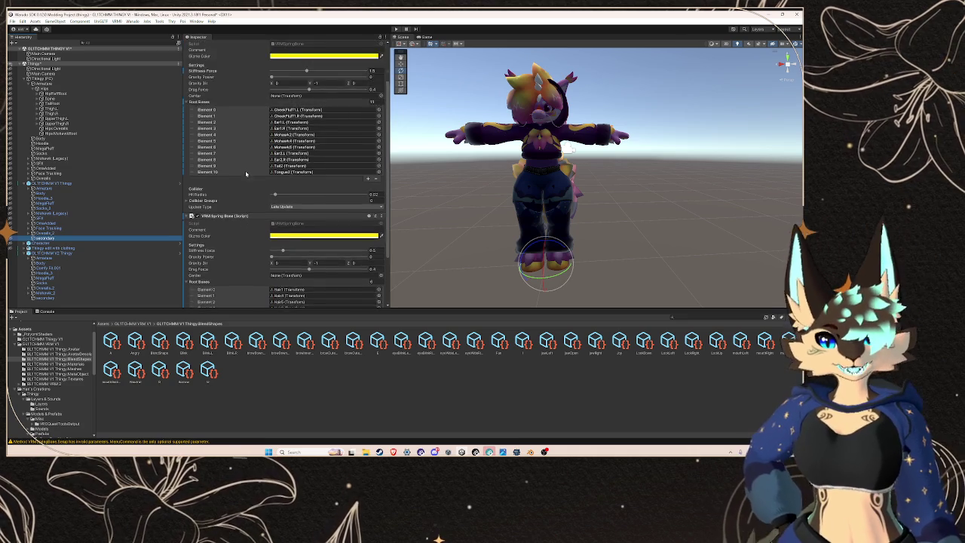
scroll(251, 185, down, 3)
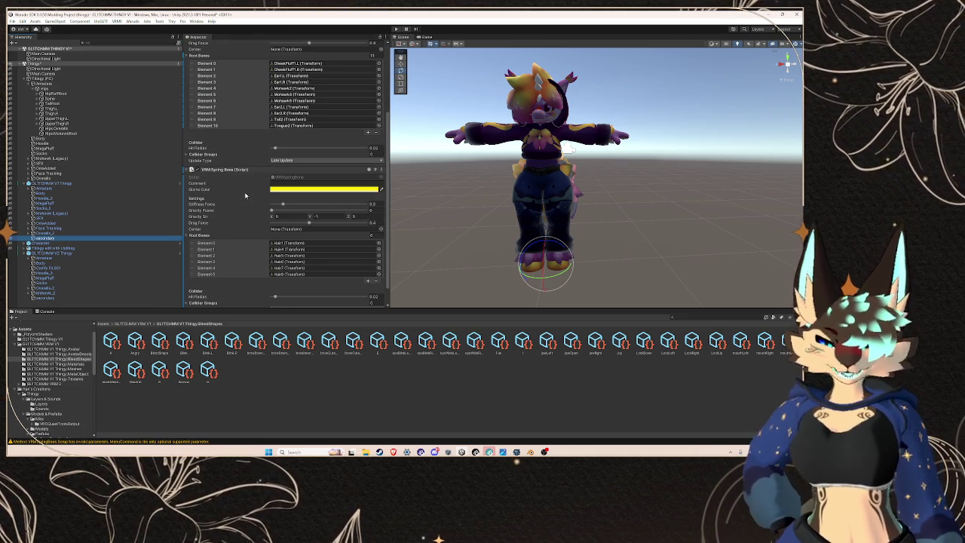
click(70, 255)
click(84, 298)
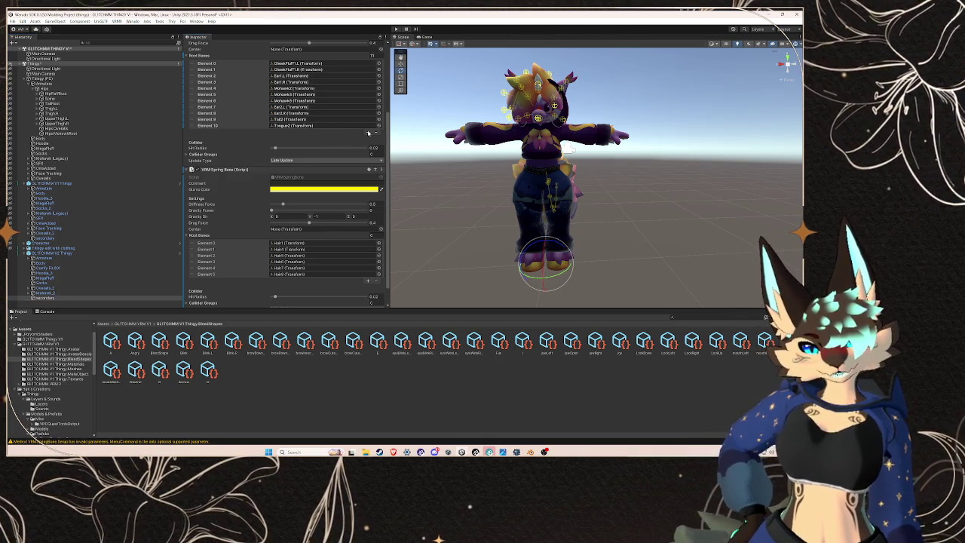
Step: Add two extra root bone slots to the spring bone and expand the second avatar's armature
click(252, 169)
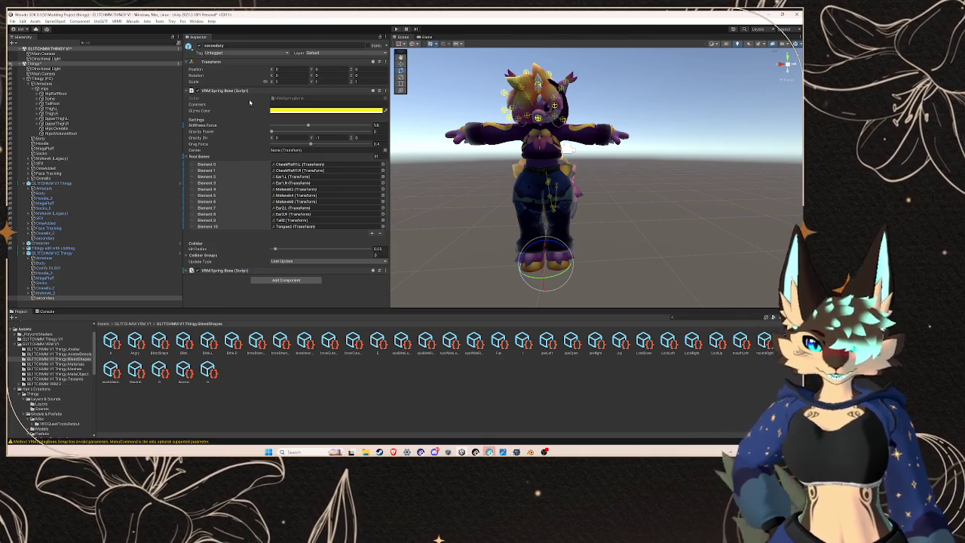
click(372, 233)
click(371, 240)
click(28, 260)
click(33, 264)
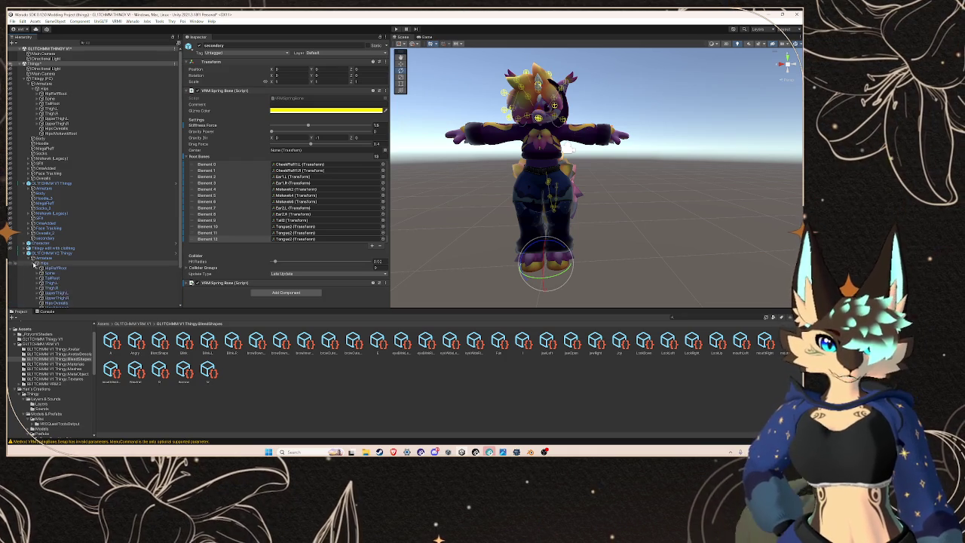
scroll(30, 286, down, 3)
click(28, 299)
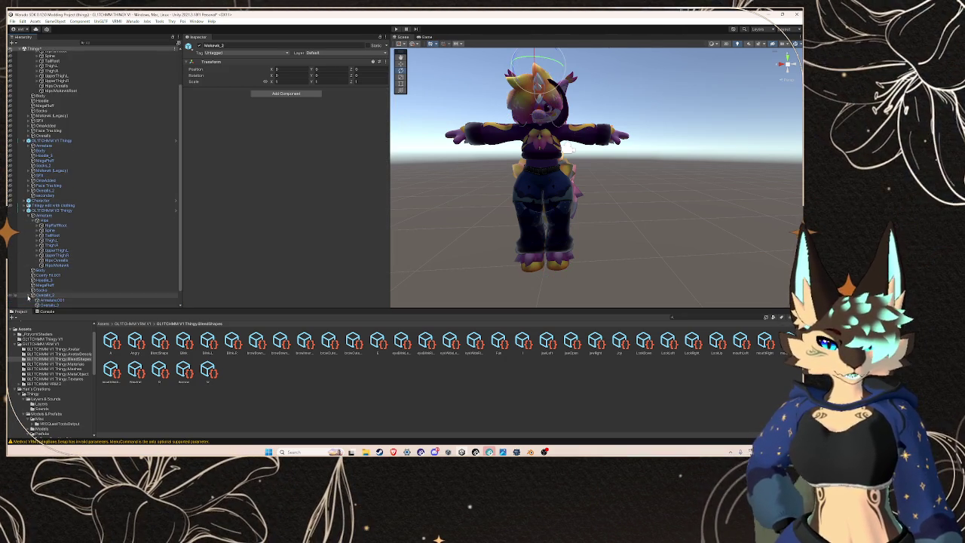
click(27, 299)
scroll(30, 300, down, 2)
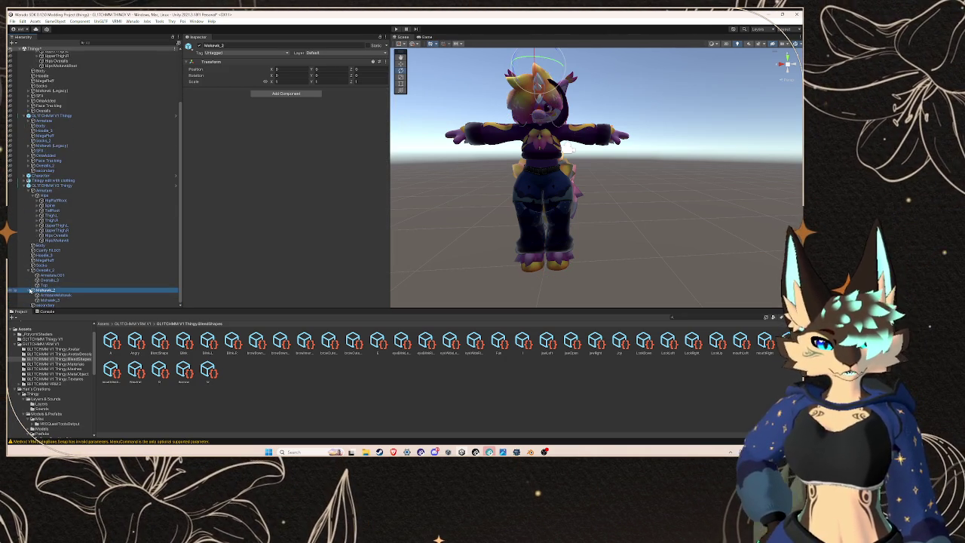
click(28, 290)
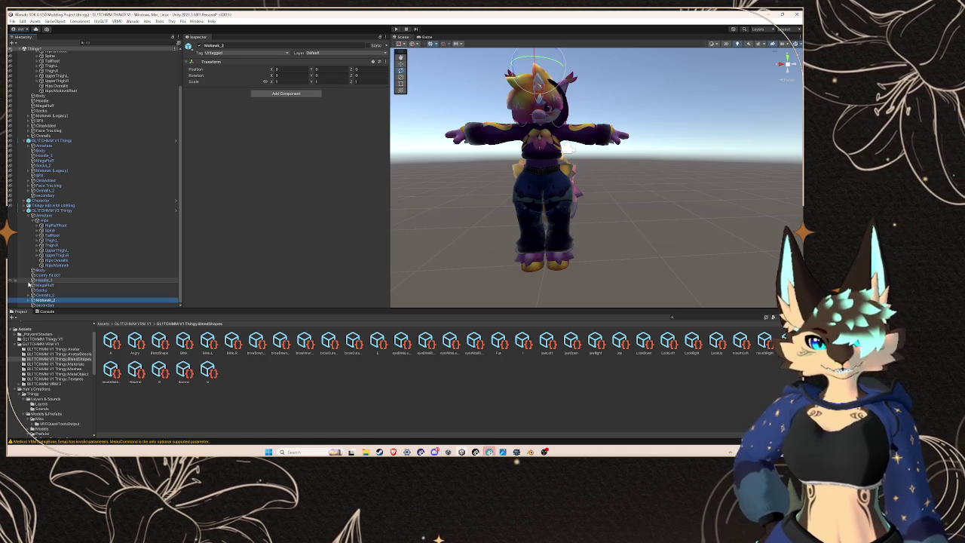
Step: Expand Spine, Chest, Neck, Head and WhiskerRoot to reveal the whisker bones
click(37, 230)
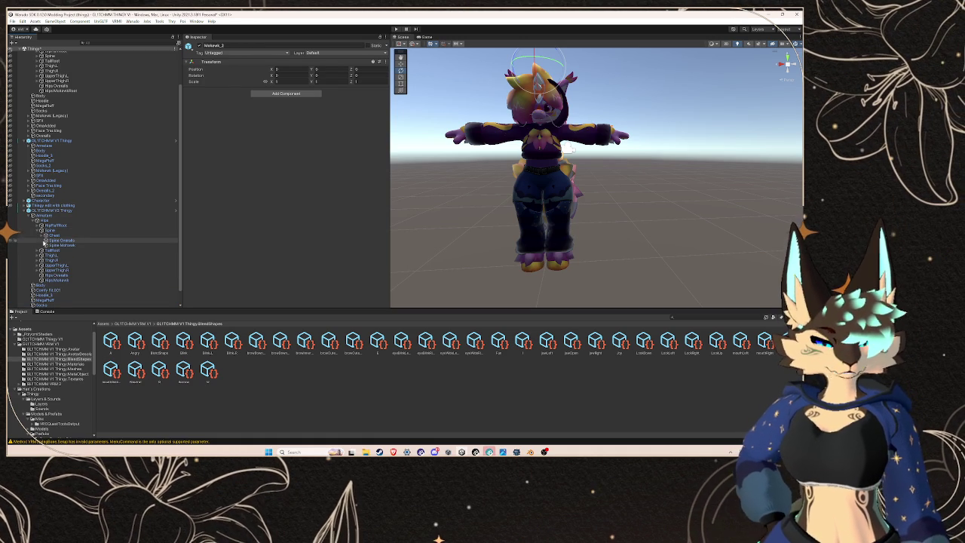
click(43, 235)
click(46, 240)
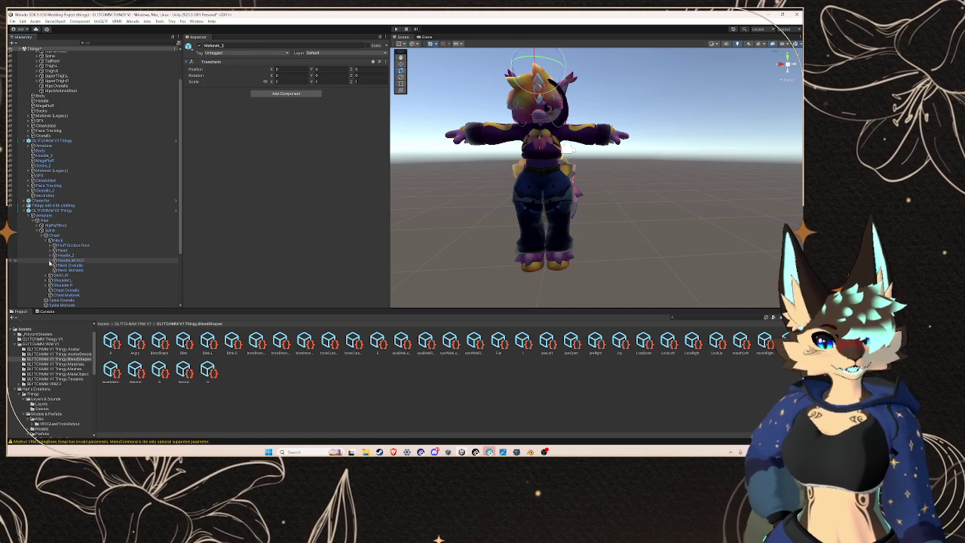
click(65, 256)
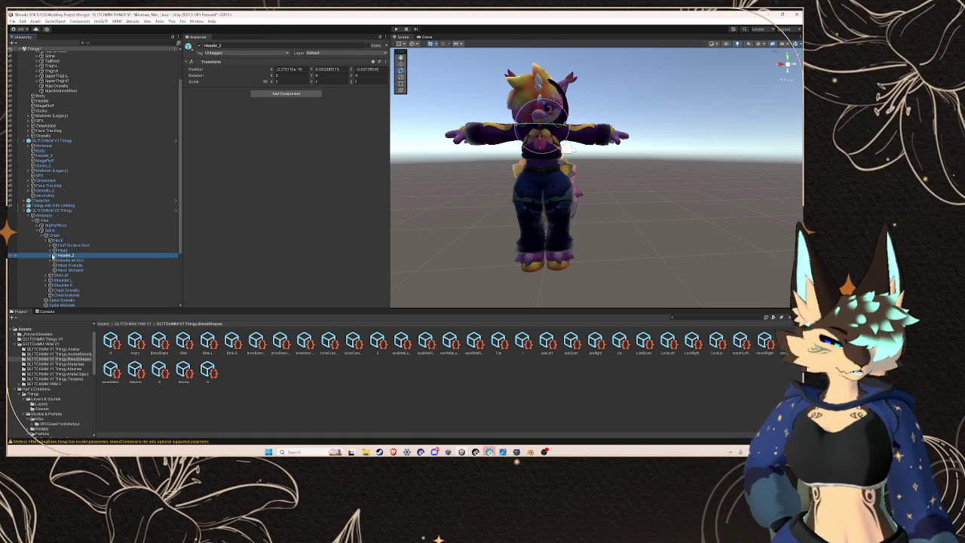
click(50, 250)
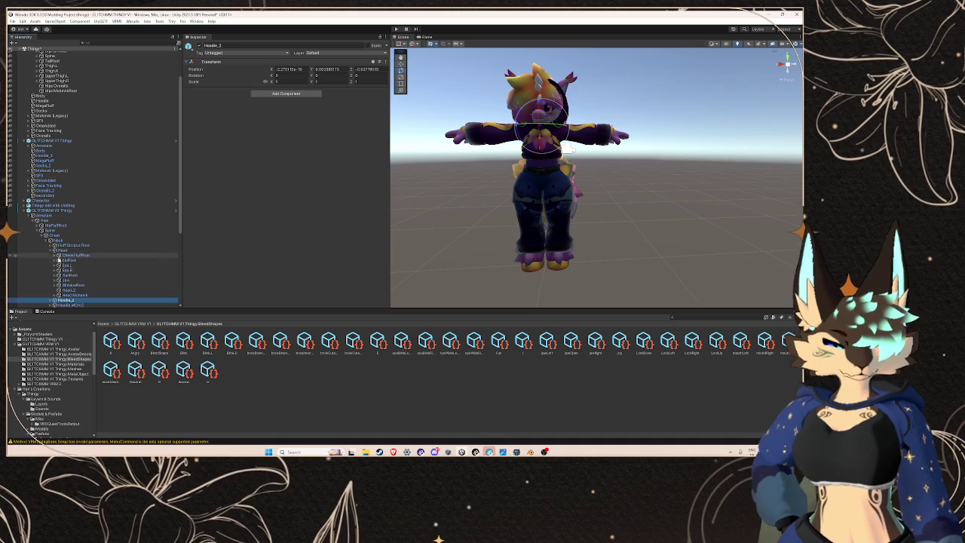
click(57, 285)
click(56, 285)
scroll(75, 226, down, 5)
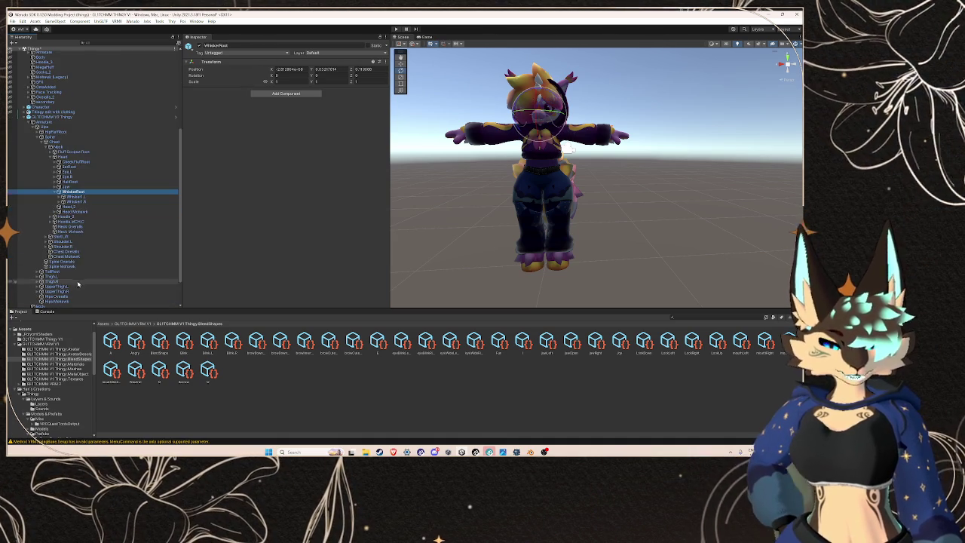
click(77, 201)
scroll(81, 206, down, 3)
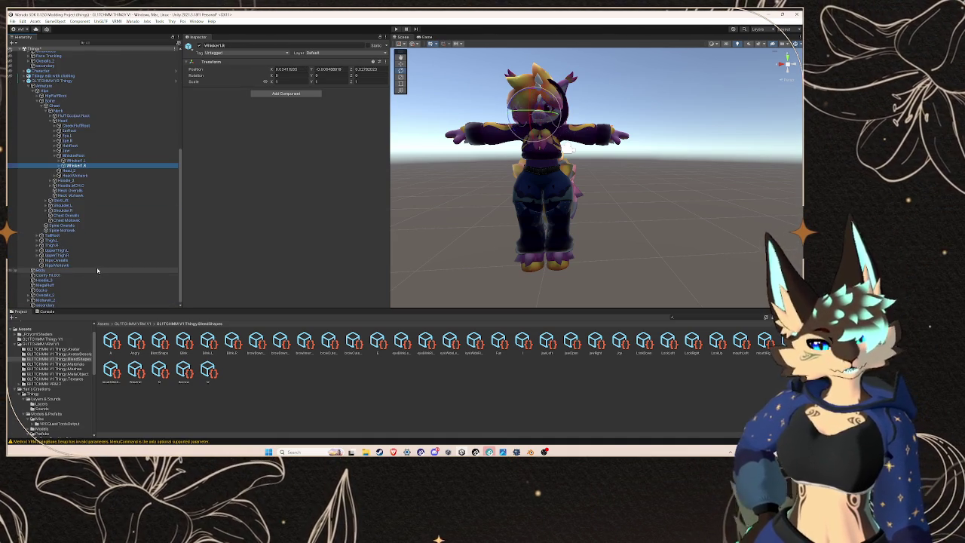
click(46, 304)
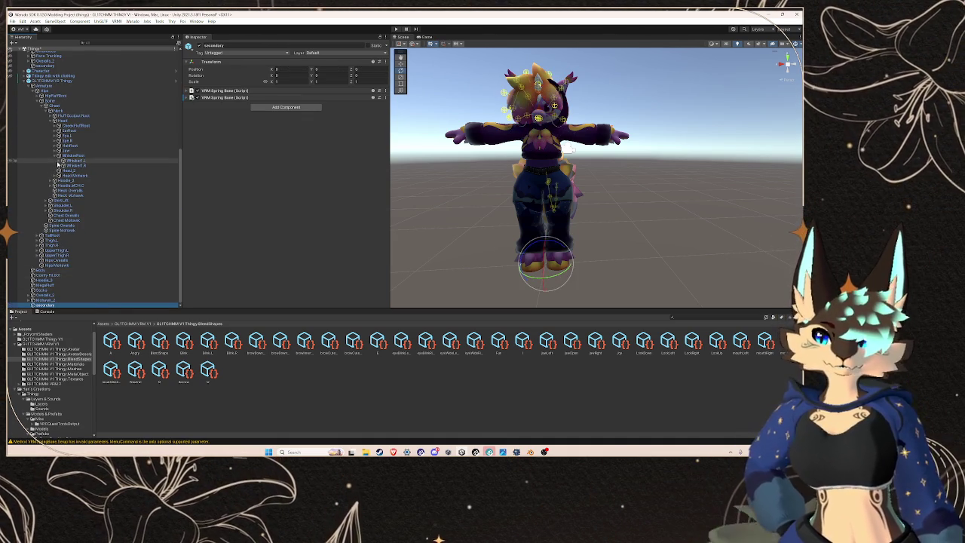
Step: Duplicate the Whisker.L bone twice, moving the new copy along the whisker
click(72, 161)
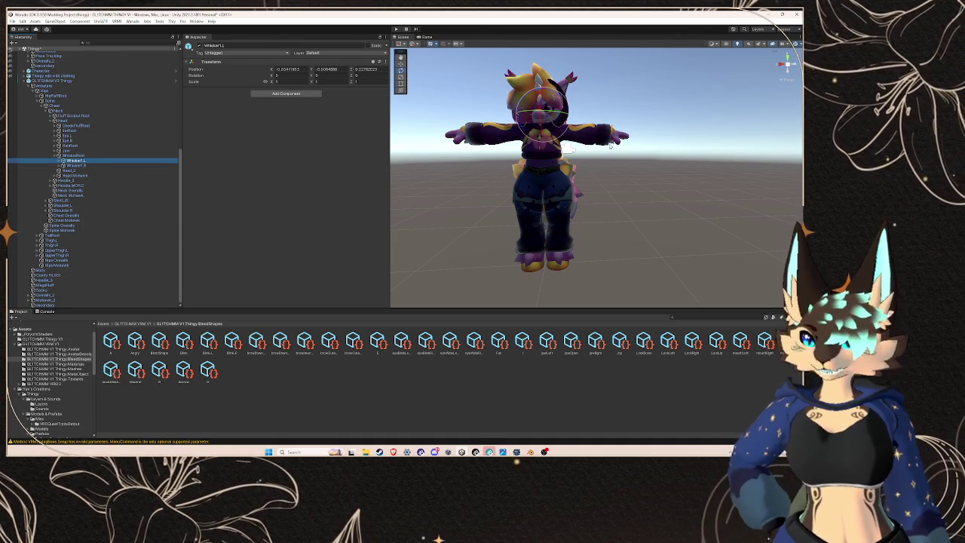
click(400, 65)
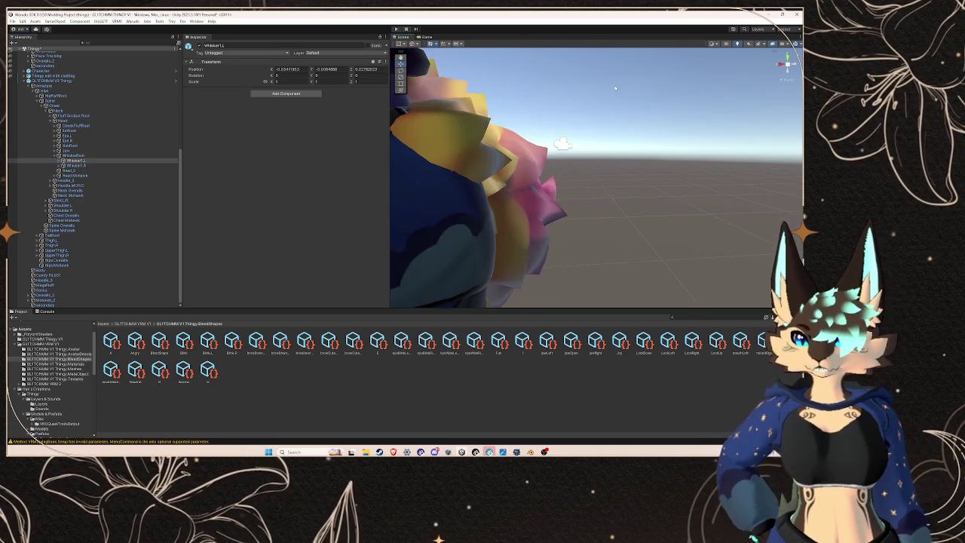
drag(538, 133, 540, 134)
key(ctrl+d)
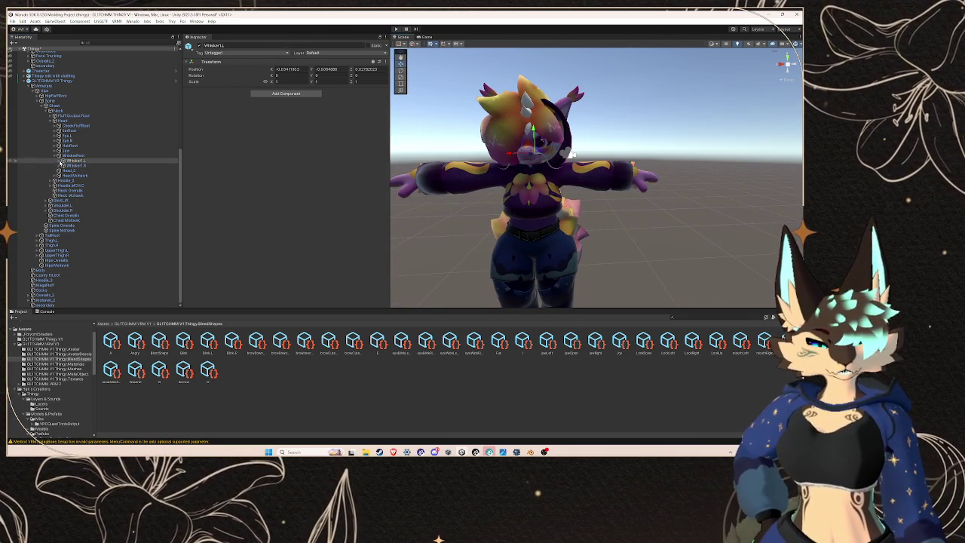
drag(541, 134, 543, 119)
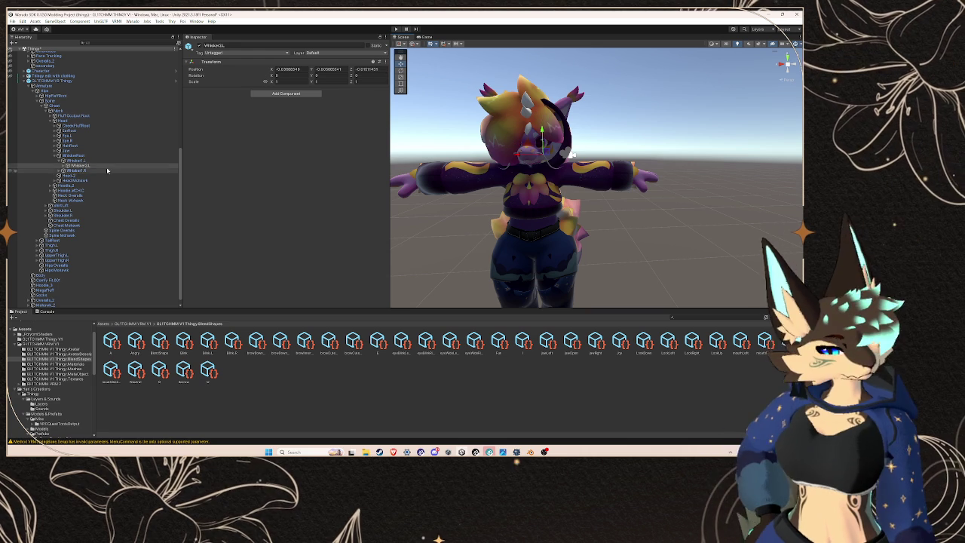
key(ctrl+d)
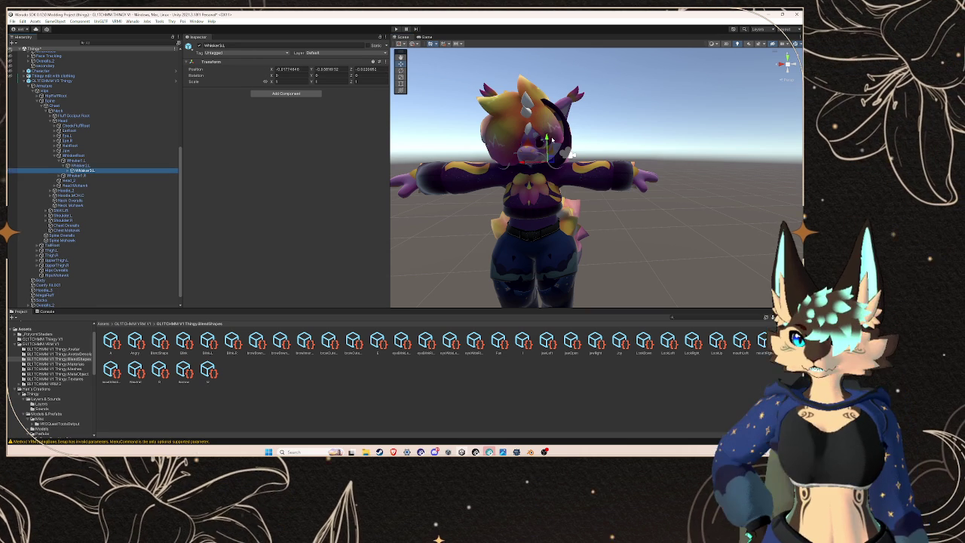
Step: Reselect the secondary object and expand its first spring bone component
click(247, 204)
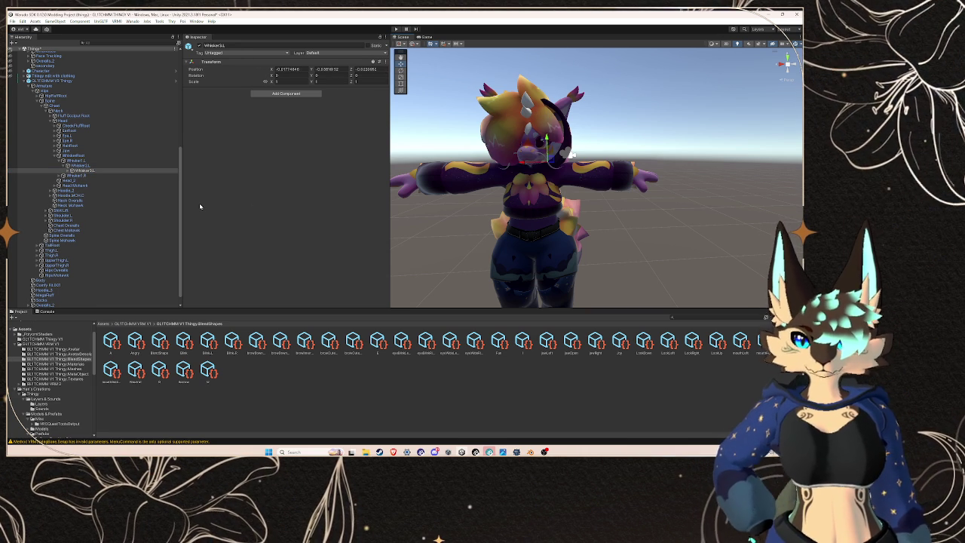
scroll(61, 249, down, 1)
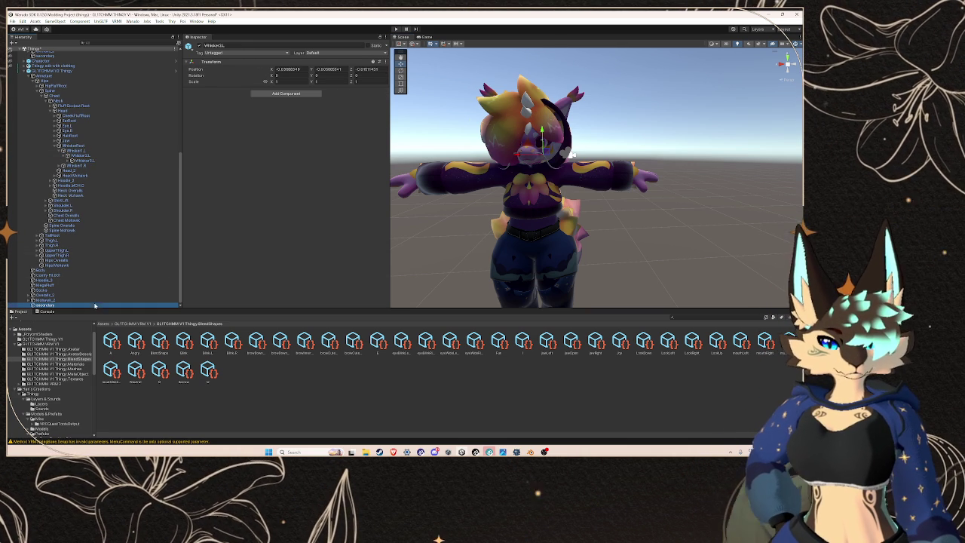
click(45, 304)
click(239, 98)
click(228, 98)
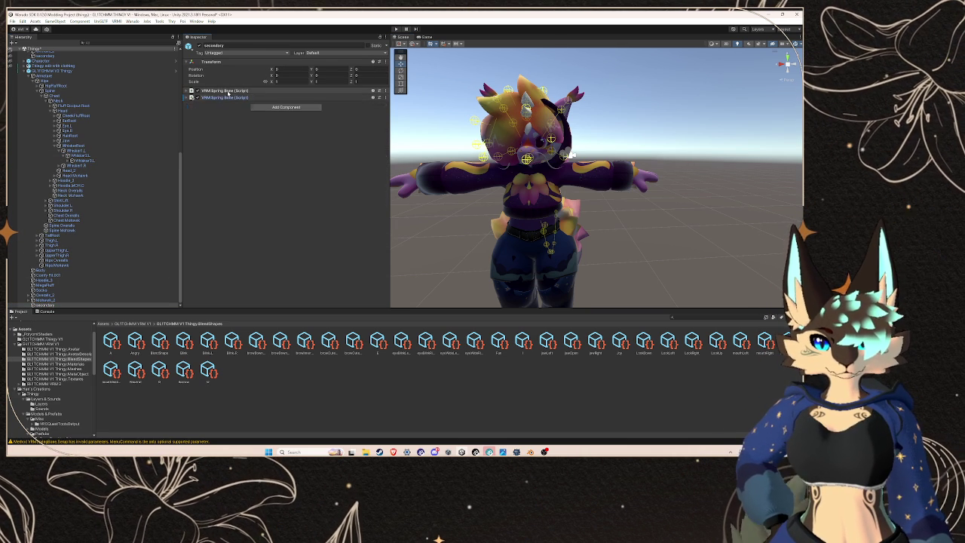
click(230, 90)
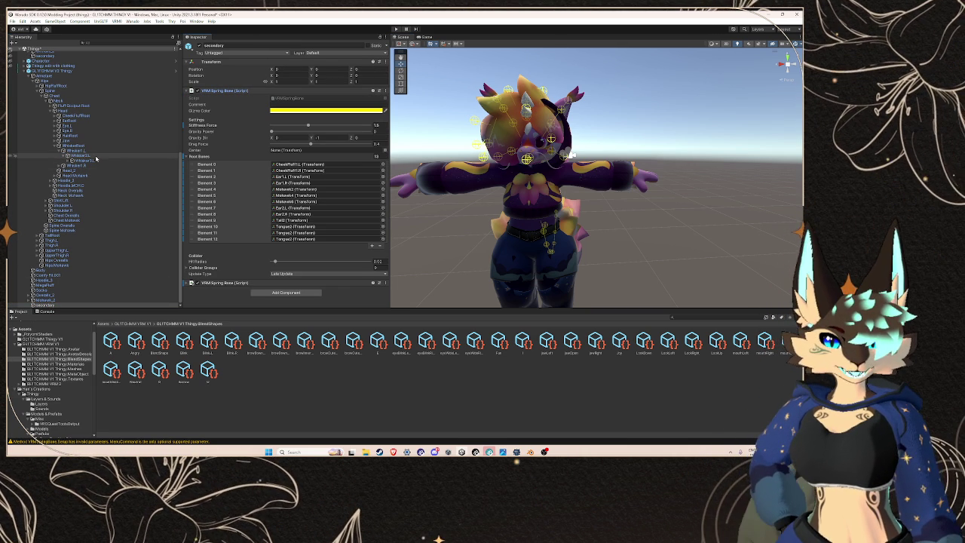
Step: Put Whisker2.L into Root Bones Element 11 and Whisker2.R into Element 12
click(294, 227)
drag(79, 156, 295, 233)
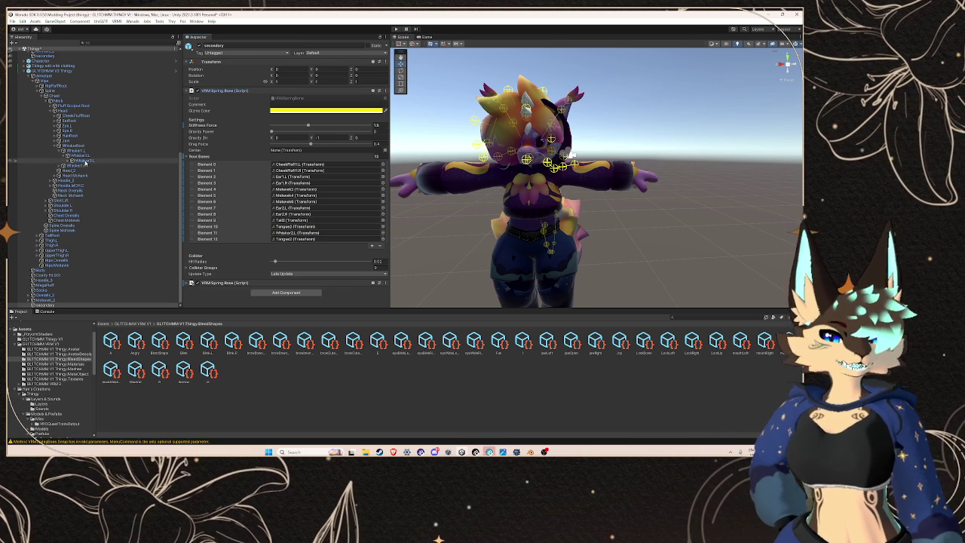
click(58, 165)
mouse_move(80, 170)
mouse_down()
mouse_move(280, 215)
mouse_move(279, 237)
mouse_move(294, 239)
mouse_up()
right_click(30, 50)
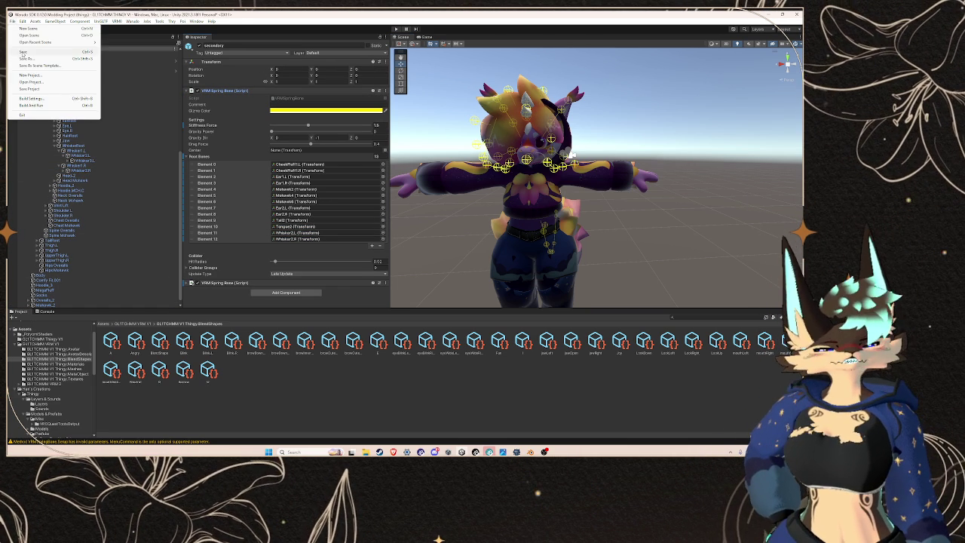
Step: Close the File menu and select the GLITCHMM V2 Thingy root to view its VRM Meta
click(44, 76)
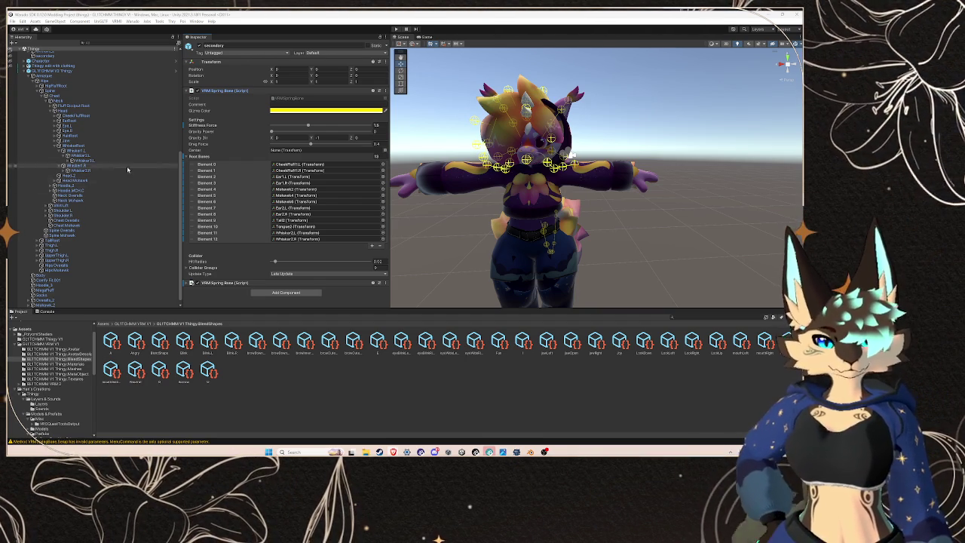
click(531, 137)
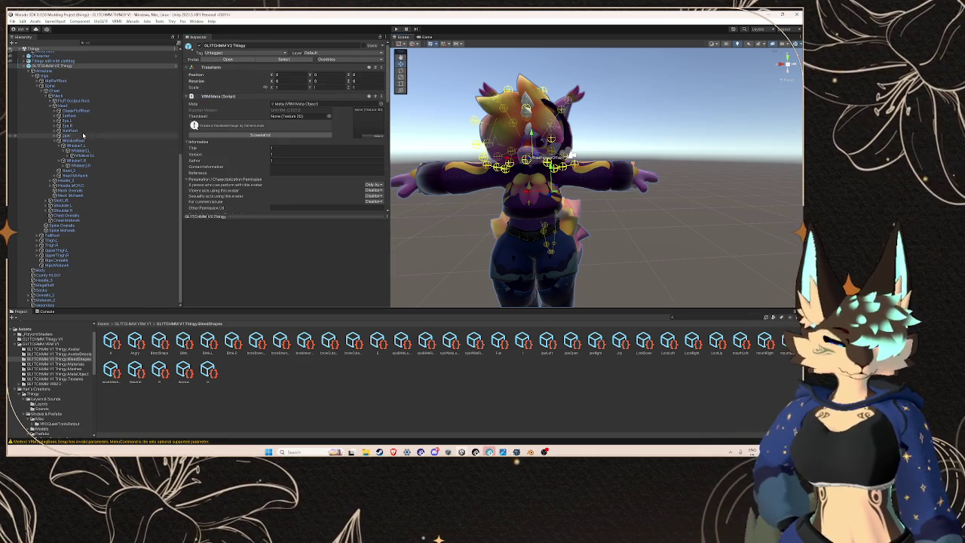
Step: Assign the Body, Fluff and Eyes materials to Elements 0–2 of the V2 Body mesh
scroll(43, 87, up, 2)
scroll(43, 88, up, 5)
click(41, 118)
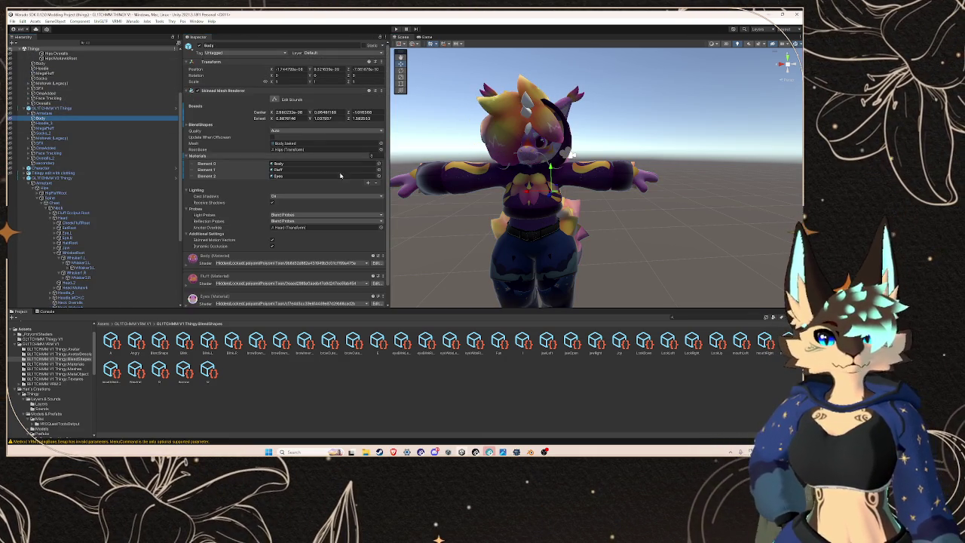
scroll(306, 158, down, 1)
click(279, 144)
scroll(32, 94, down, 5)
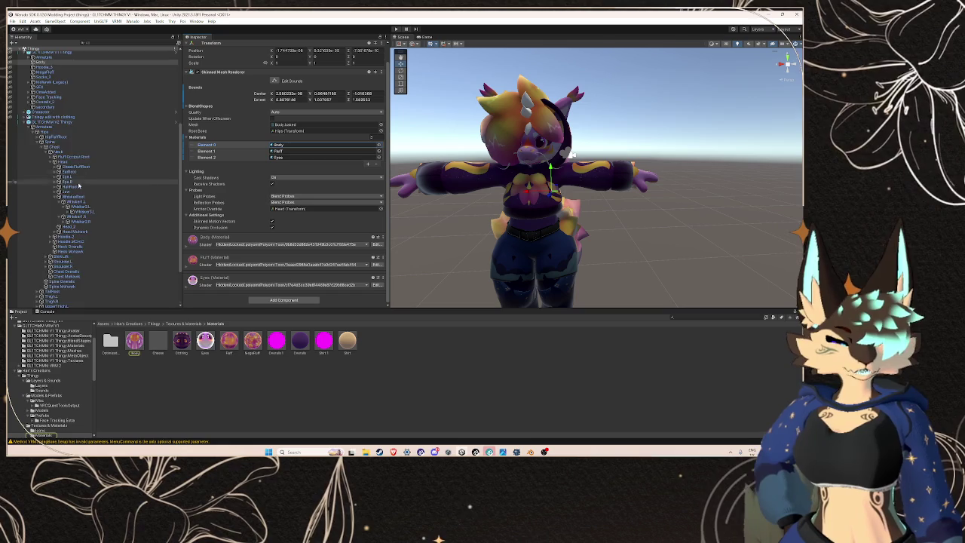
click(30, 71)
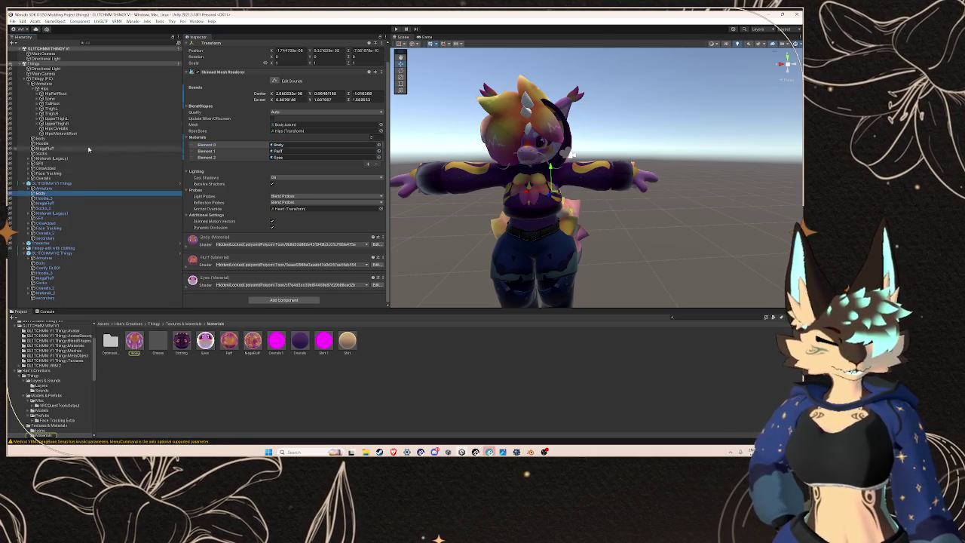
click(78, 263)
drag(135, 340, 324, 144)
mouse_move(231, 332)
mouse_down()
mouse_move(324, 152)
mouse_move(309, 152)
mouse_move(324, 152)
mouse_up()
mouse_move(205, 340)
mouse_down()
mouse_move(287, 300)
mouse_move(324, 157)
mouse_up()
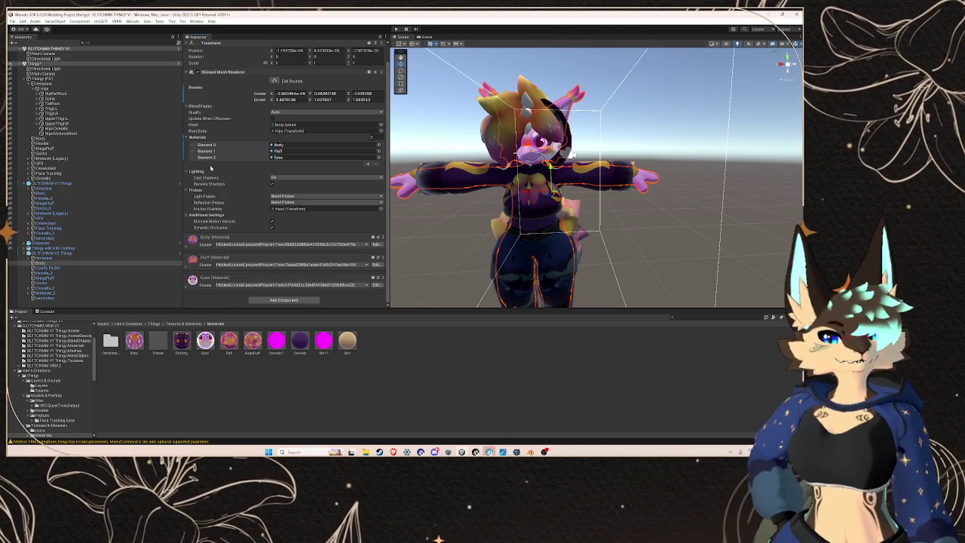
Step: Locate the clothed avatar's Comfy Fit.001 material, opening the Comfy Fit Materials folder
click(91, 268)
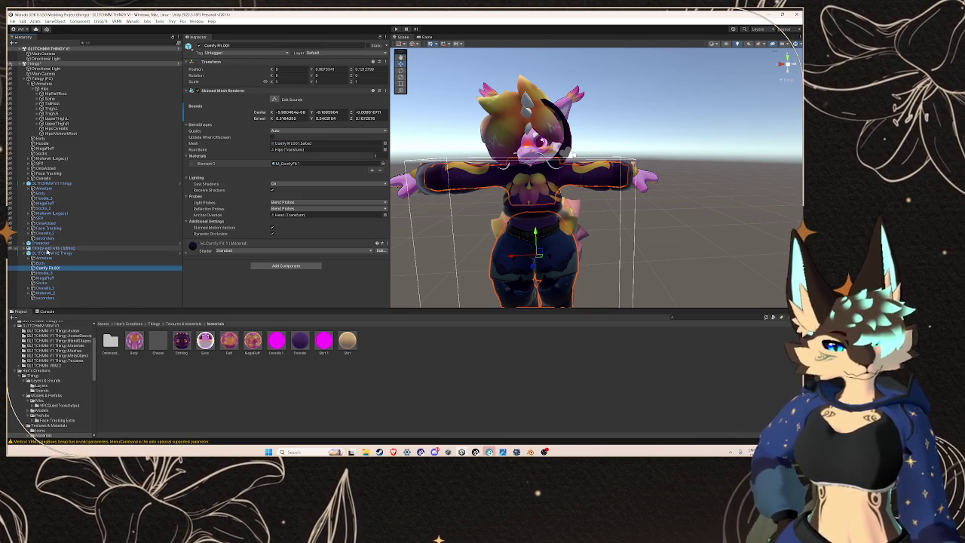
click(49, 248)
click(23, 248)
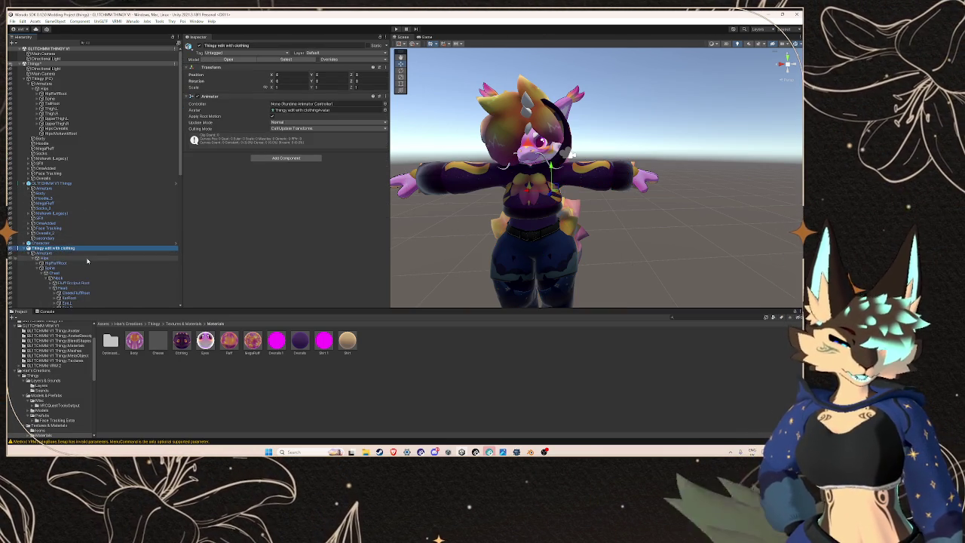
click(27, 252)
scroll(65, 246, down, 2)
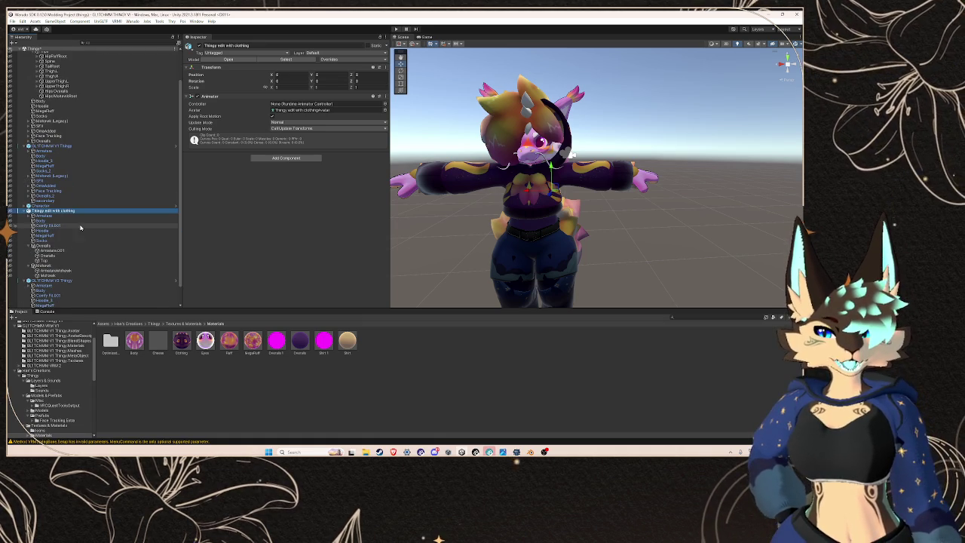
click(51, 225)
click(289, 164)
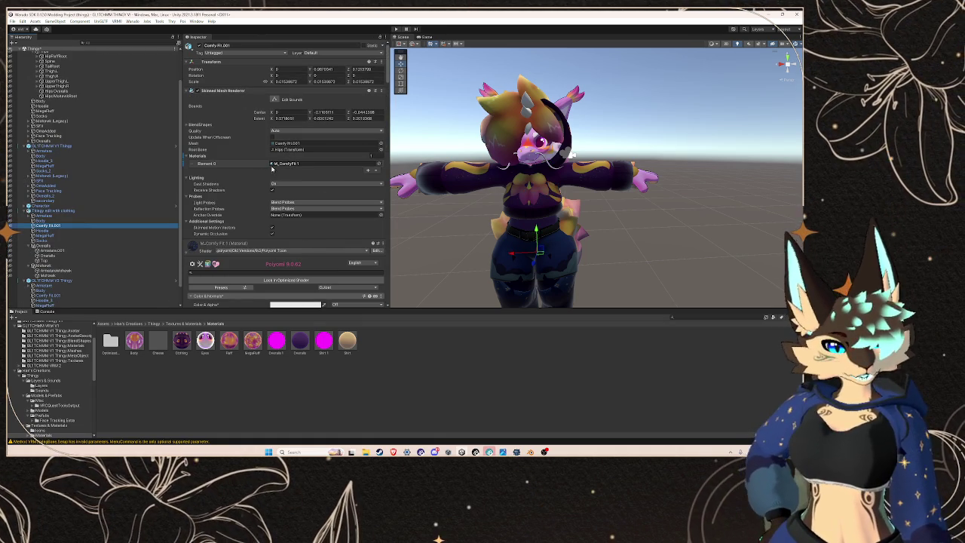
scroll(89, 228, down, 1)
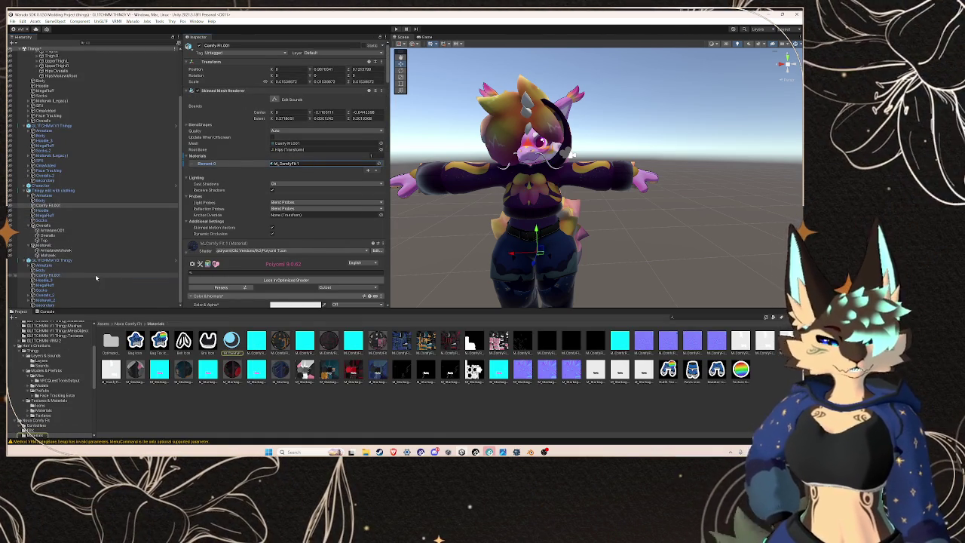
Step: Assign M_ComfyFit 1 to Comfy Fit.001's Element 0, lock in the optimized shader, then unlock it
click(95, 276)
drag(281, 341, 325, 163)
click(319, 279)
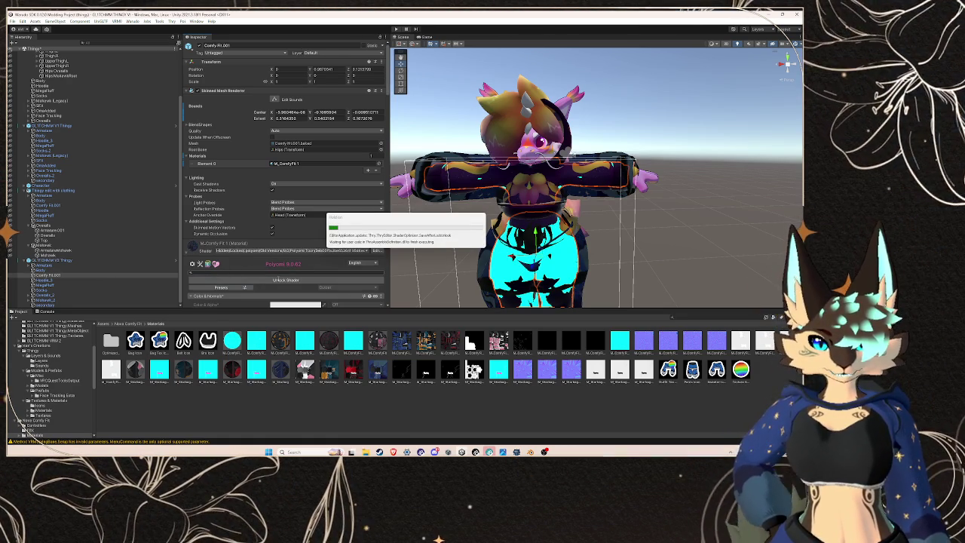
scroll(278, 280, down, 5)
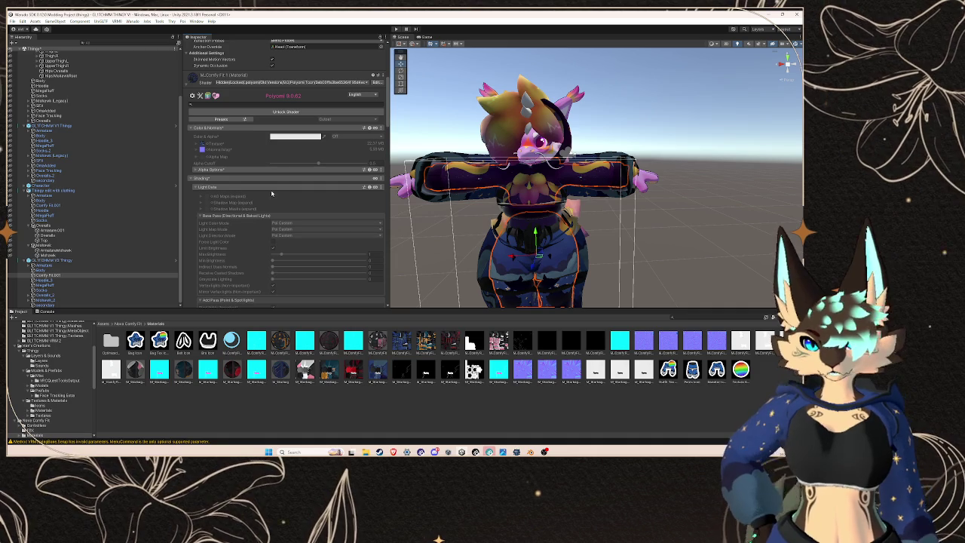
click(269, 112)
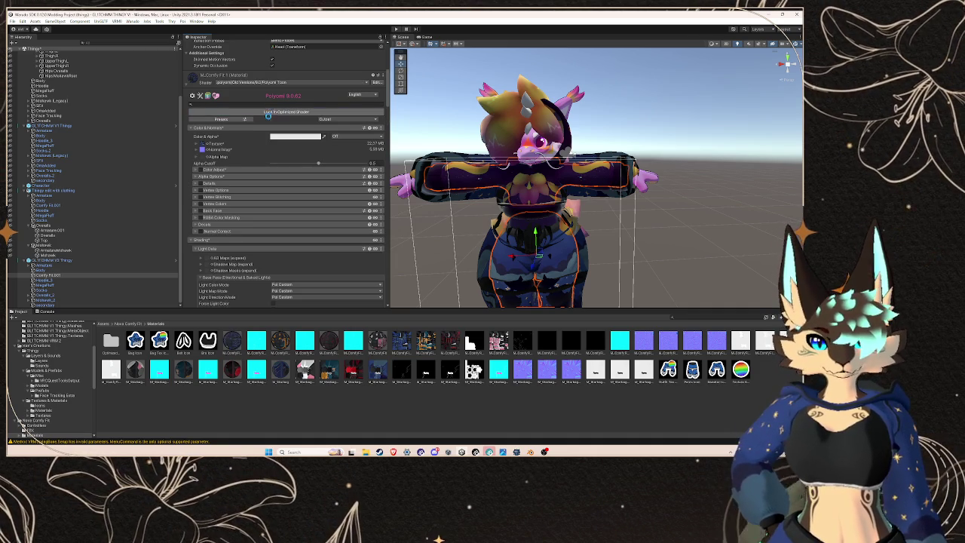
Step: Disable Outlines on the outfit material and view the avatar from behind
scroll(215, 249, down, 4)
scroll(212, 188, down, 10)
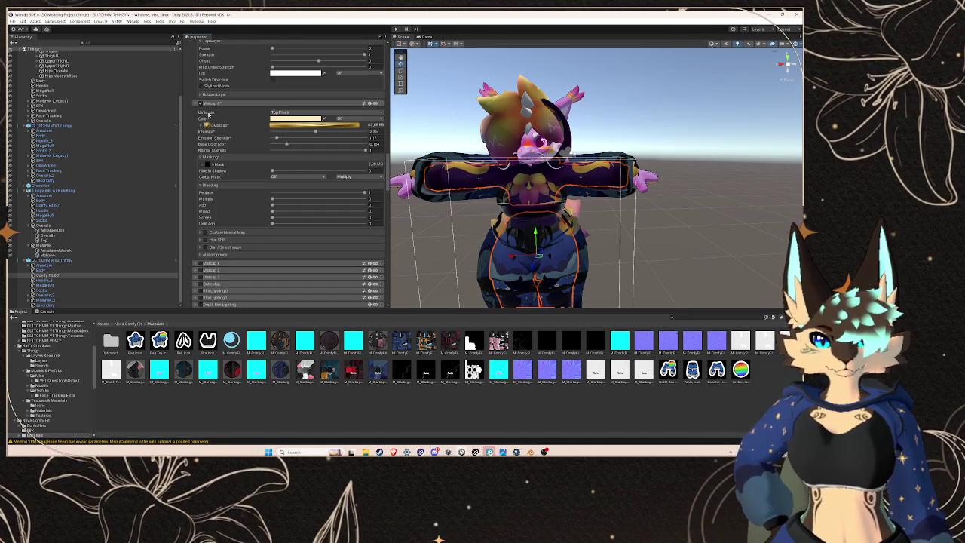
scroll(215, 204, down, 10)
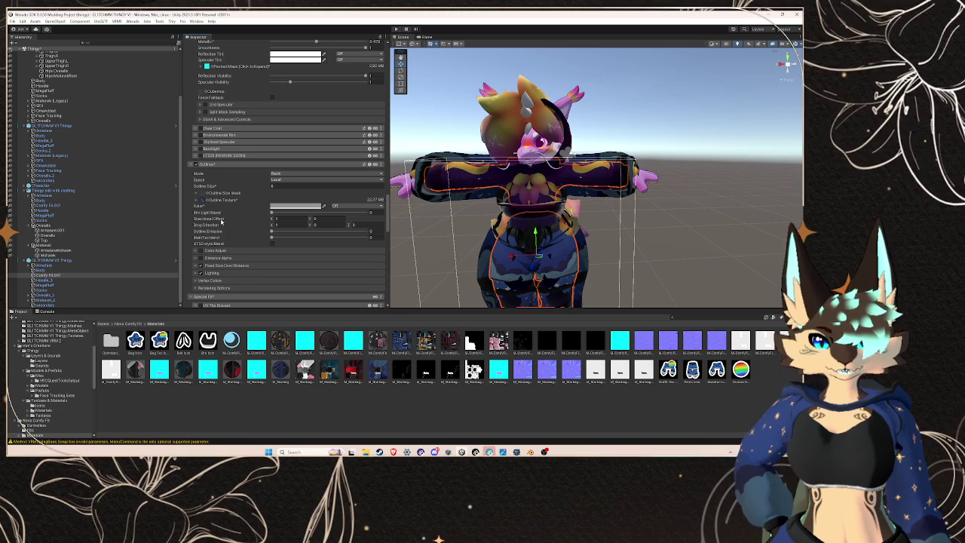
click(196, 165)
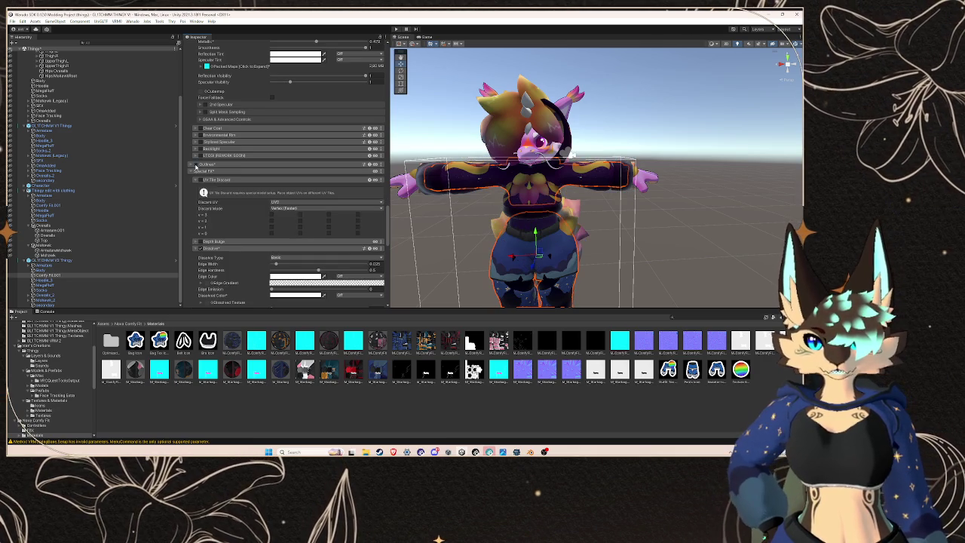
mouse_move(552, 205)
mouse_down()
mouse_move(626, 222)
mouse_move(570, 227)
mouse_move(589, 224)
mouse_up()
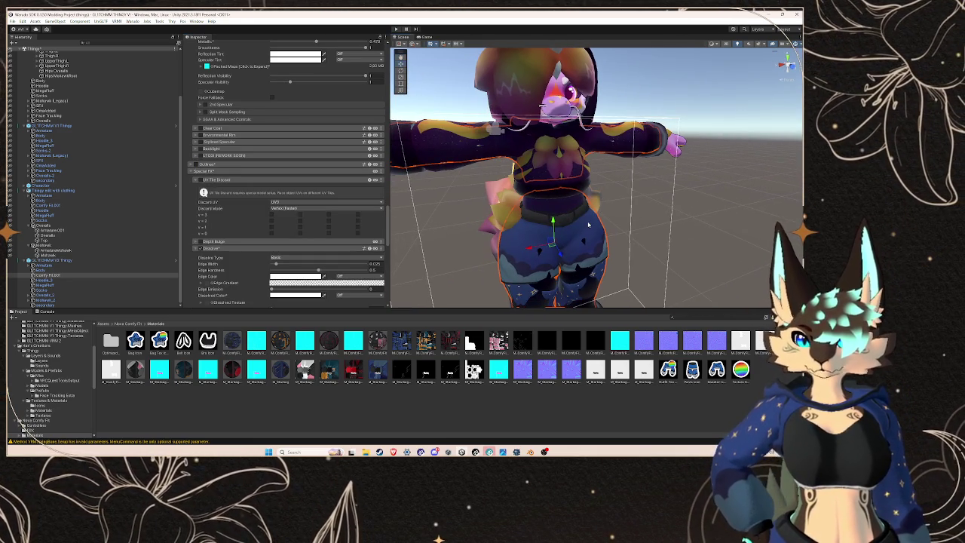
scroll(547, 207, up, 3)
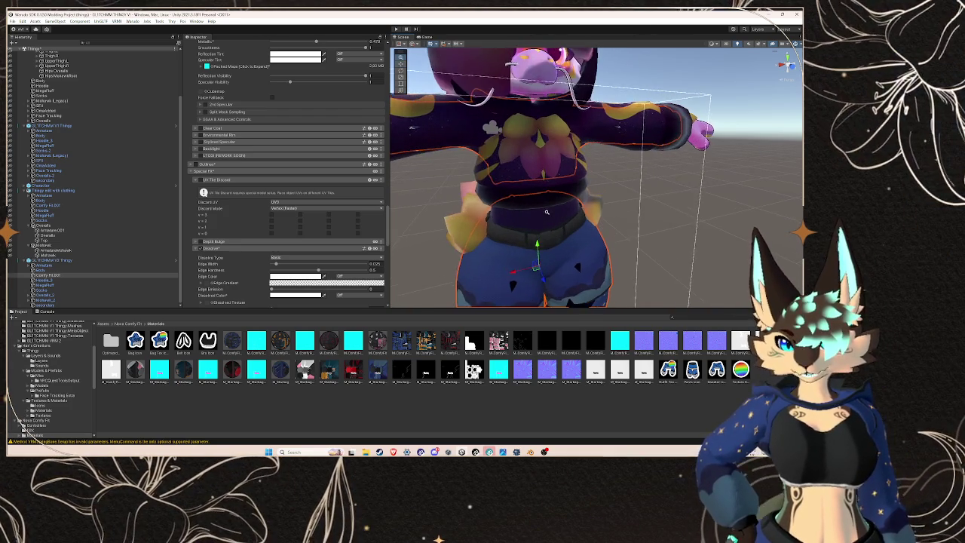
scroll(544, 206, down, 2)
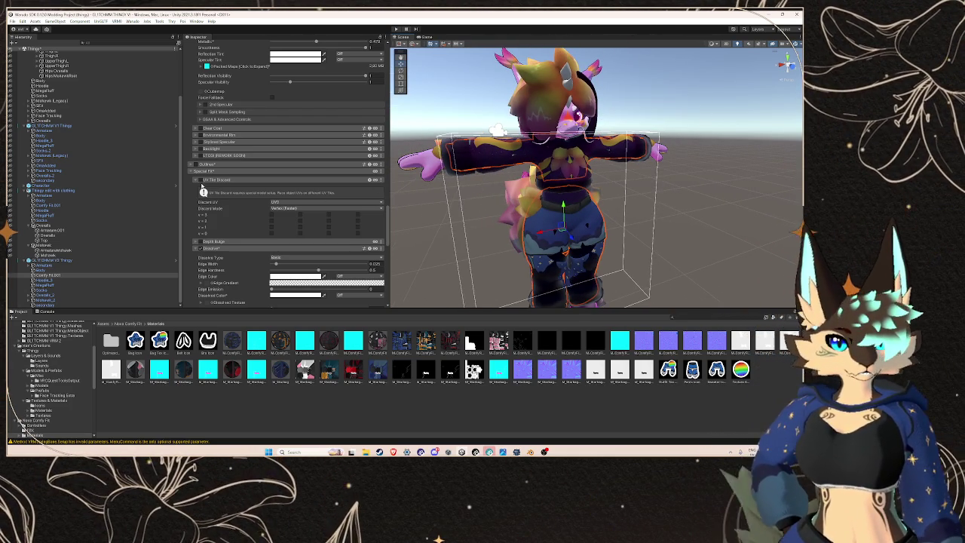
scroll(202, 186, up, 1)
scroll(202, 186, up, 1)
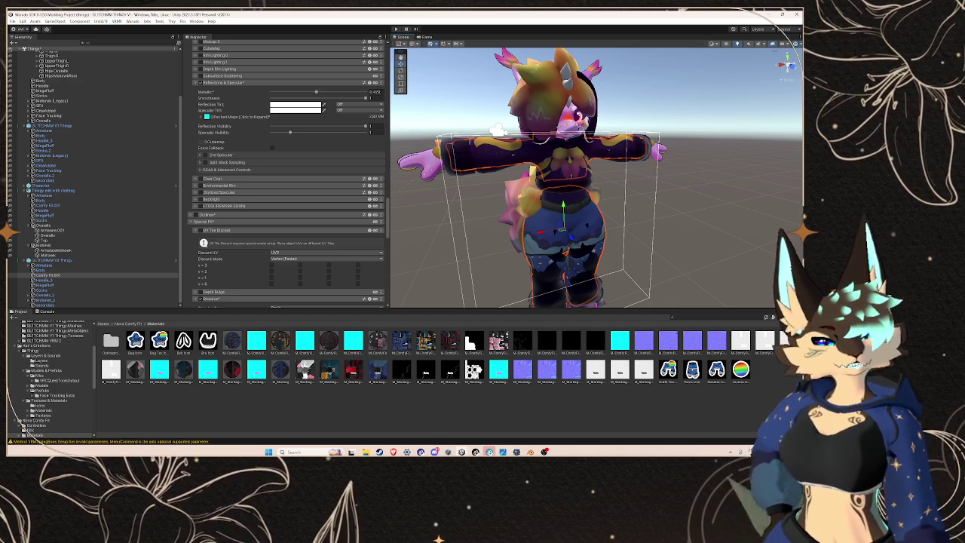
click(78, 280)
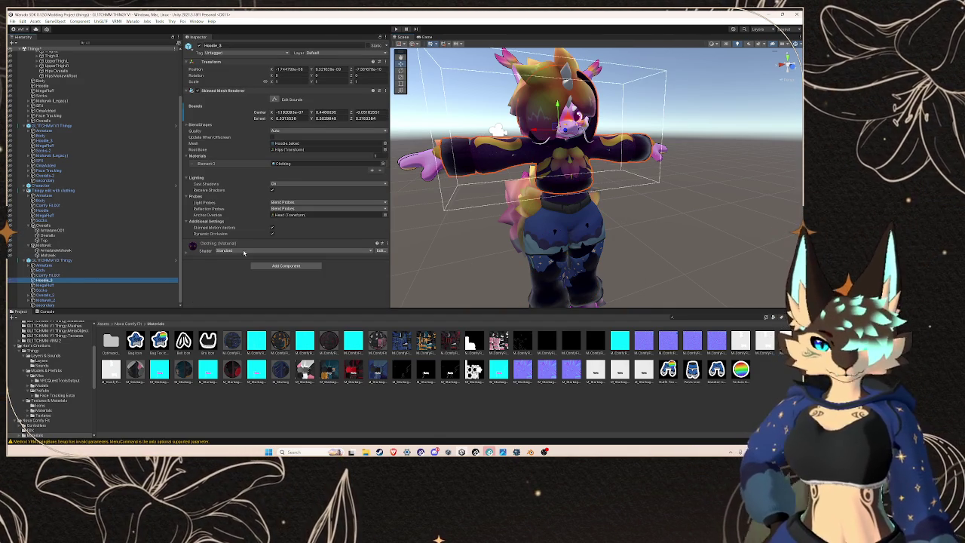
Step: Give the V2 avatar's Hoodie_3 the Clothing material, matching the first avatar
click(44, 141)
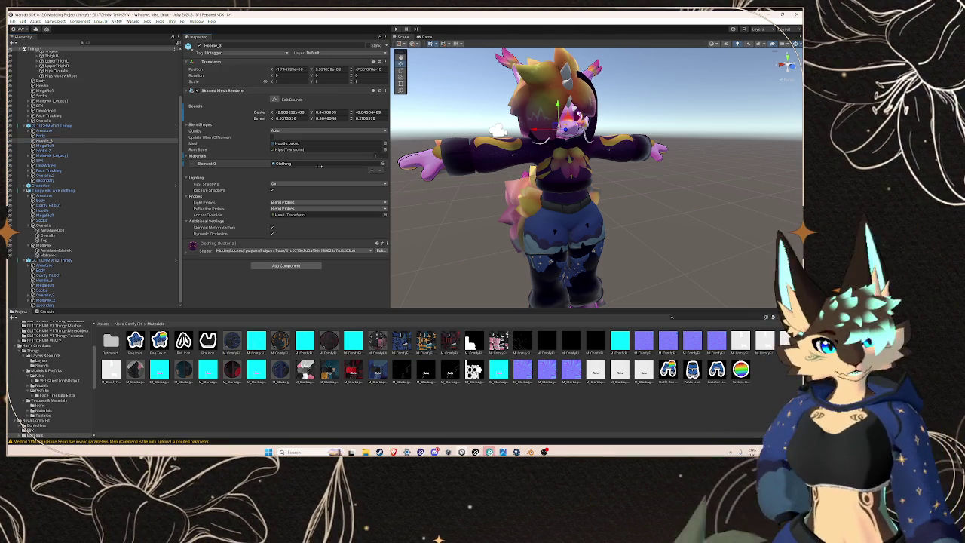
click(319, 165)
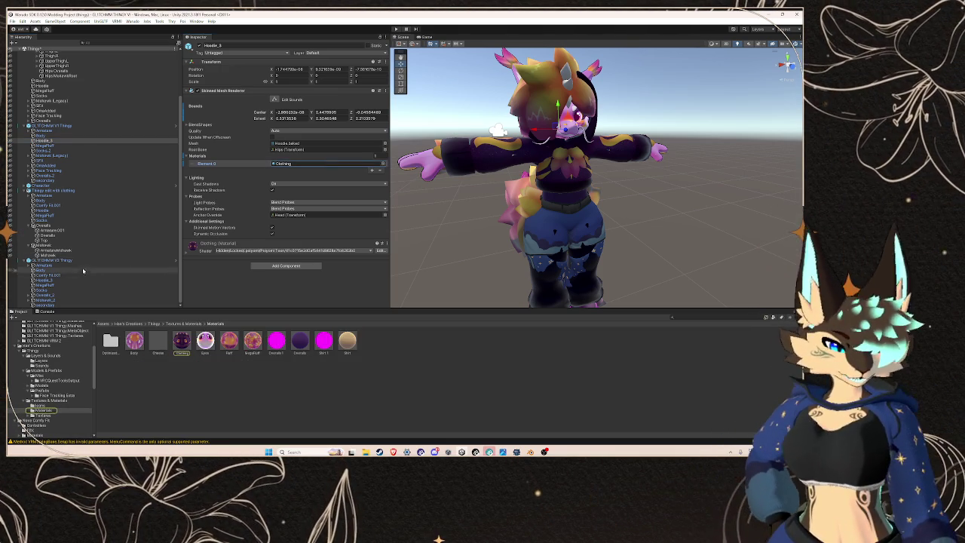
click(78, 280)
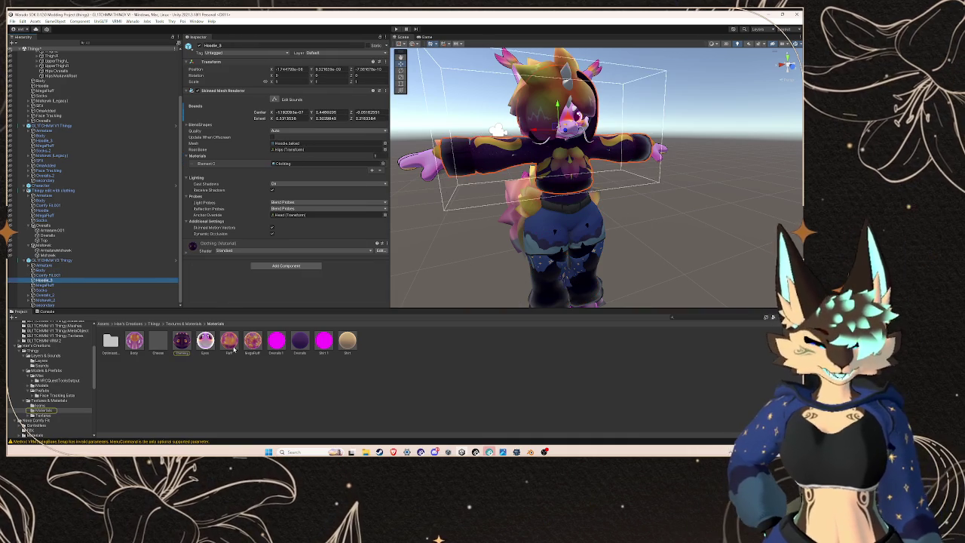
drag(286, 165, 288, 165)
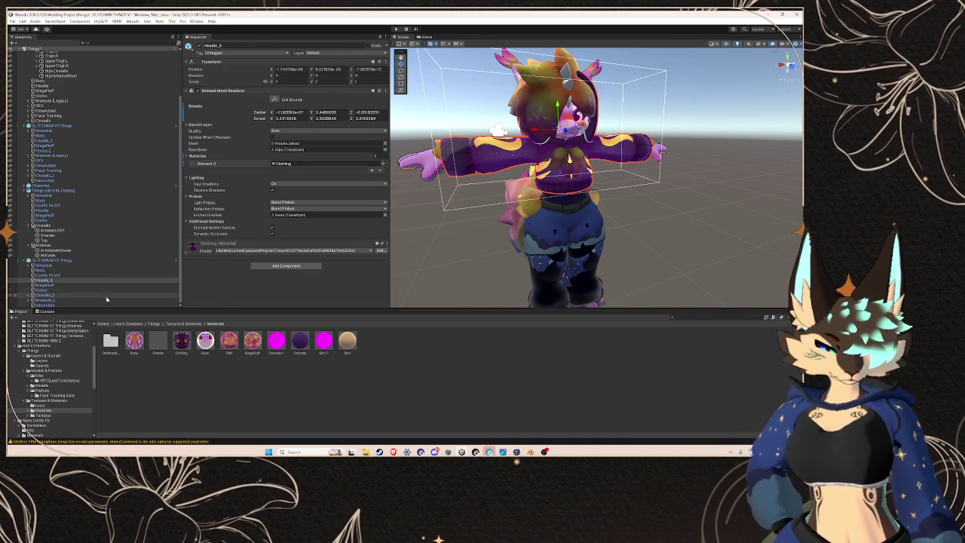
Step: Check the materials on the MegaFluff, Comfy Fit.001 and copied Overalls meshes
click(103, 286)
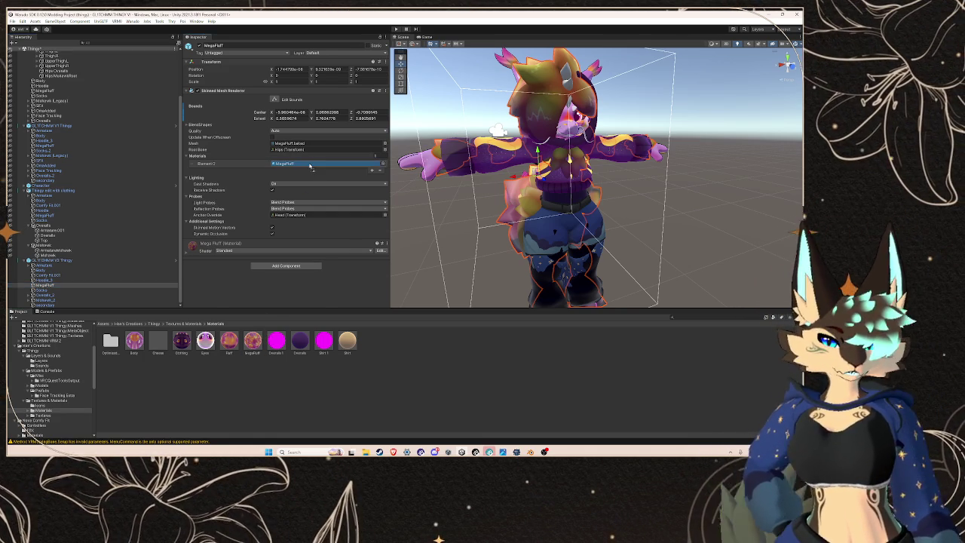
key(ctrl+z)
click(299, 332)
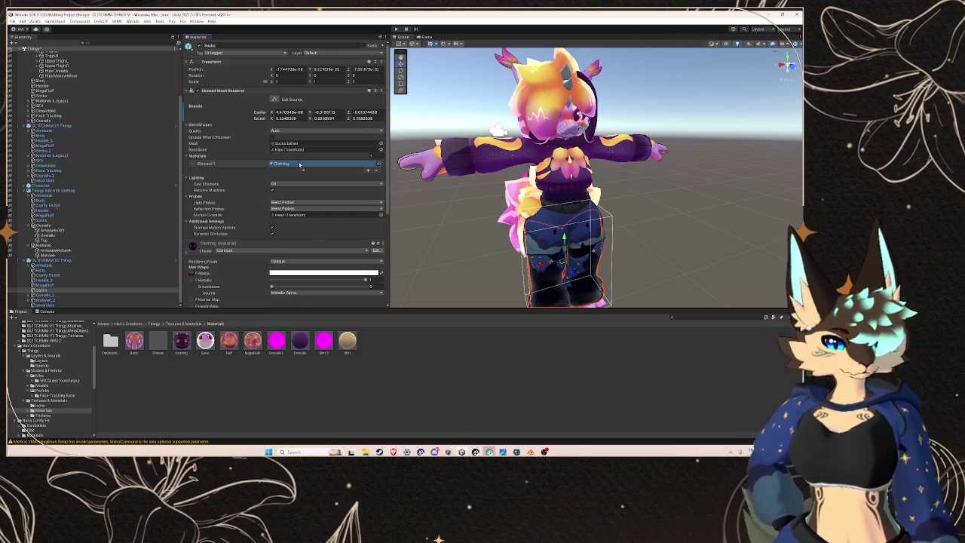
click(78, 275)
click(76, 285)
click(34, 295)
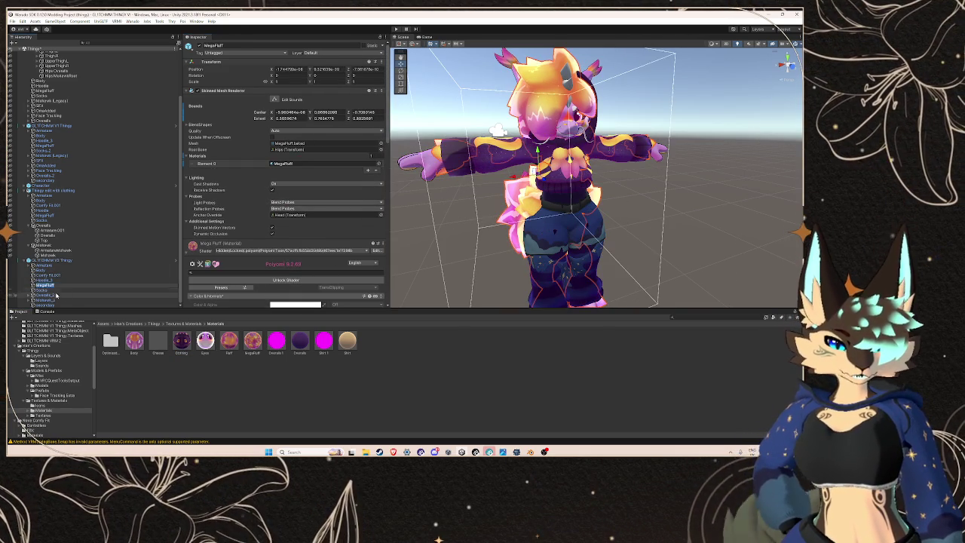
click(31, 295)
scroll(65, 291, down, 1)
click(60, 286)
click(61, 290)
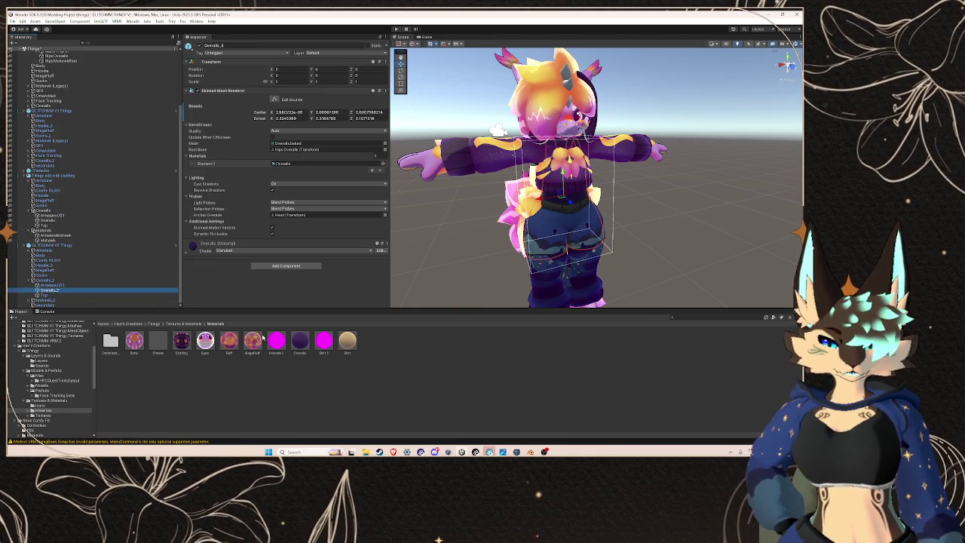
Step: Apply the Shirt material to the Top mesh and Fluff to the Mohawk mesh
key(Down)
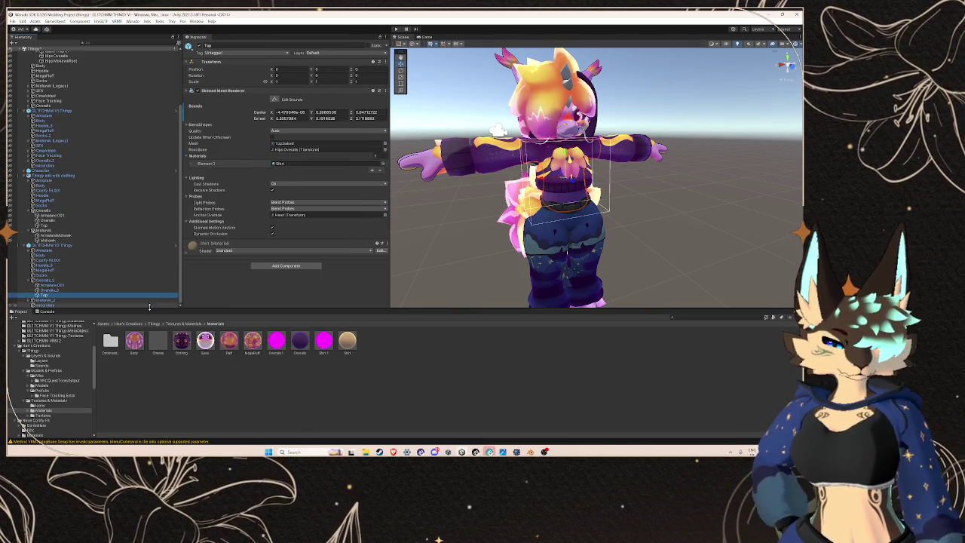
mouse_move(345, 340)
mouse_down()
mouse_move(317, 196)
mouse_move(328, 163)
mouse_up()
click(29, 300)
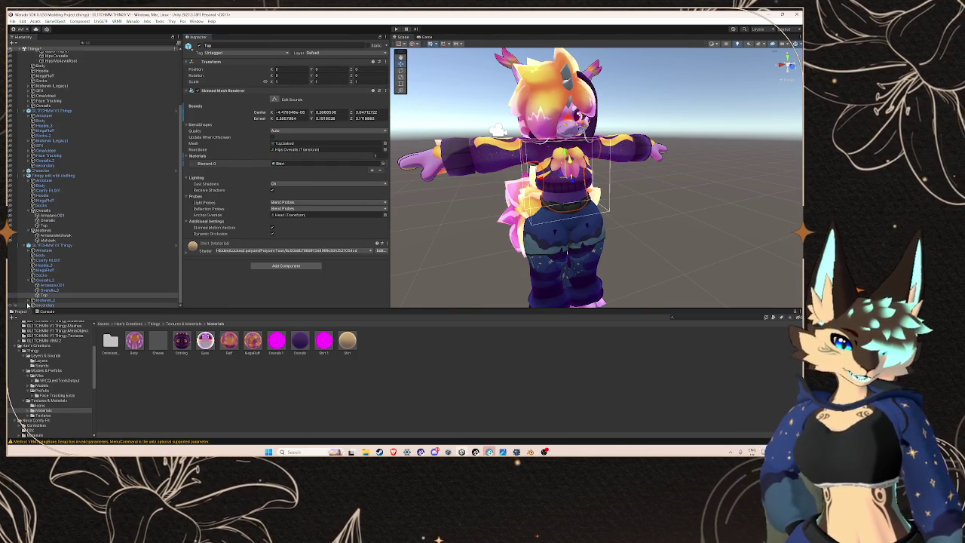
click(126, 300)
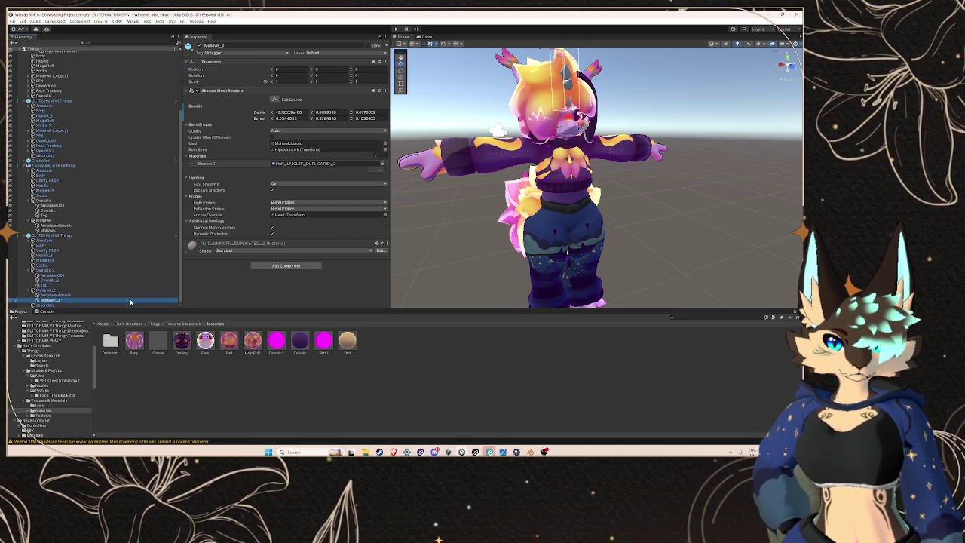
mouse_move(229, 340)
mouse_down()
mouse_move(302, 163)
mouse_move(328, 163)
mouse_up()
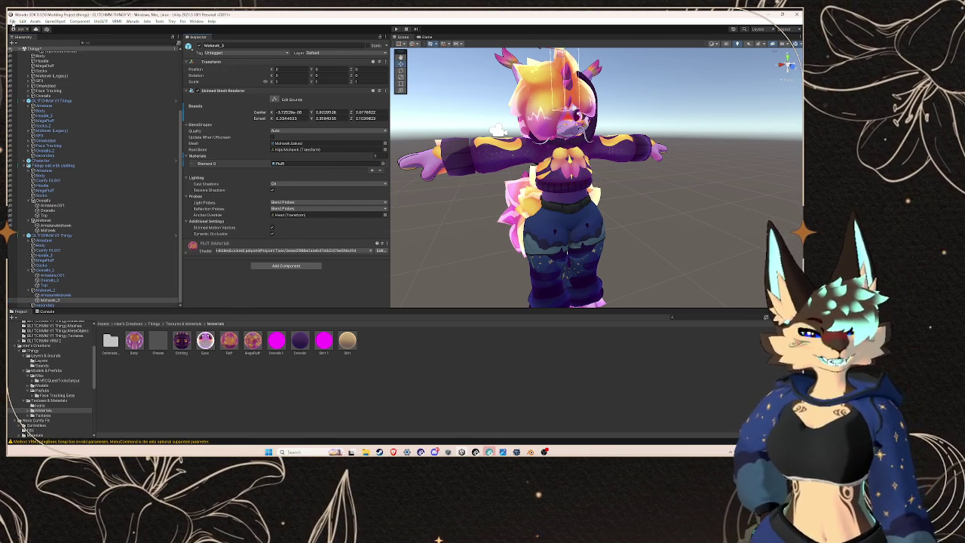
Step: Save the scene from the File menu
click(11, 21)
click(25, 50)
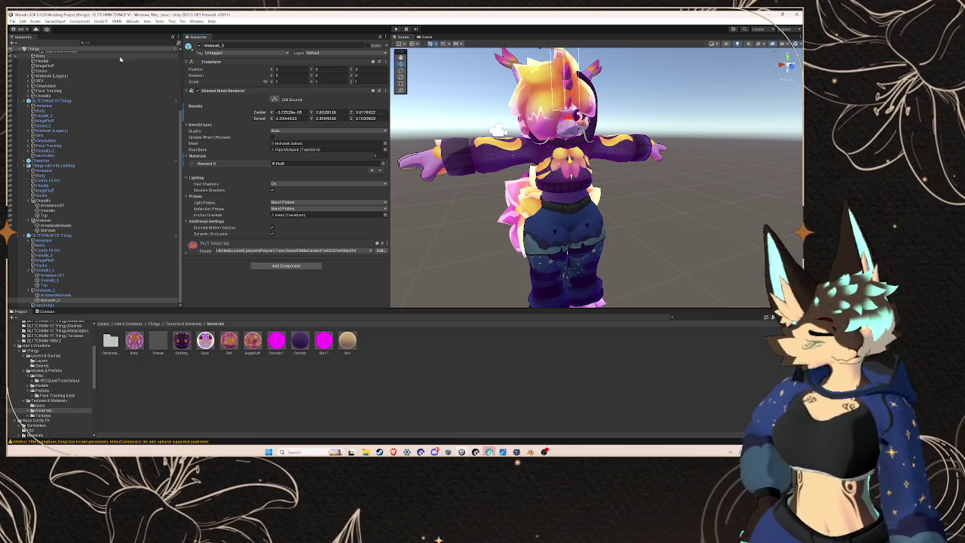
click(46, 234)
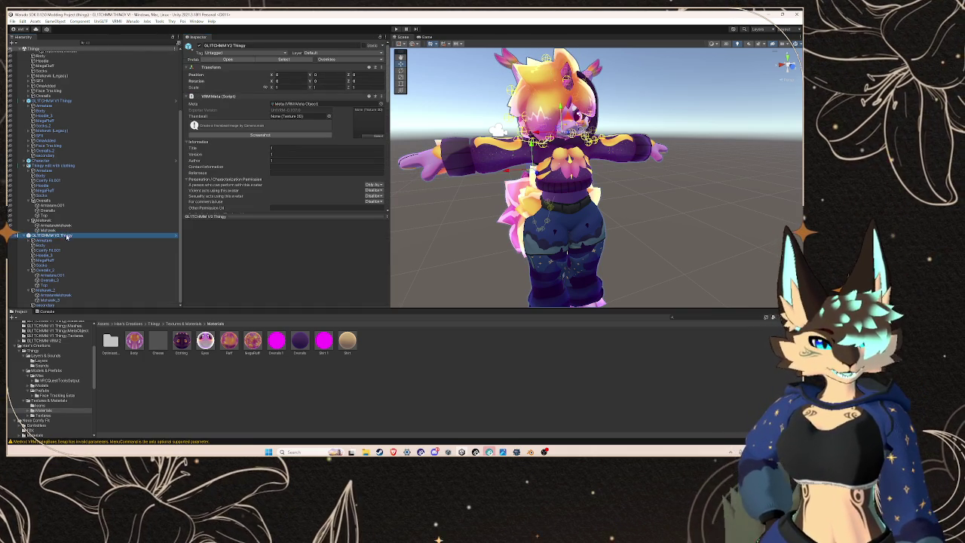
Step: Collapse the V1 and clothed Thingy groups and delete the old Character object
scroll(46, 219, up, 3)
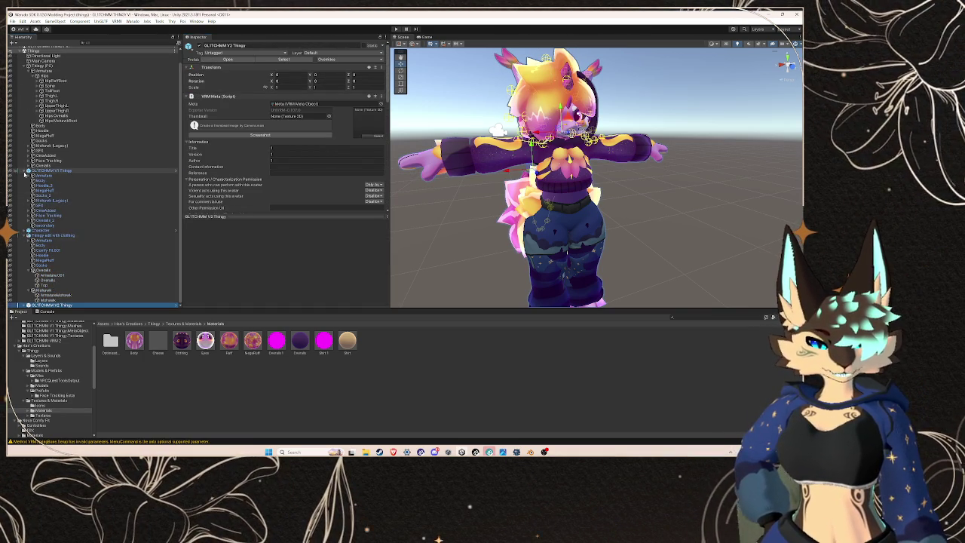
click(24, 171)
click(24, 193)
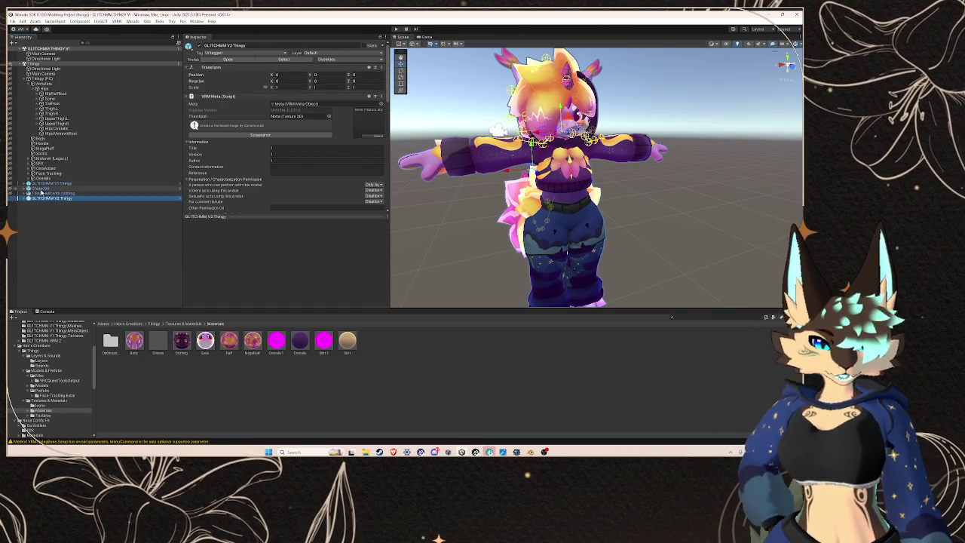
click(44, 188)
right_click(47, 189)
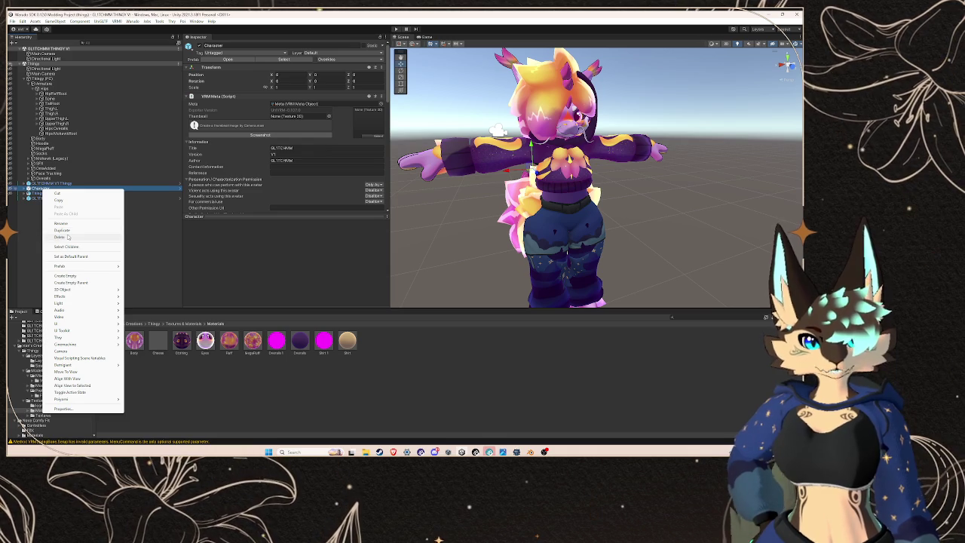
click(68, 237)
Step: Check the Warudo Mod Settings window and close it
click(53, 193)
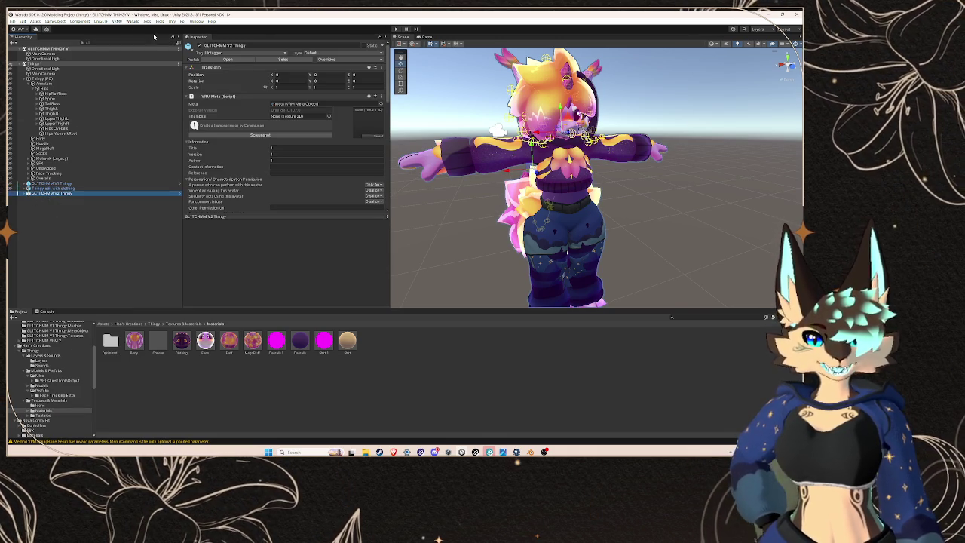
click(130, 21)
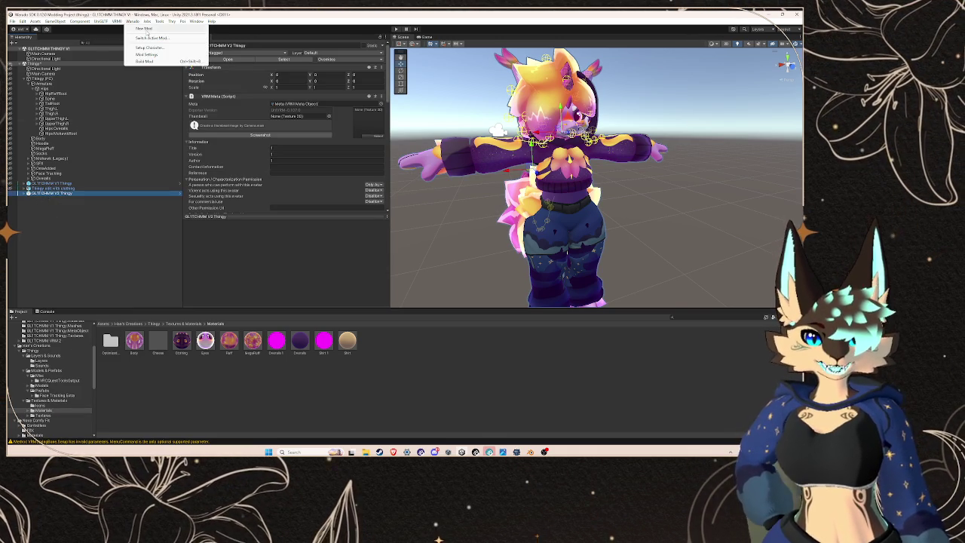
click(147, 55)
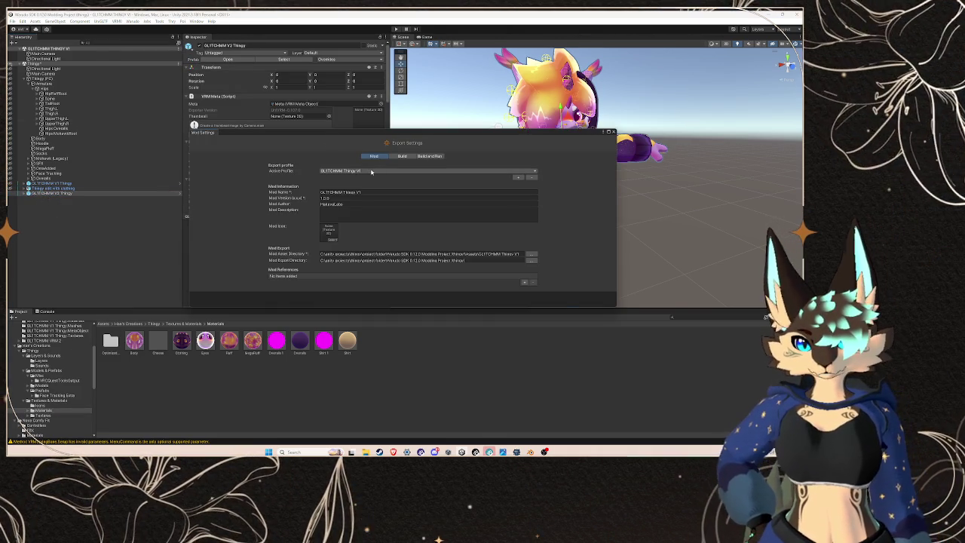
click(611, 133)
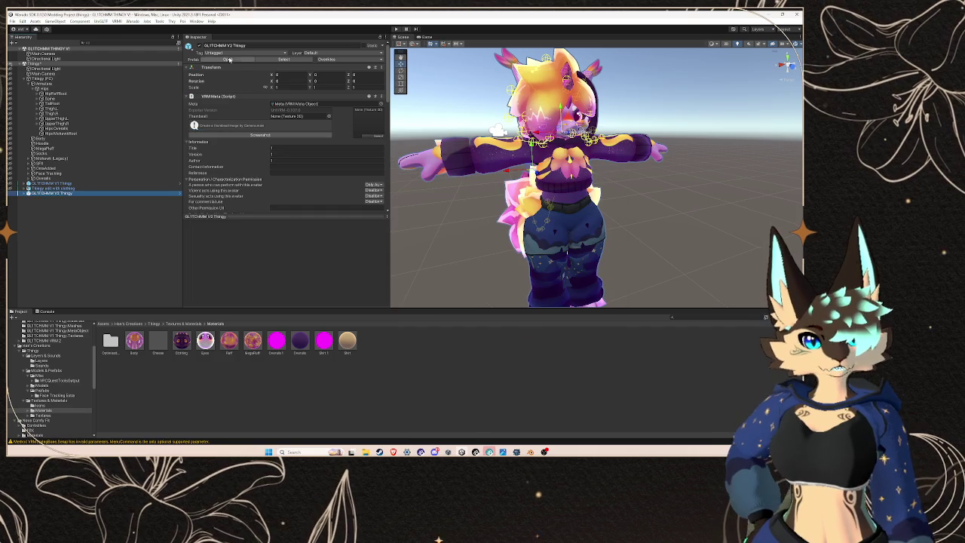
click(131, 21)
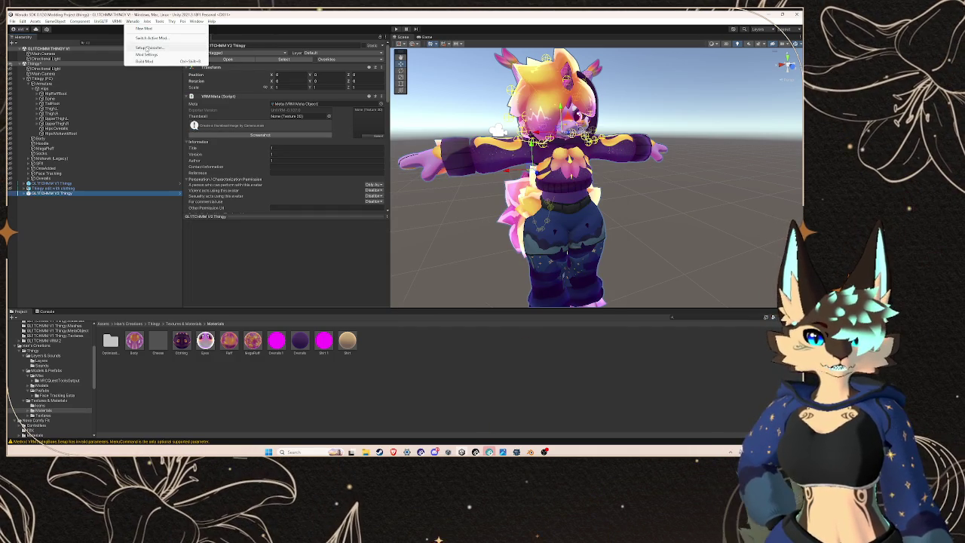
Step: Duplicate GLITCHMM V2 Thingy and run Warudo Setup Character on the copy
right_click(96, 193)
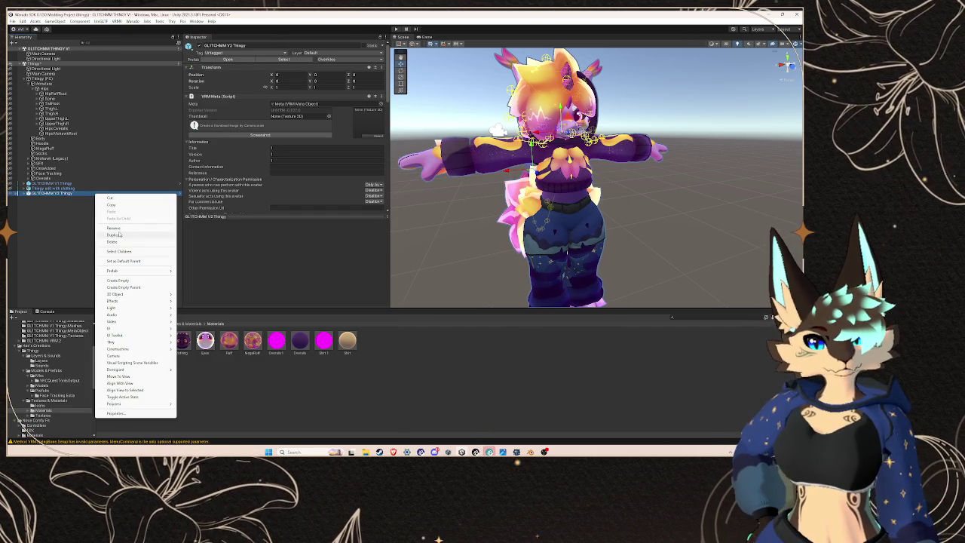
click(116, 236)
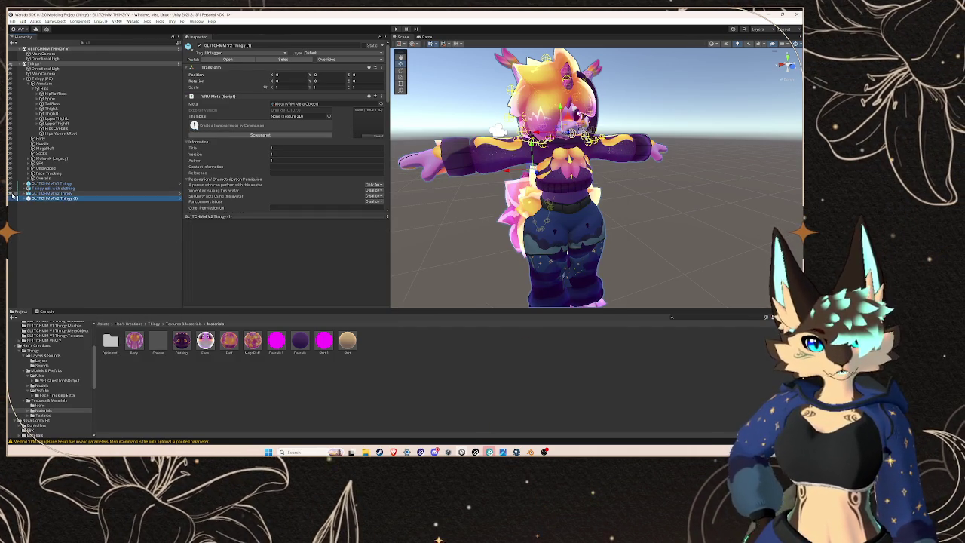
click(132, 21)
click(148, 49)
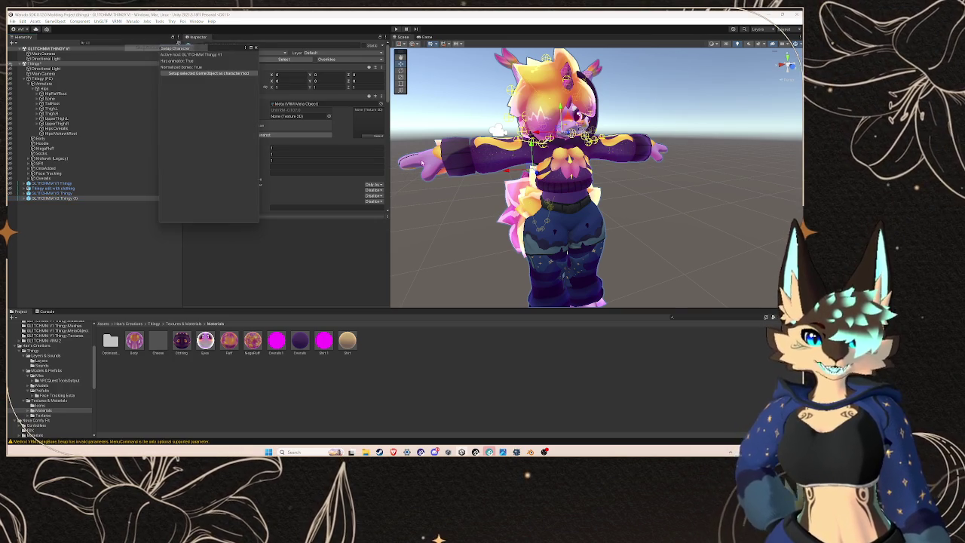
click(228, 73)
Step: Confirm overwriting the existing character mod and start Warudo Build Mod
click(423, 243)
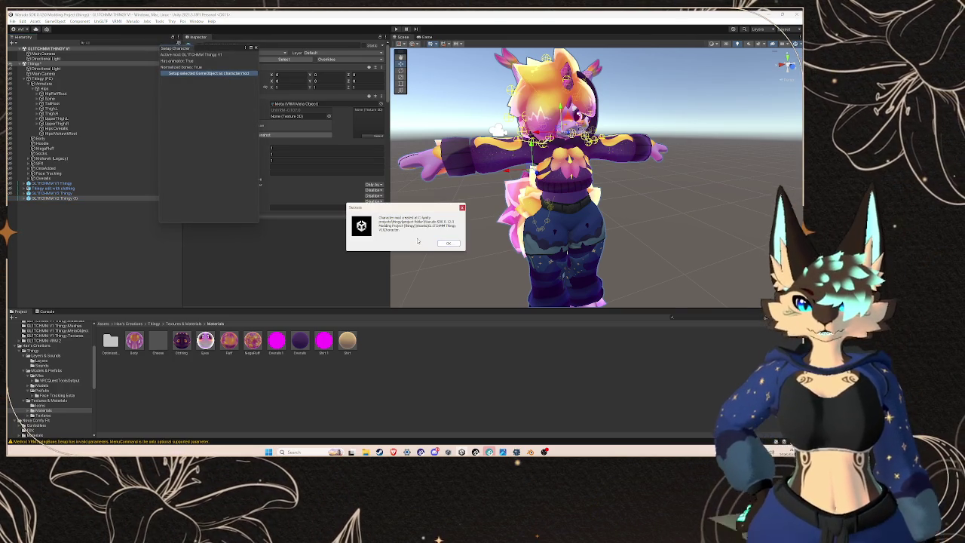
click(455, 244)
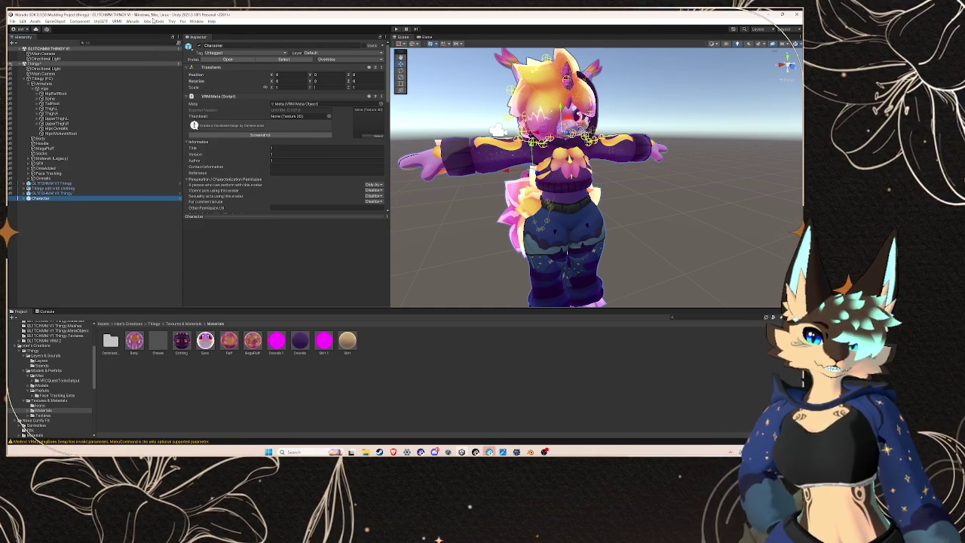
click(132, 21)
click(145, 61)
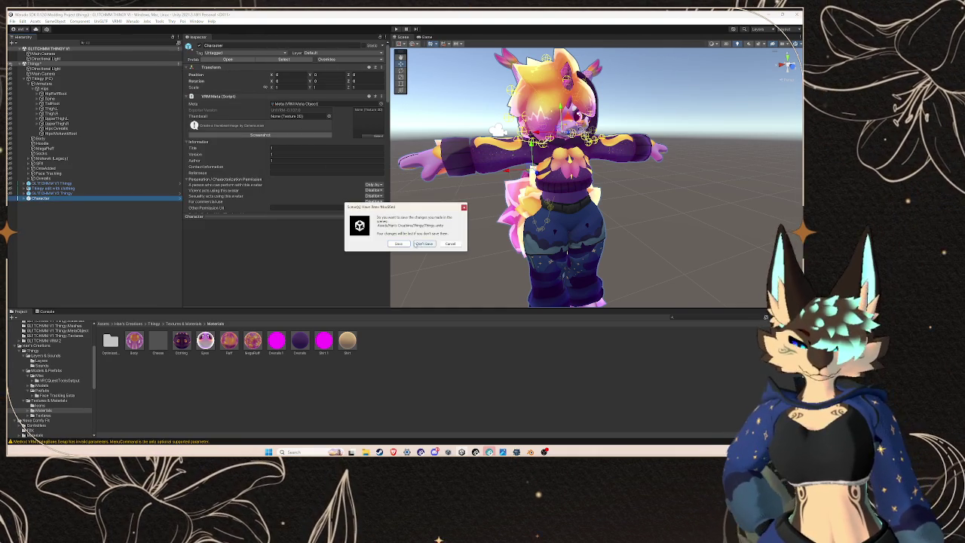
Step: Continue the build without saving the scene and acknowledge the Shader Optimizer warning
click(401, 244)
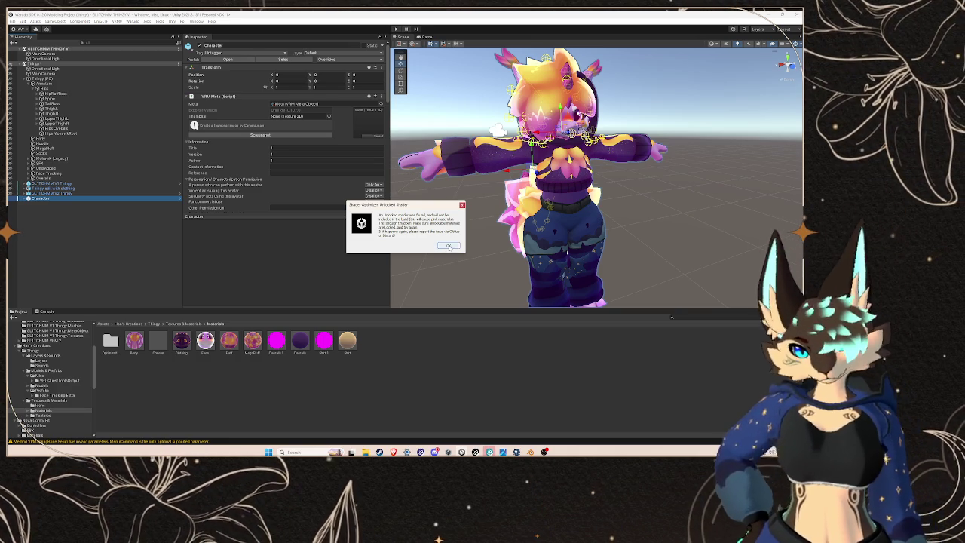
click(448, 246)
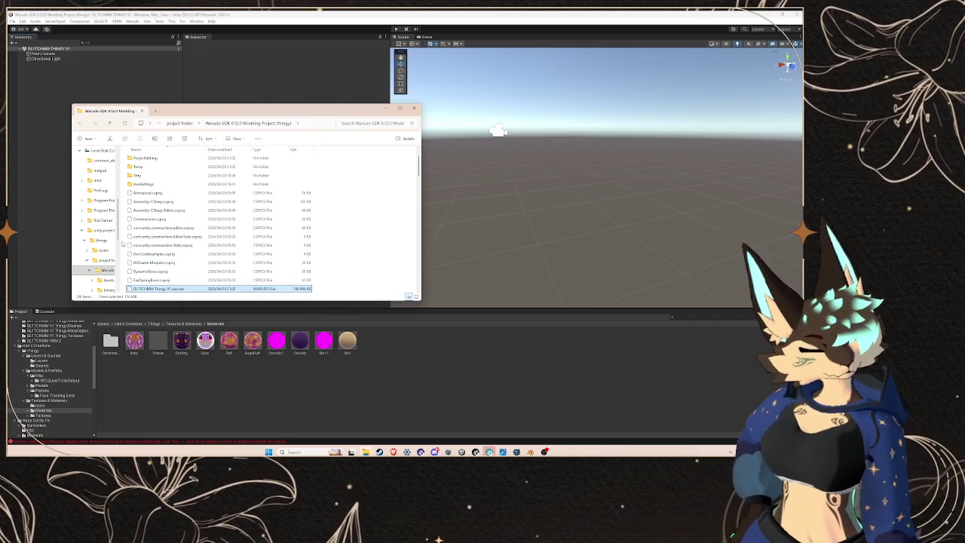
Step: Back in Unity, browse the Project folders through Models, Textures & Materials and Prefabs
click(393, 108)
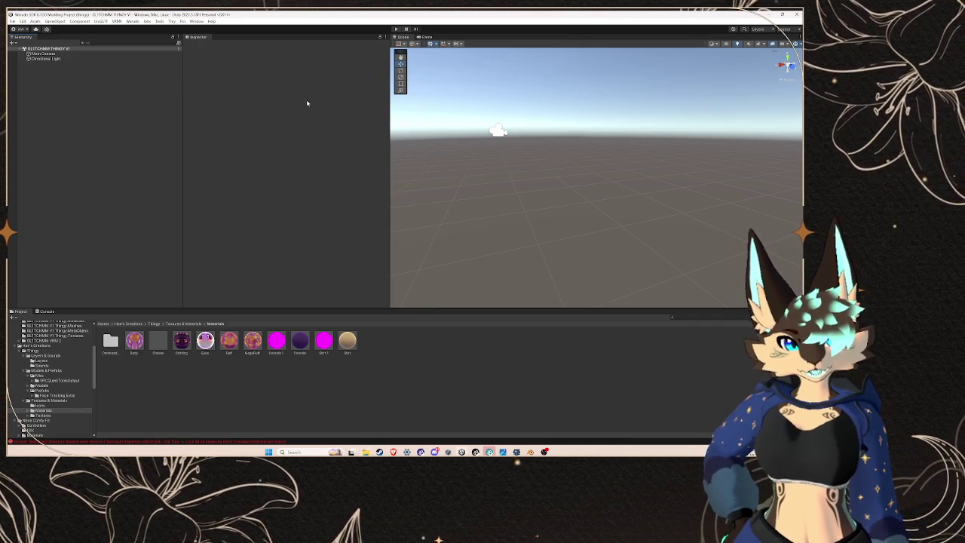
click(56, 345)
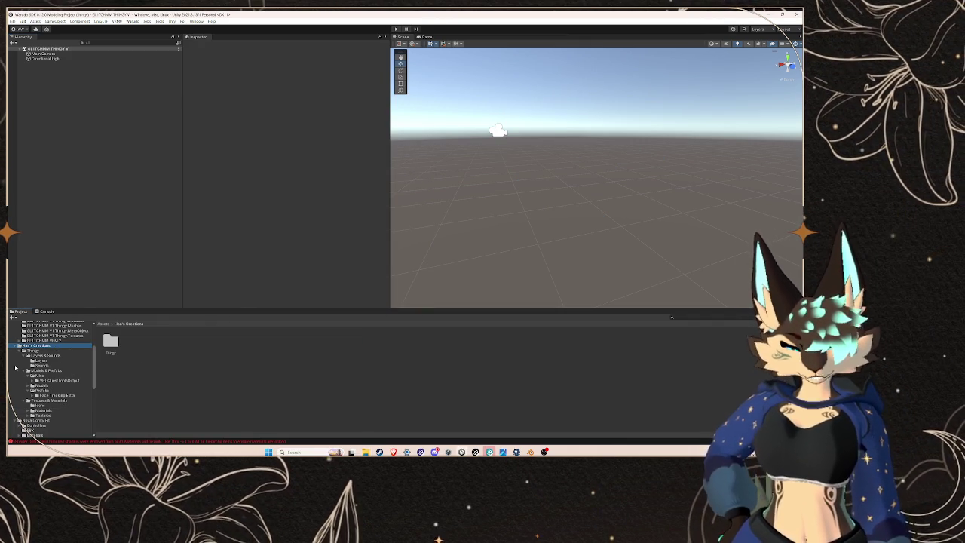
click(41, 355)
click(39, 376)
click(42, 385)
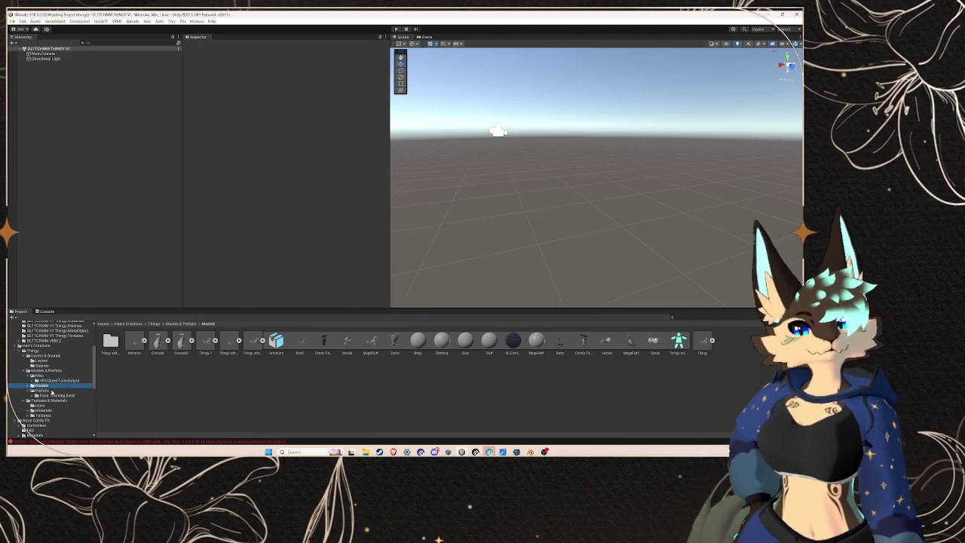
click(53, 395)
click(50, 400)
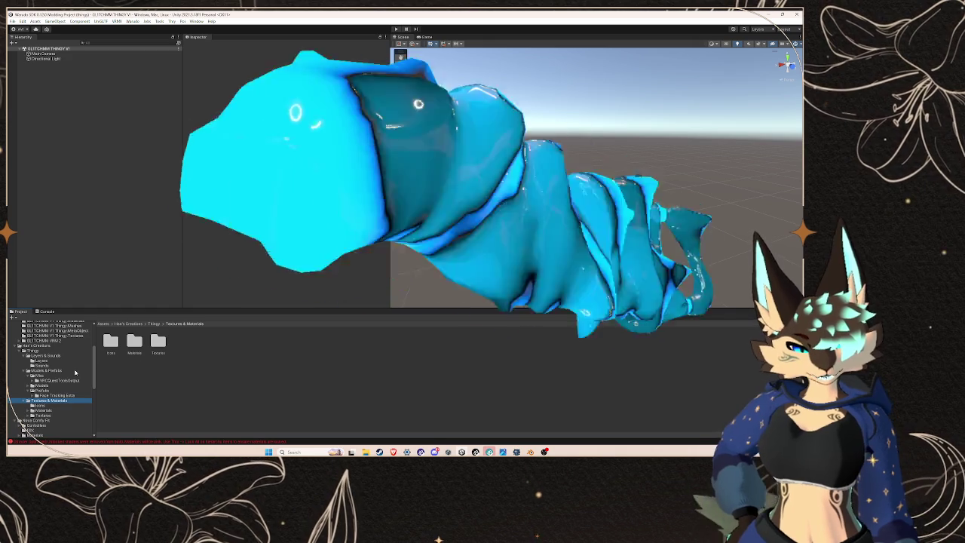
click(54, 365)
click(43, 390)
click(72, 400)
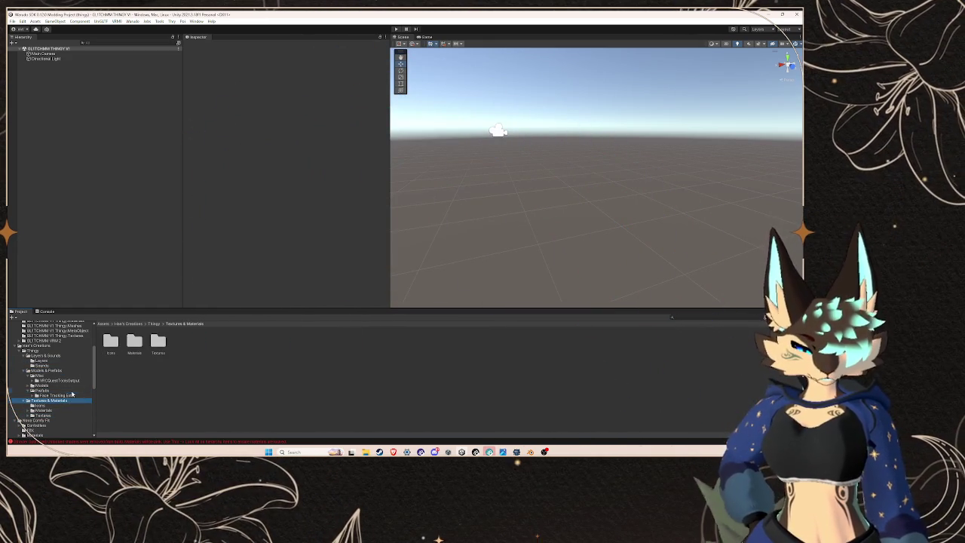
click(72, 390)
Step: Go through Misc and Face Tracking Extra to Thingy, and drag the Thingy scene into the Hierarchy
click(60, 380)
click(53, 370)
click(59, 375)
click(58, 380)
click(44, 385)
click(43, 390)
click(50, 395)
click(45, 406)
click(48, 400)
click(35, 351)
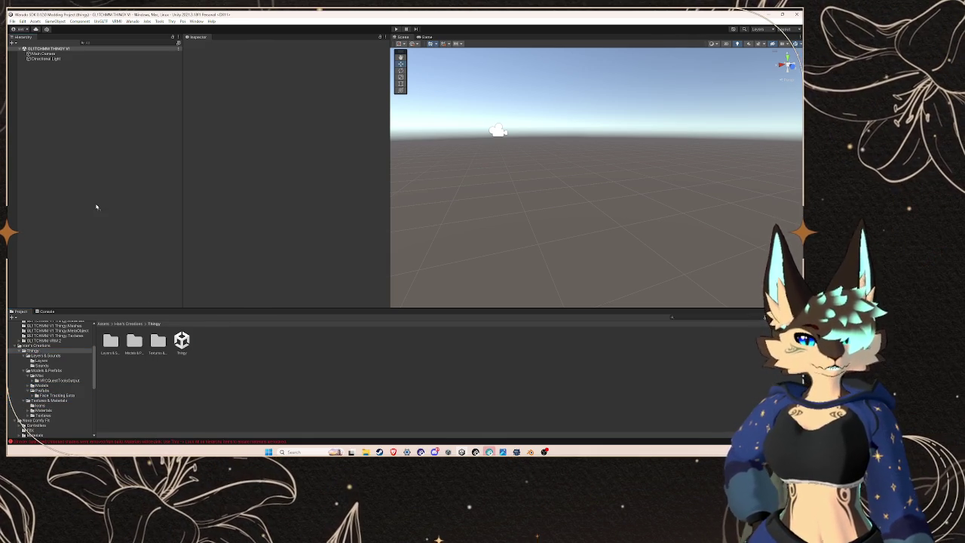
drag(91, 212, 90, 203)
click(30, 99)
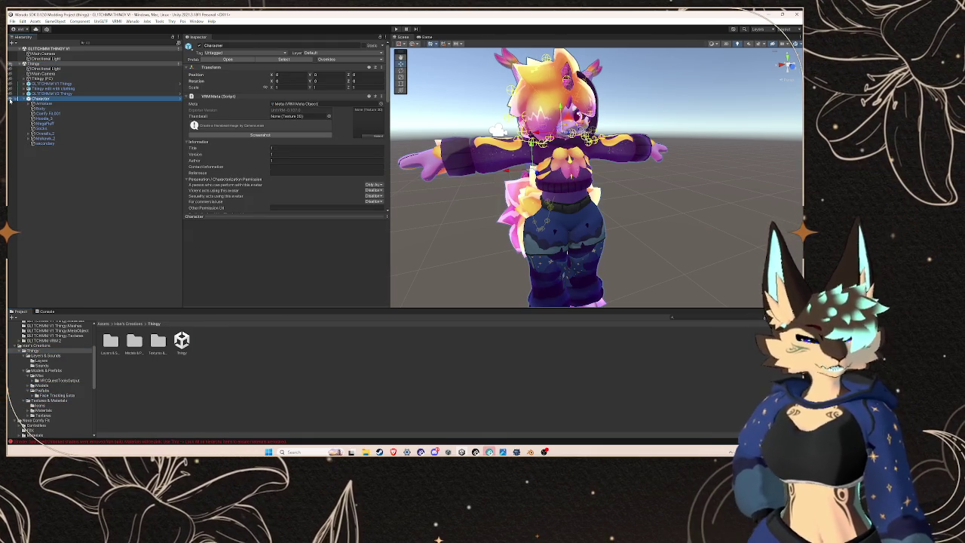
Step: Lock in the optimized shader on the Comfy Fit.001 material, then select the Character object
click(48, 113)
click(286, 229)
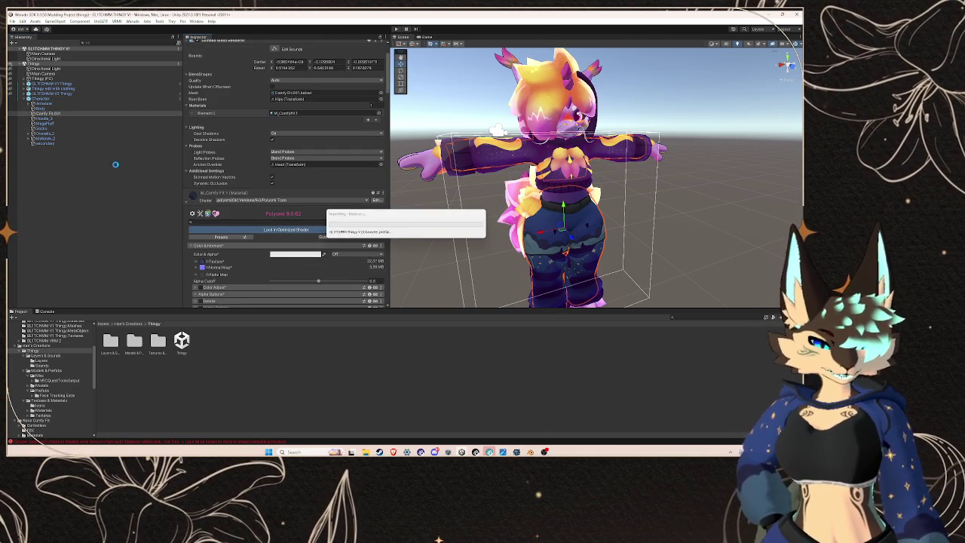
click(46, 100)
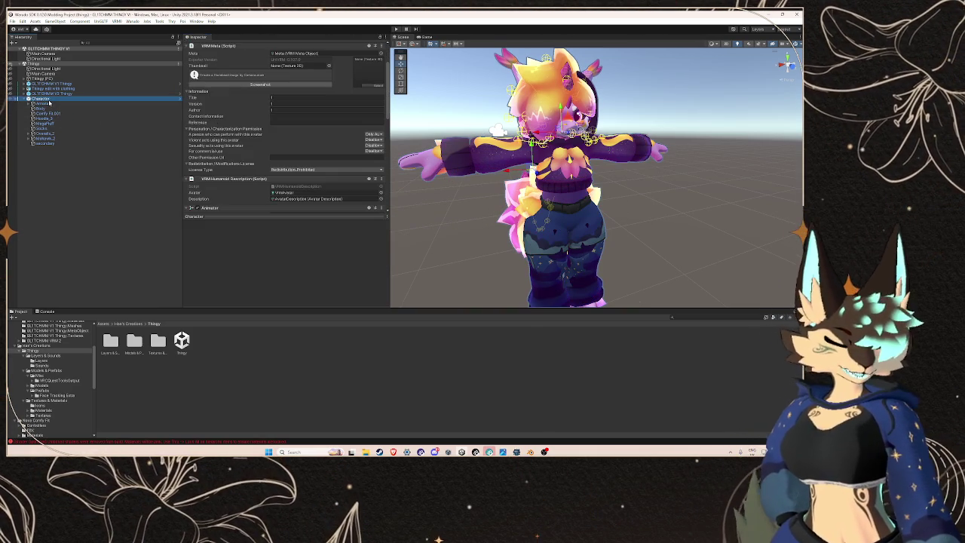
Step: Set up Character as the Warudo character mod, overwriting the old one, and build it
click(132, 21)
click(147, 48)
click(217, 74)
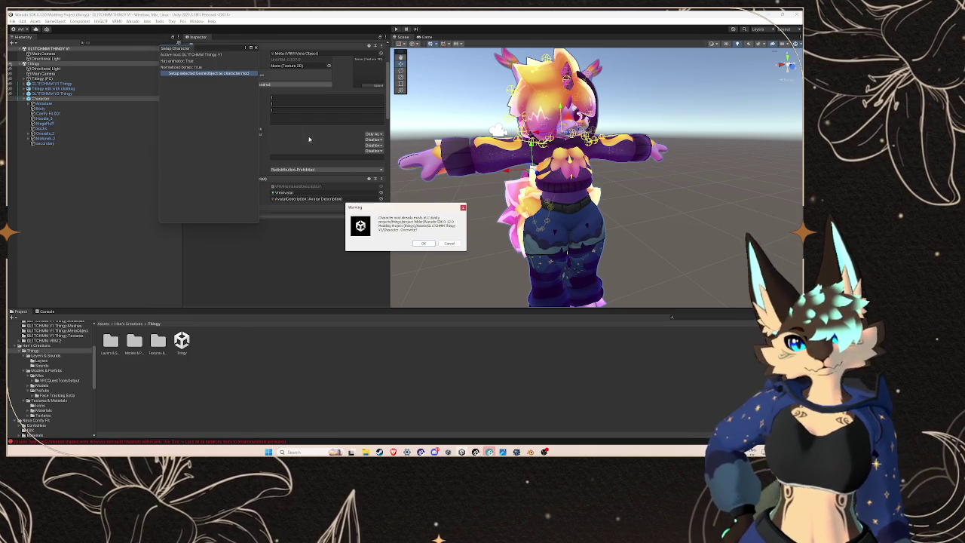
click(423, 244)
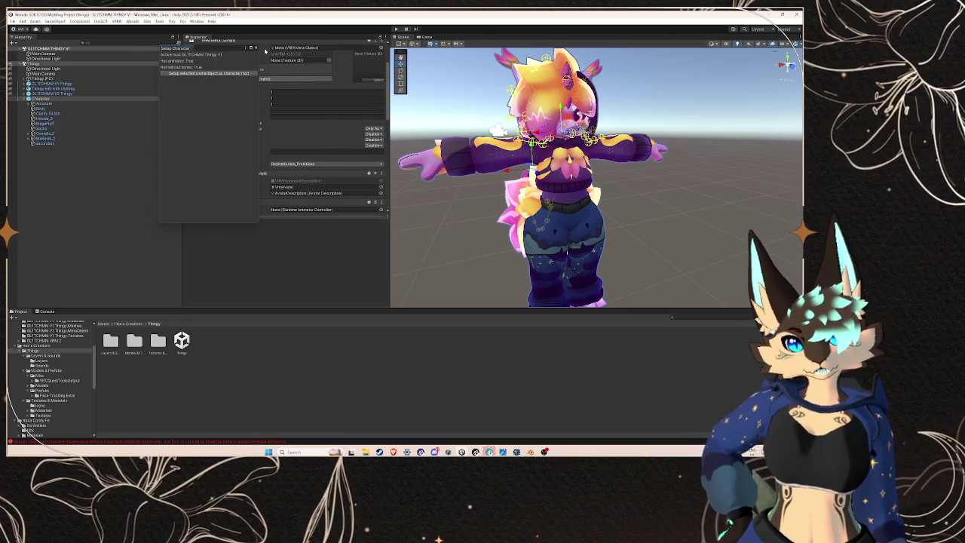
click(256, 47)
click(132, 23)
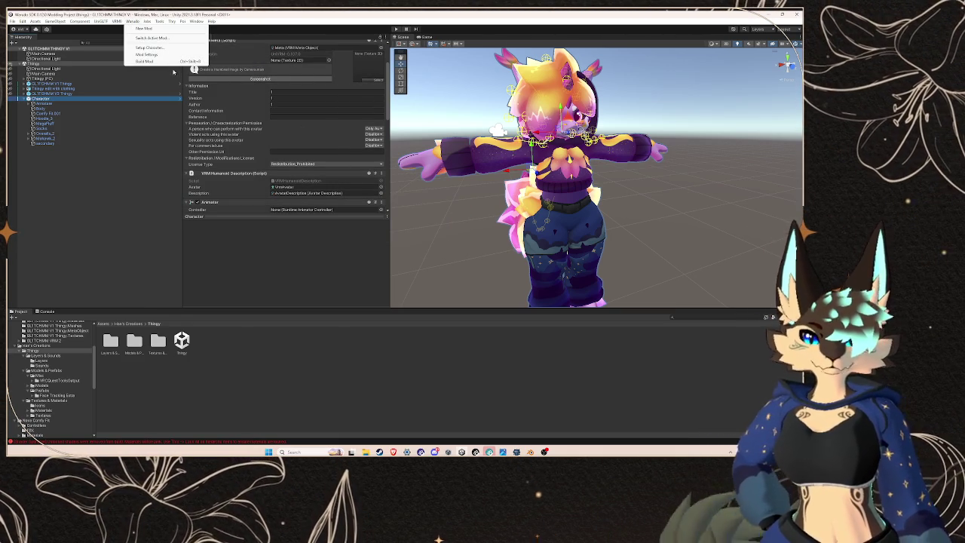
click(160, 64)
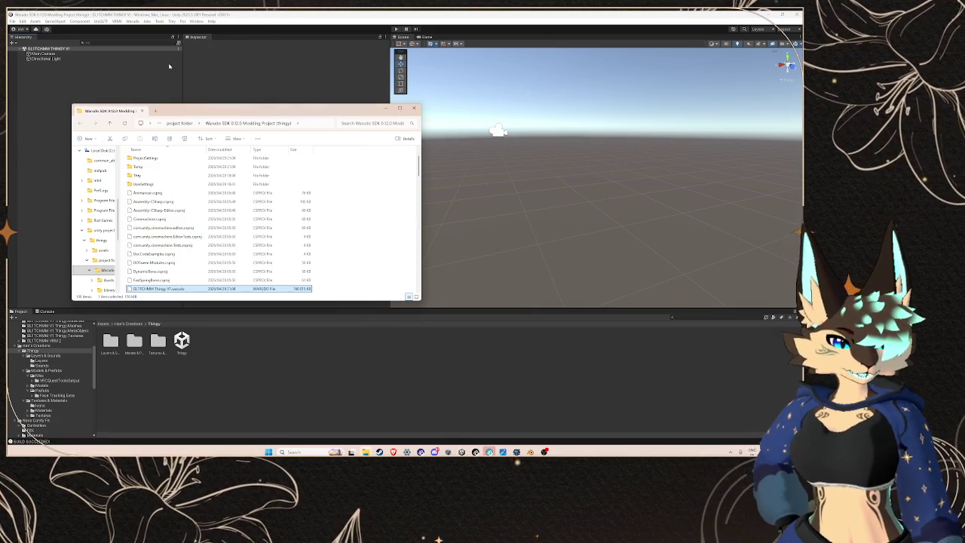
Step: Paste GLITCHMM Thingy V1.warudo into Warudo's Characters folder, replacing the older file
mouse_move(365, 452)
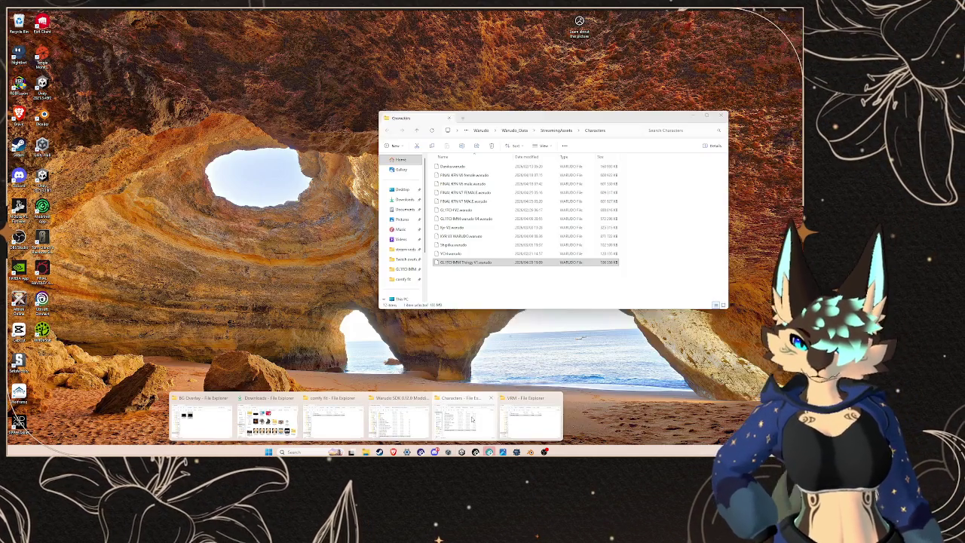
click(489, 419)
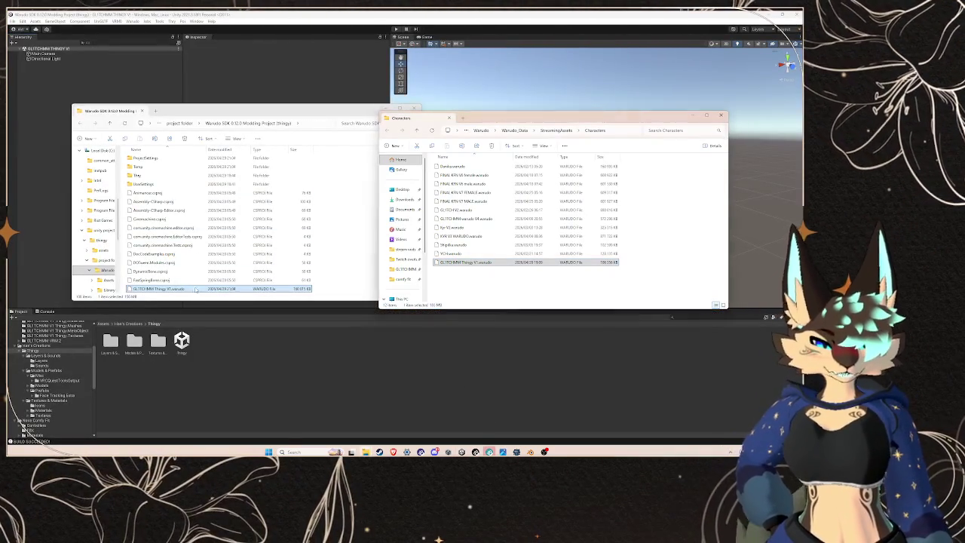
key(ctrl+v)
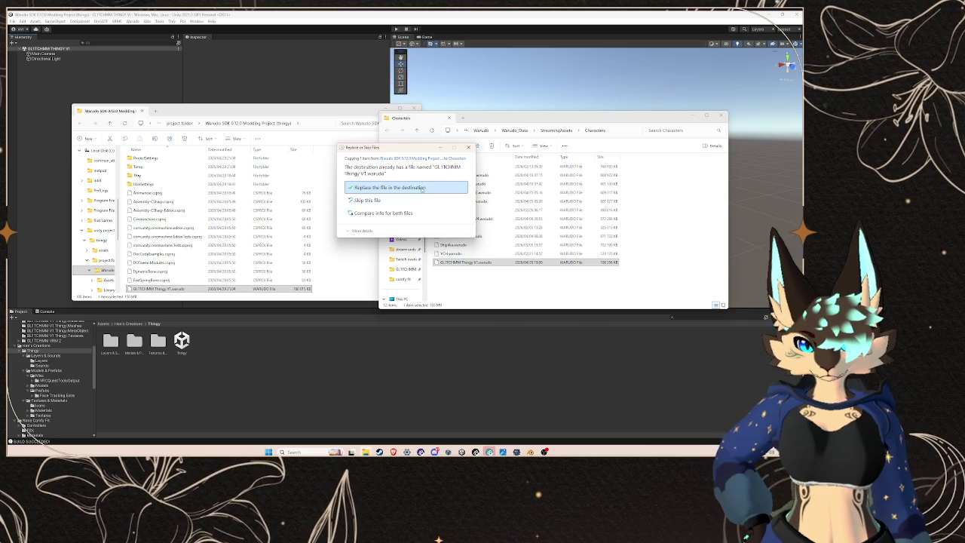
click(392, 186)
key(alt+Tab)
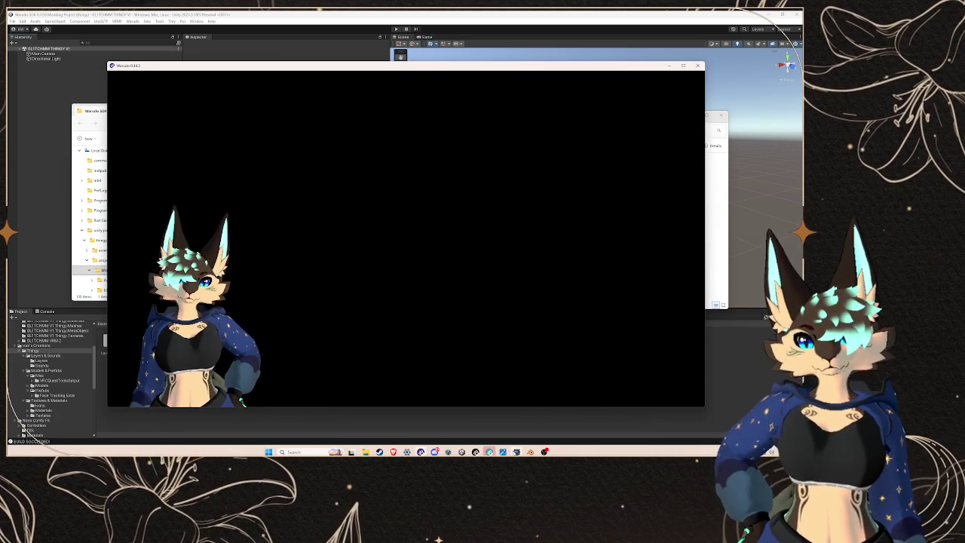
Step: In the Warudo editor, choose GLITCHMM Thingy V1 as the character Source
click(475, 451)
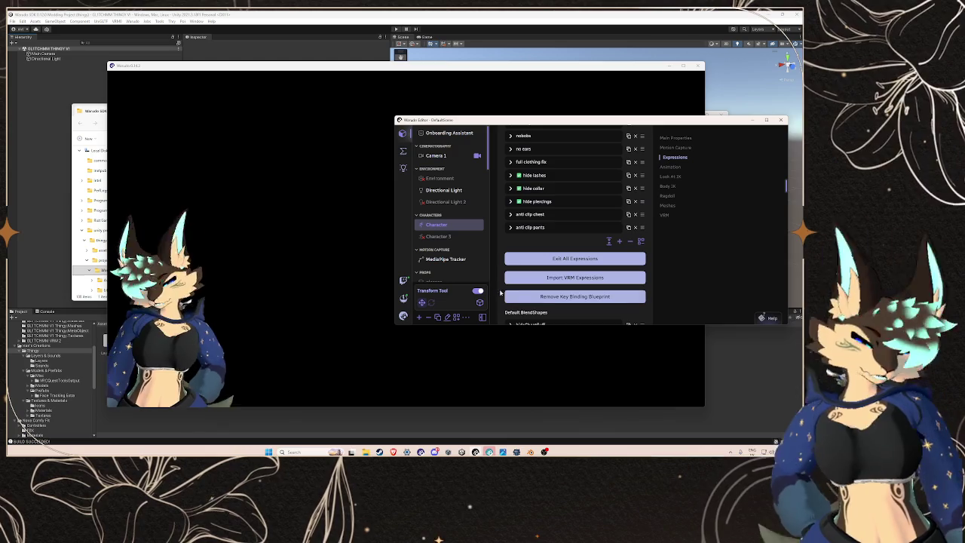
scroll(563, 248, up, 10)
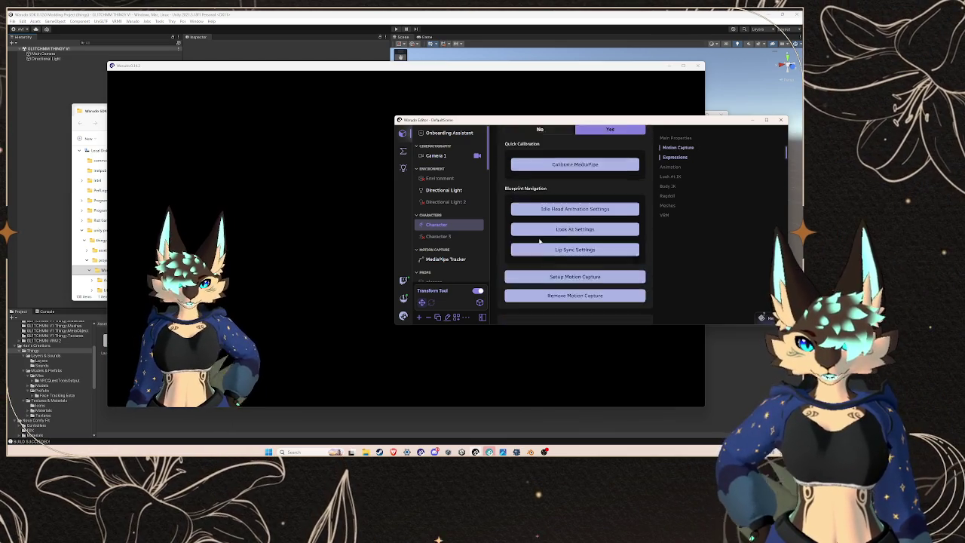
scroll(553, 236, up, 2)
click(548, 230)
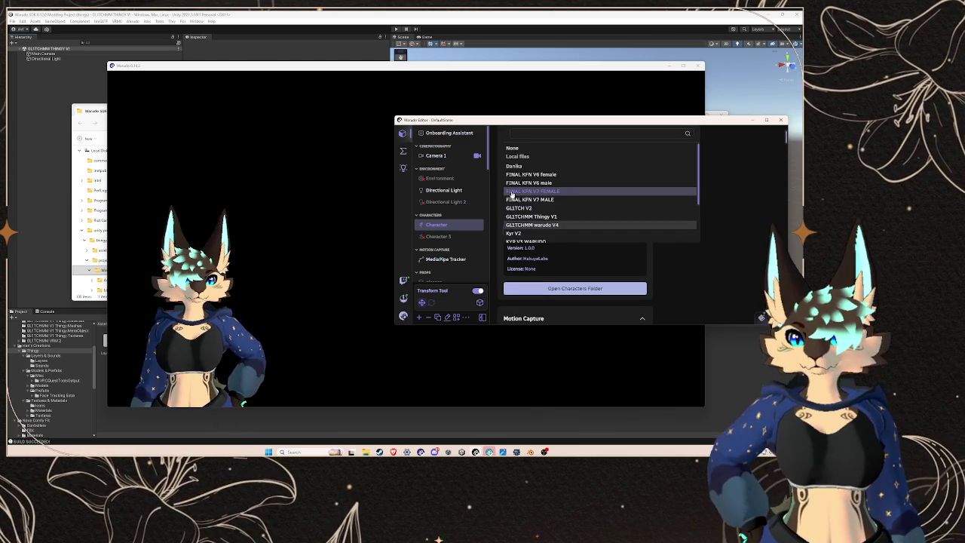
scroll(561, 218, down, 3)
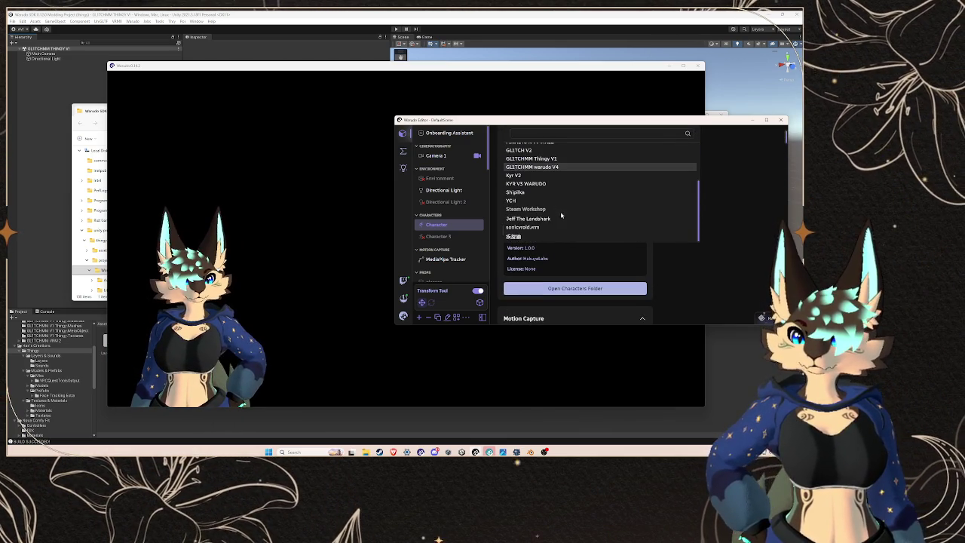
scroll(553, 185, up, 1)
click(555, 190)
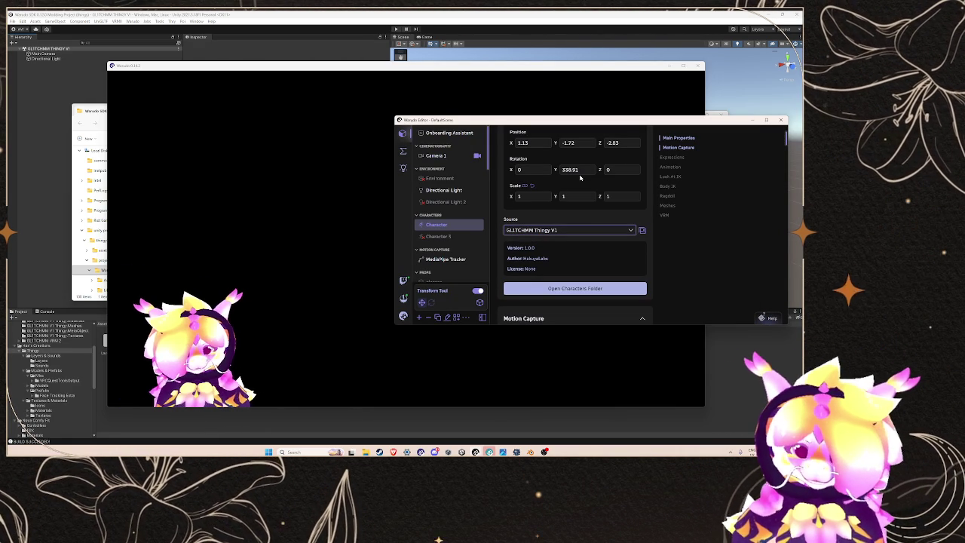
Step: Move the character to Position Y -0.95 and Z -1.84
scroll(558, 190, up, 3)
drag(556, 216, 601, 216)
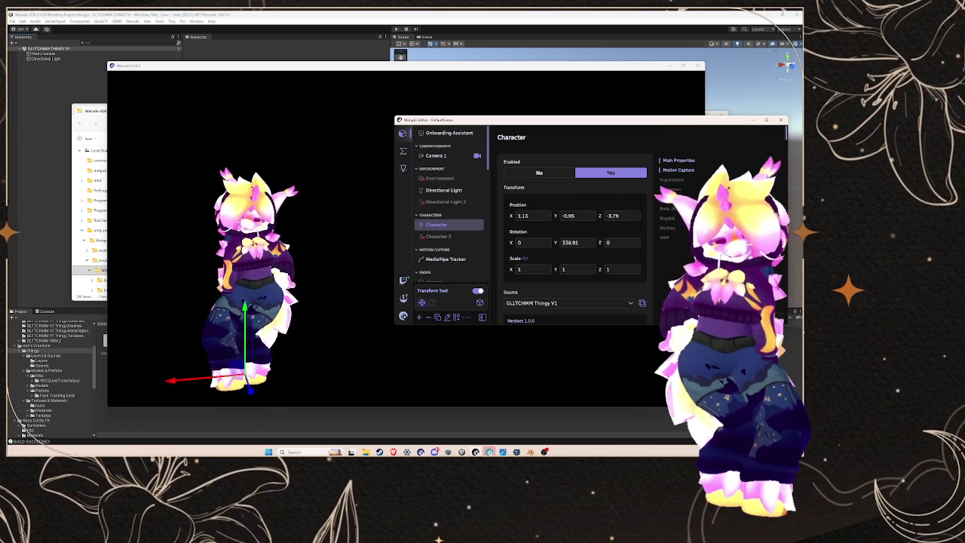
drag(601, 215, 661, 215)
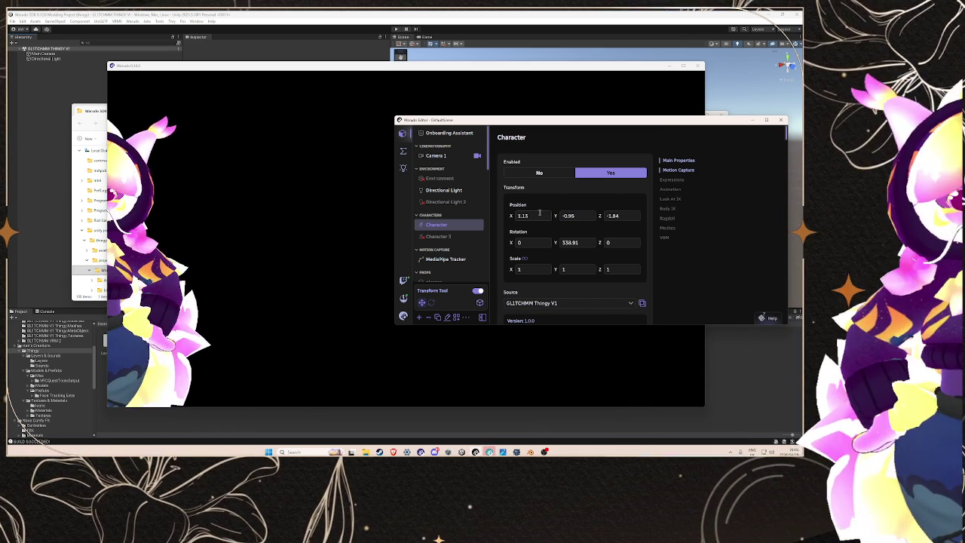
Step: Lower the Warudo character to Y -1.27, then browse Unity's Project folder tree
drag(556, 216, 482, 216)
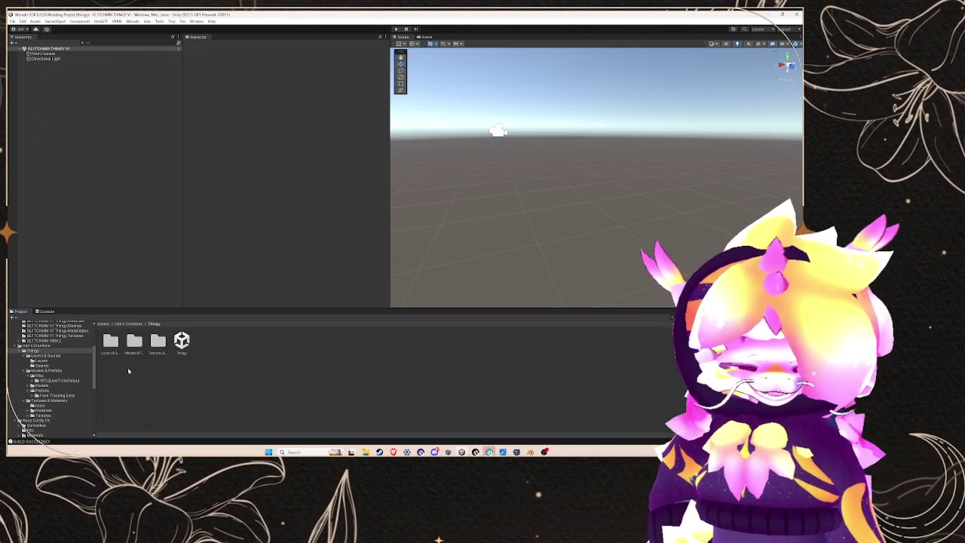
scroll(54, 372, down, 2)
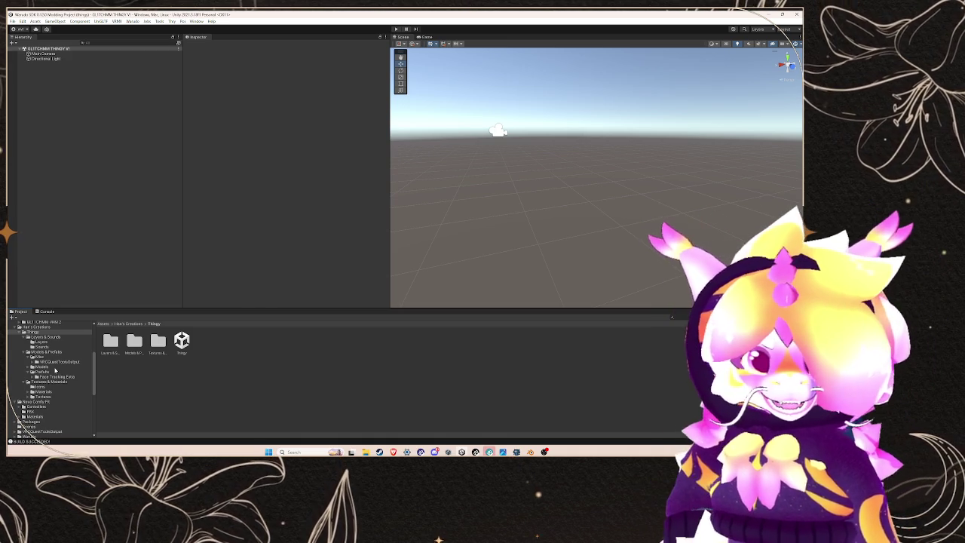
scroll(54, 370, down, 3)
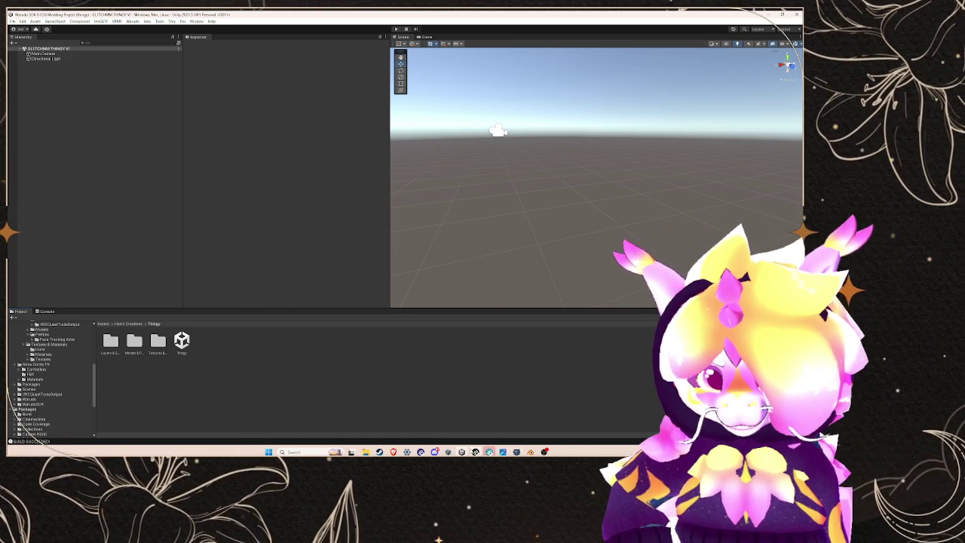
Step: Load FINAL KFN V7 MALE as the character and enable its Comfy Fit clothing mesh
click(461, 452)
click(569, 302)
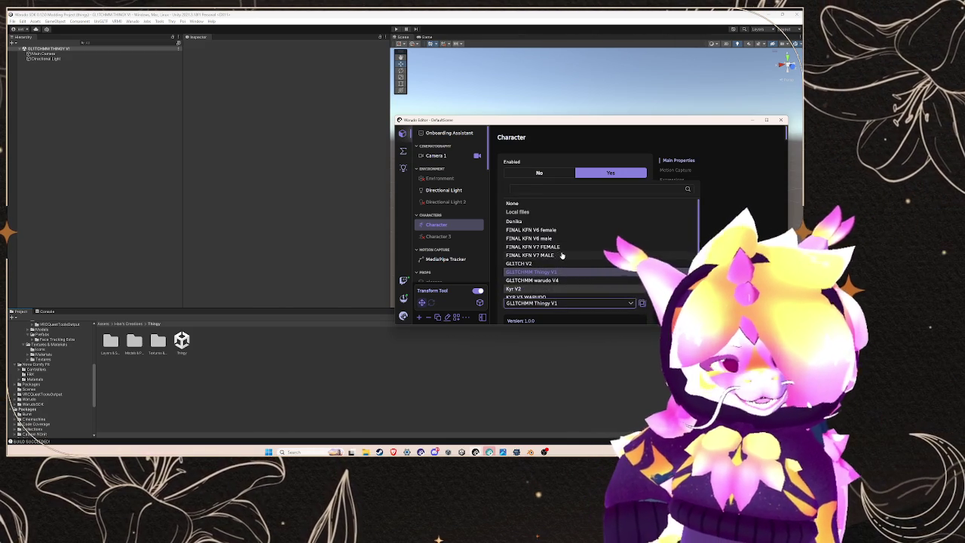
click(562, 255)
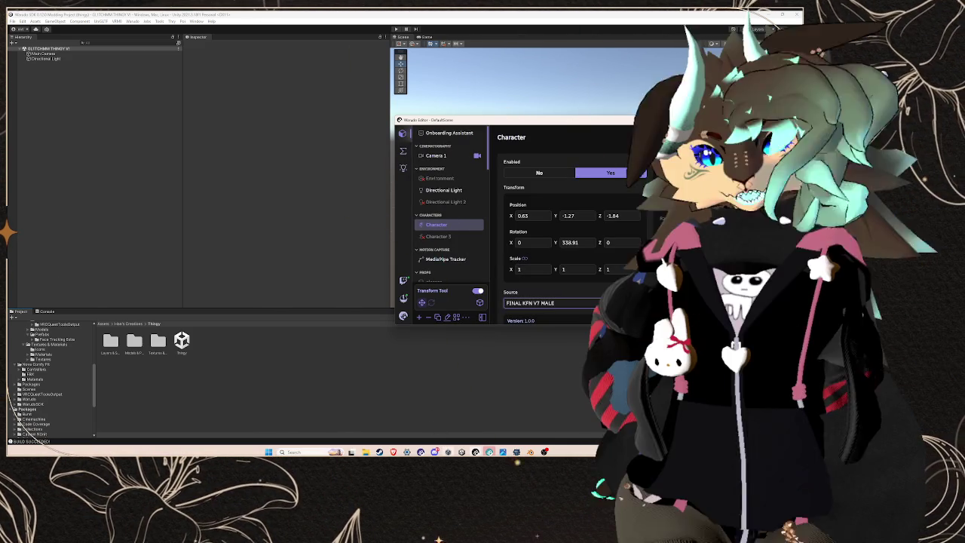
click(475, 452)
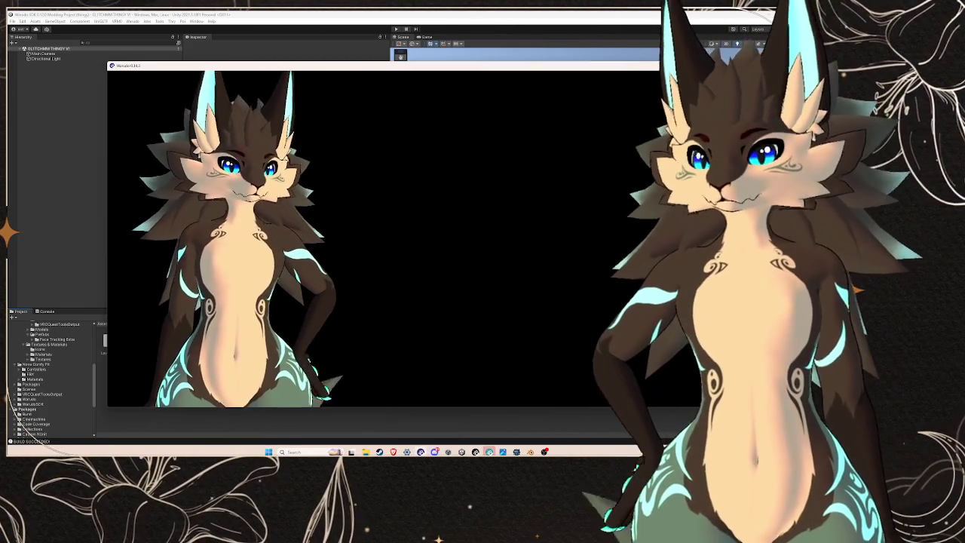
key(alt+Tab)
scroll(566, 226, down, 10)
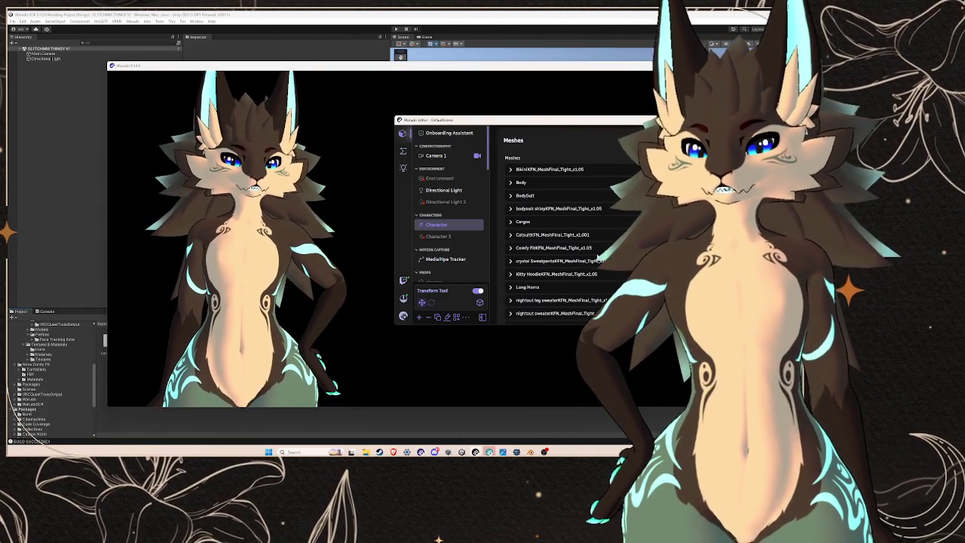
click(554, 247)
click(555, 247)
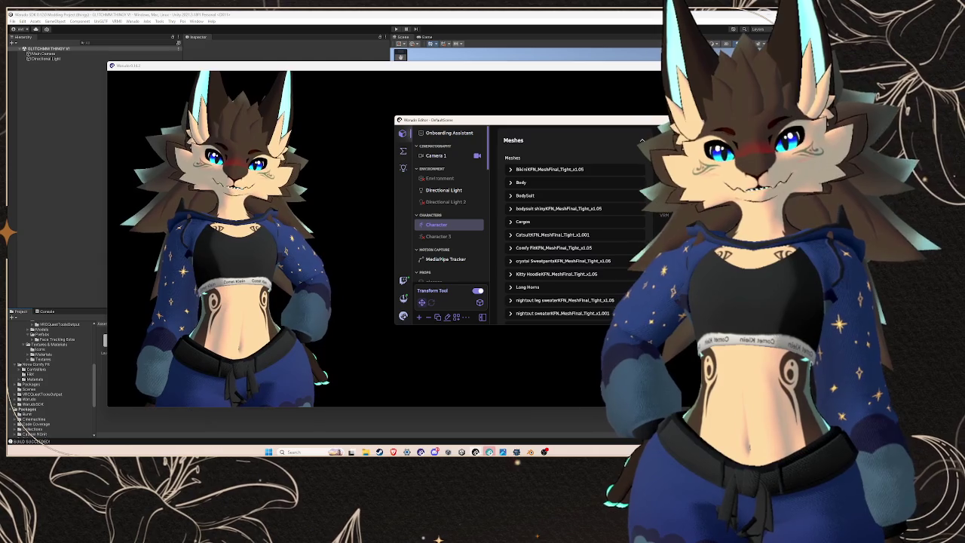
Step: Position the avatar at X 0.8, Y -1.56, Z -2.06
scroll(555, 211, up, 10)
drag(555, 190, 535, 190)
mouse_move(599, 190)
mouse_down()
mouse_move(569, 190)
mouse_move(615, 190)
mouse_up()
mouse_move(555, 191)
mouse_down()
mouse_move(540, 190)
mouse_move(564, 190)
mouse_move(501, 190)
mouse_up()
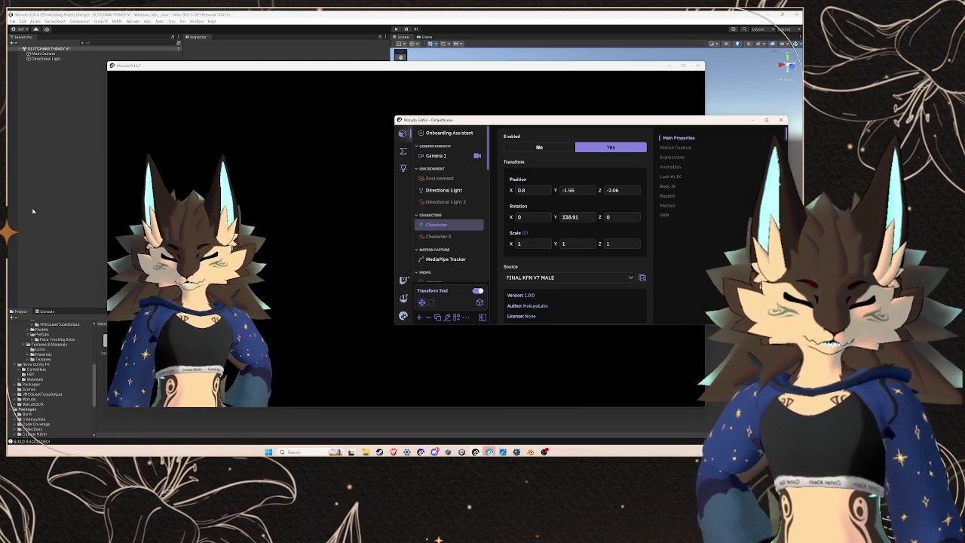
Step: Set the CrescentHair mesh Visible in Warudo, then select Character in Unity's Hierarchy
click(37, 211)
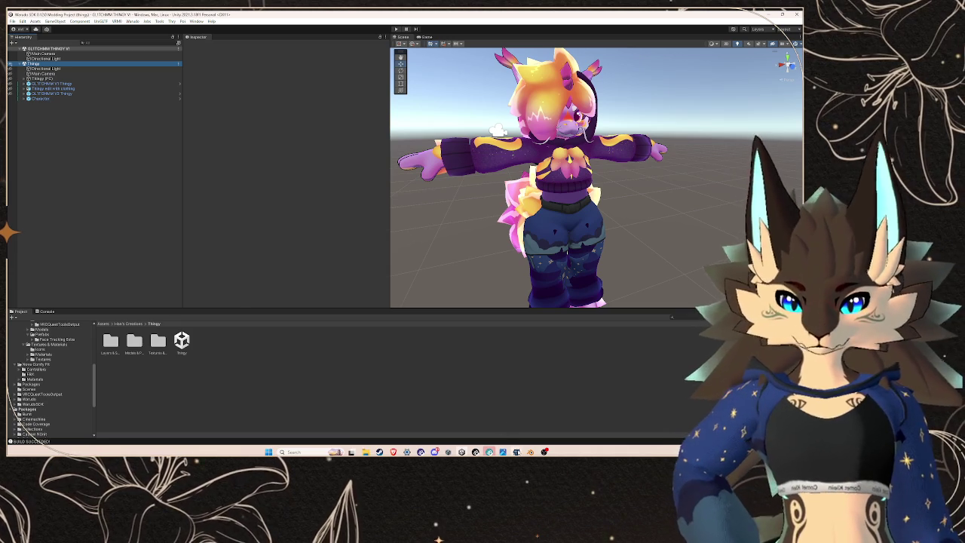
click(475, 419)
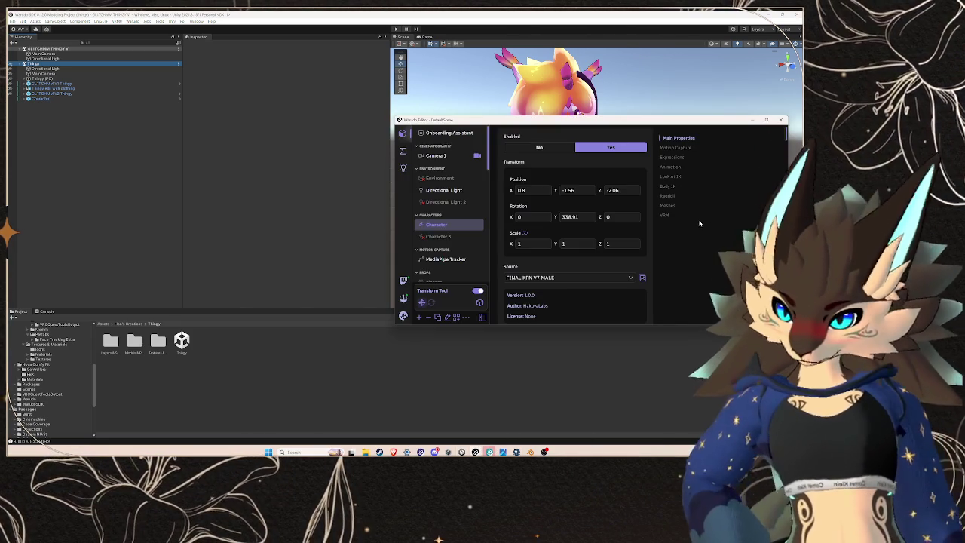
scroll(557, 226, down, 10)
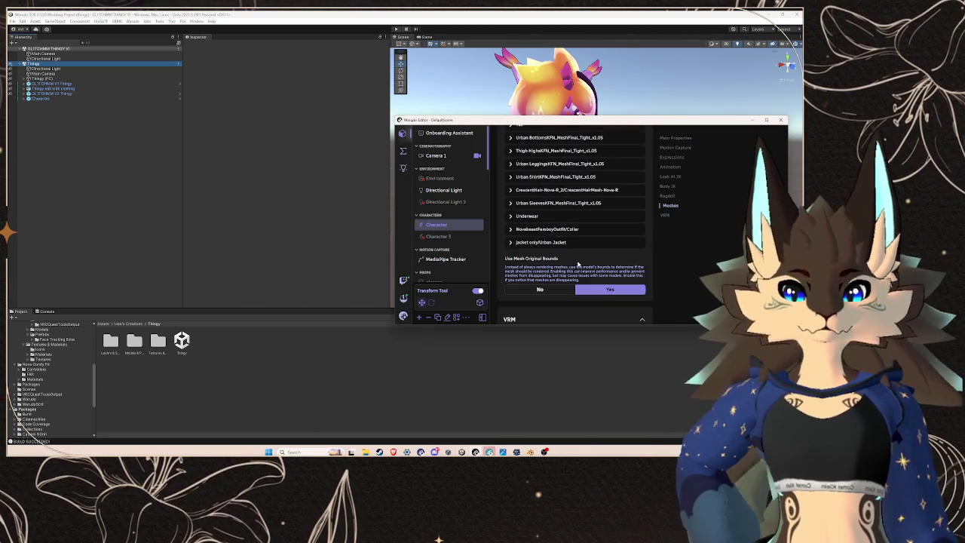
click(593, 240)
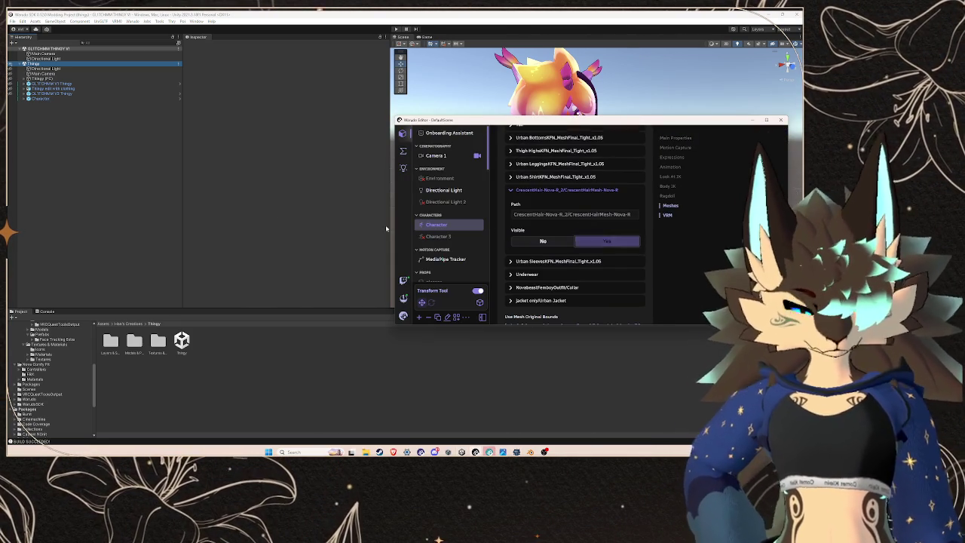
click(111, 185)
click(38, 99)
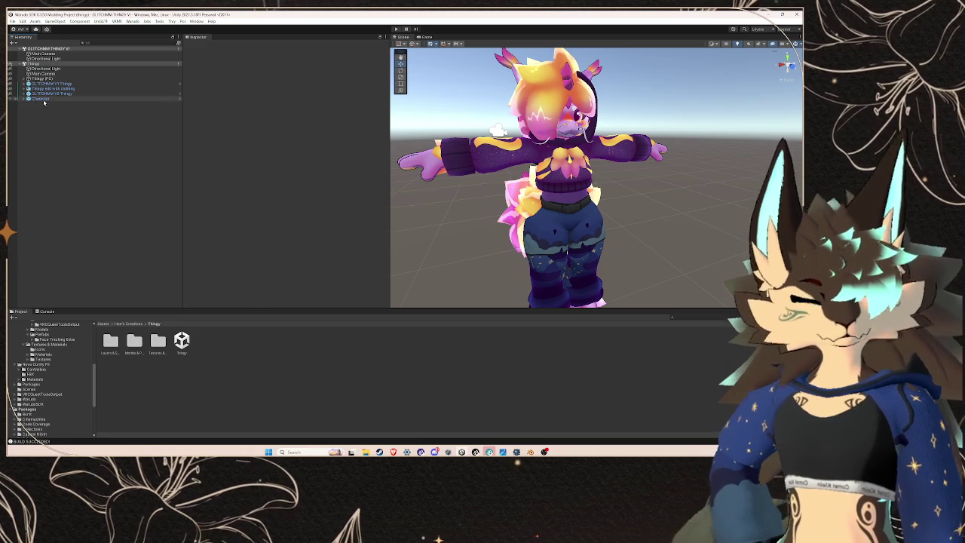
Step: Open the BlendShape avatar, preview the U, jawLeft and jawRight clips, then select Character
scroll(221, 134, down, 8)
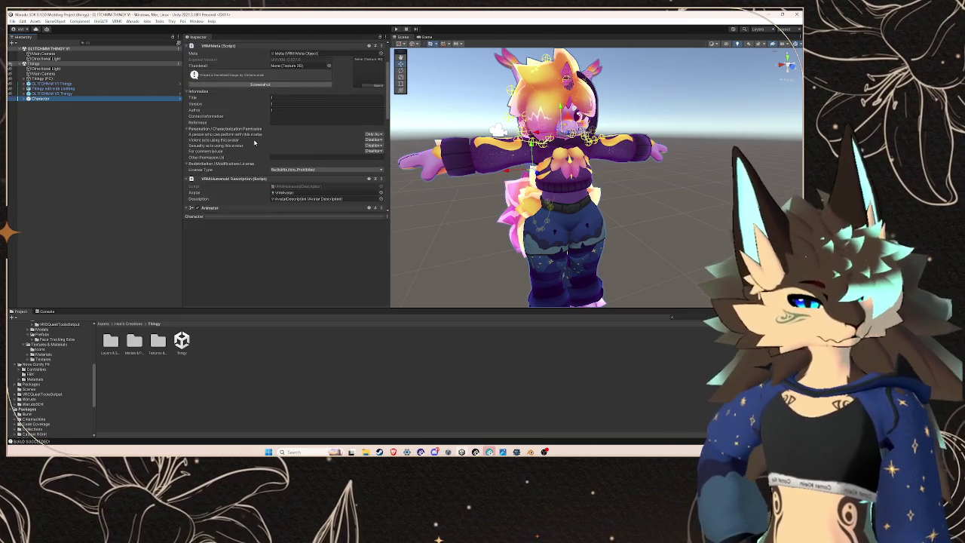
double_click(289, 163)
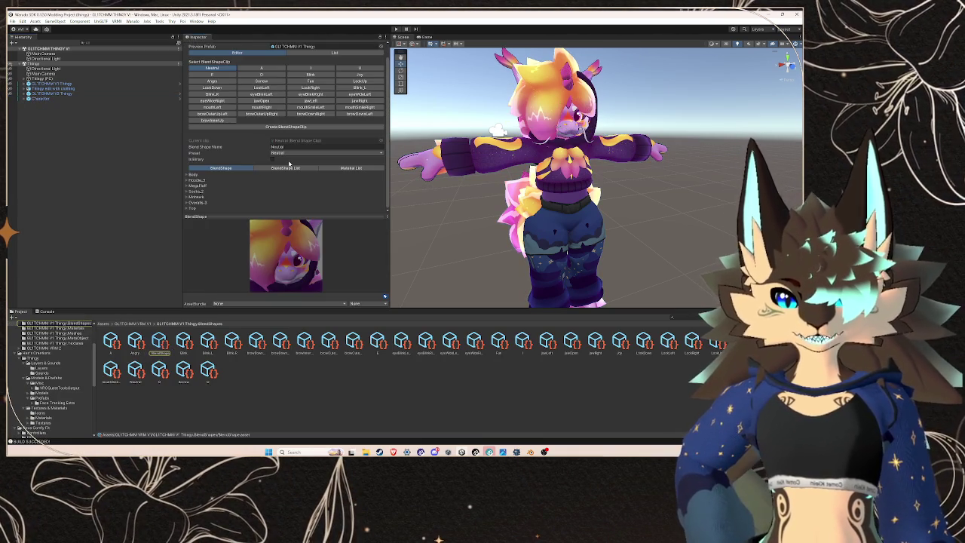
click(261, 70)
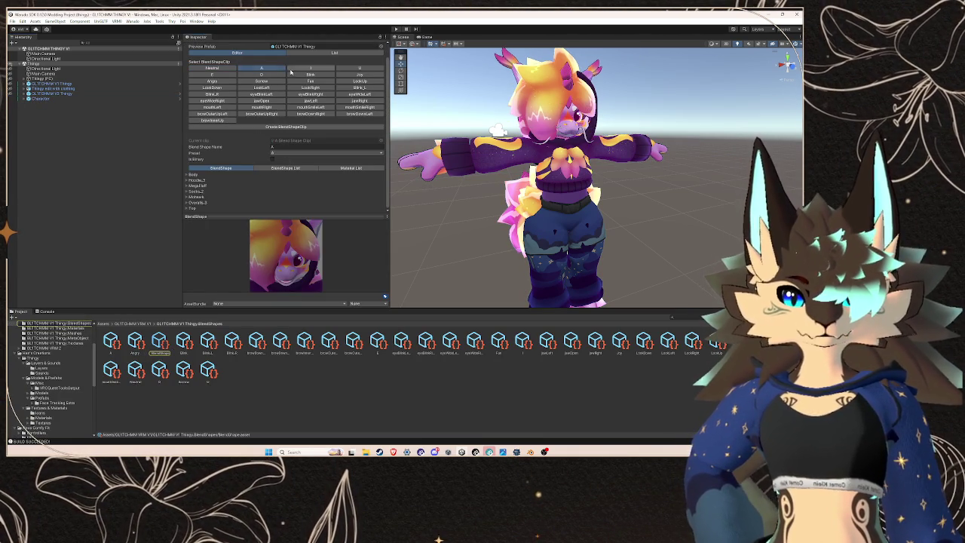
click(311, 68)
click(359, 69)
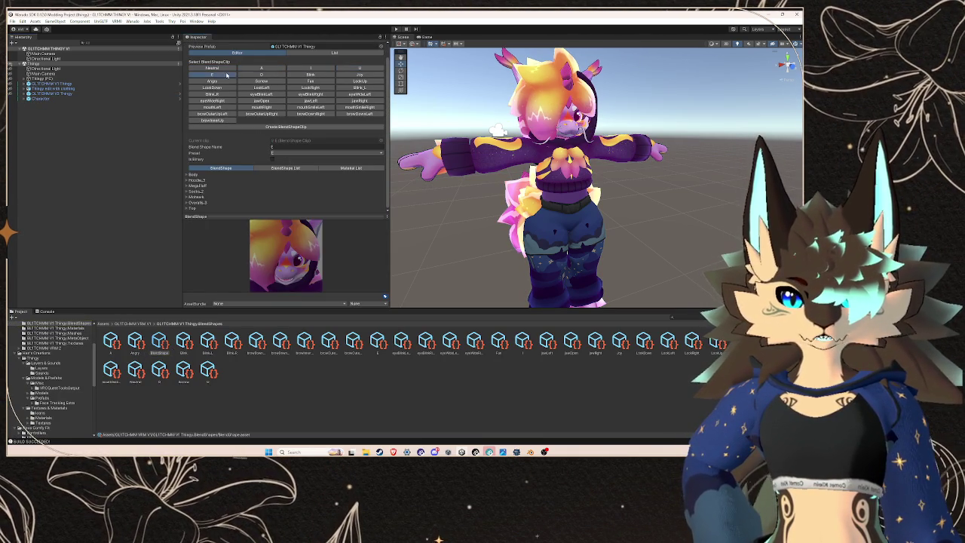
click(310, 101)
click(311, 100)
click(358, 101)
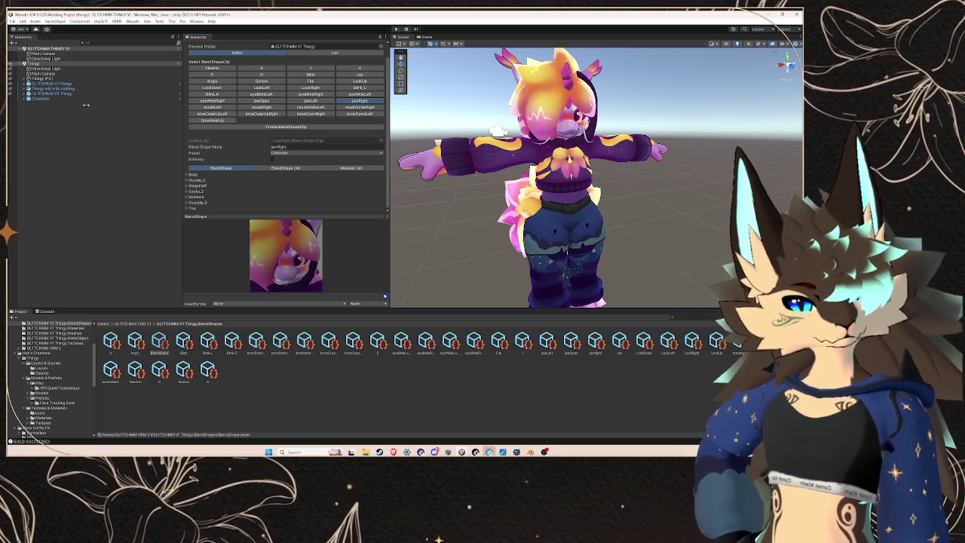
click(53, 98)
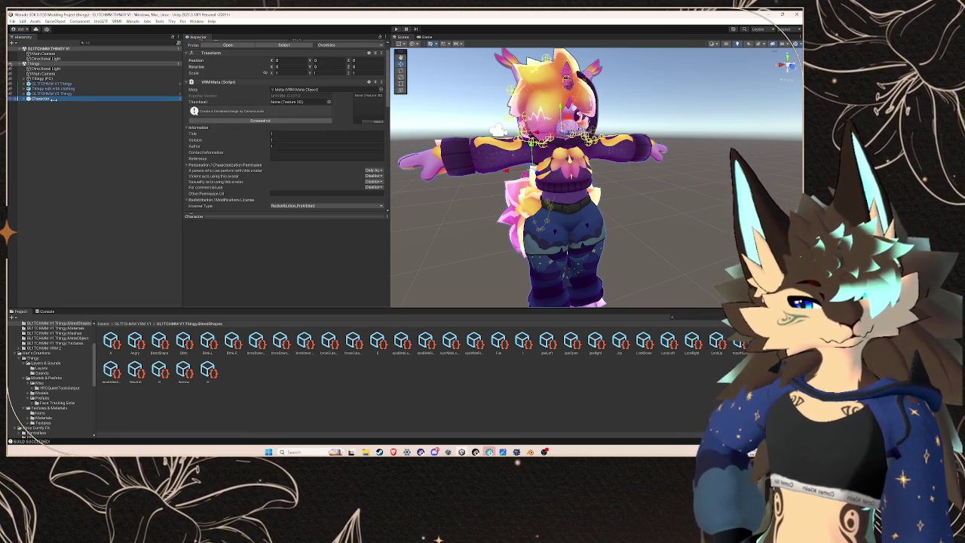
Step: Assign the BlendShape asset to the VRM Blend Shape Proxy's Blend Shape Avatar field
scroll(257, 165, down, 10)
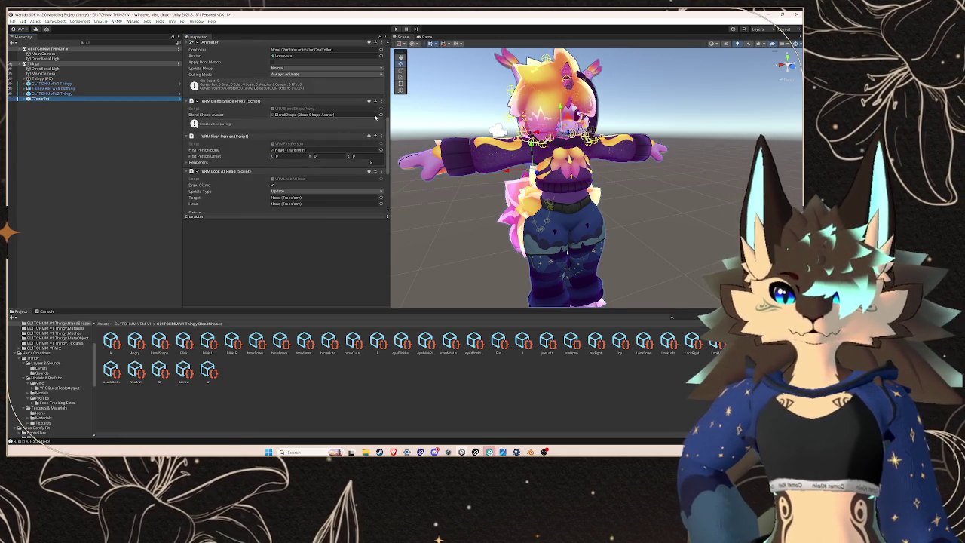
click(380, 115)
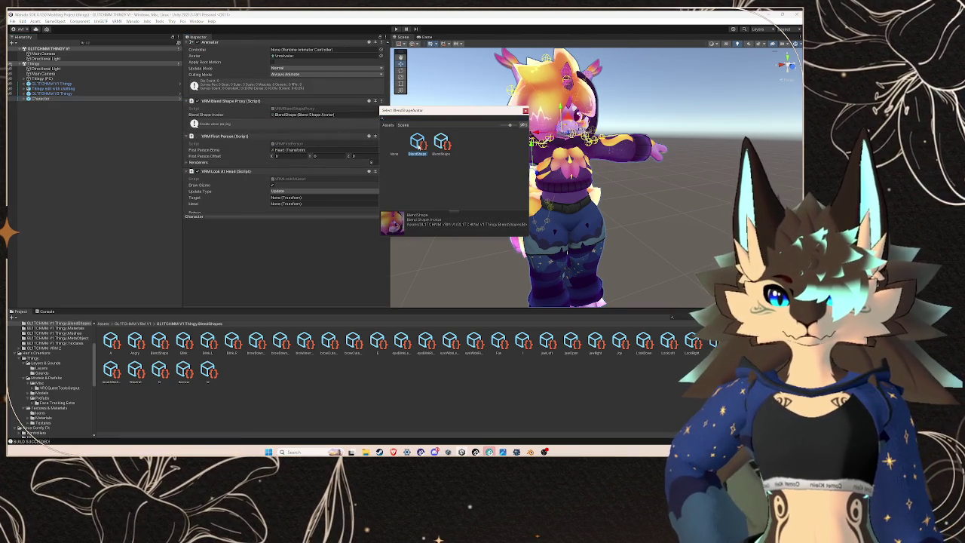
double_click(418, 143)
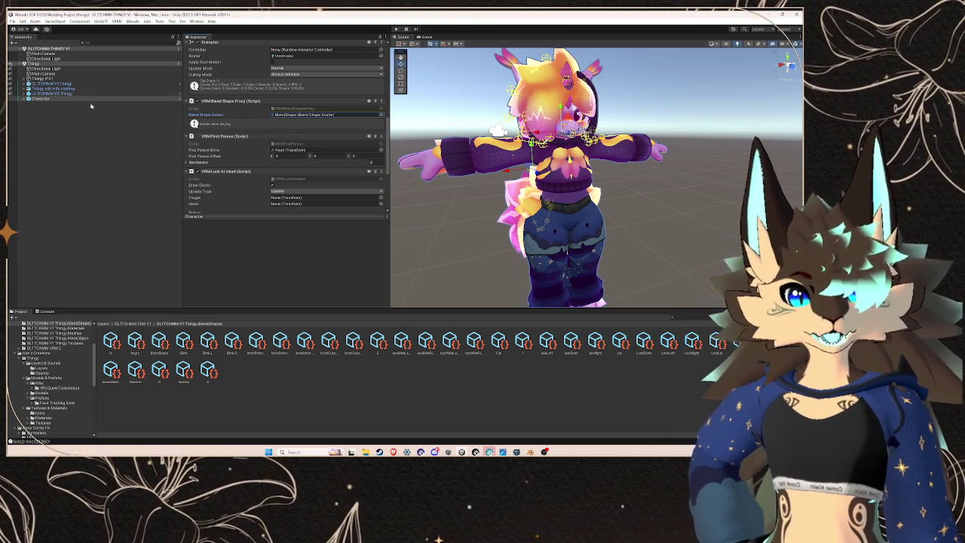
click(133, 21)
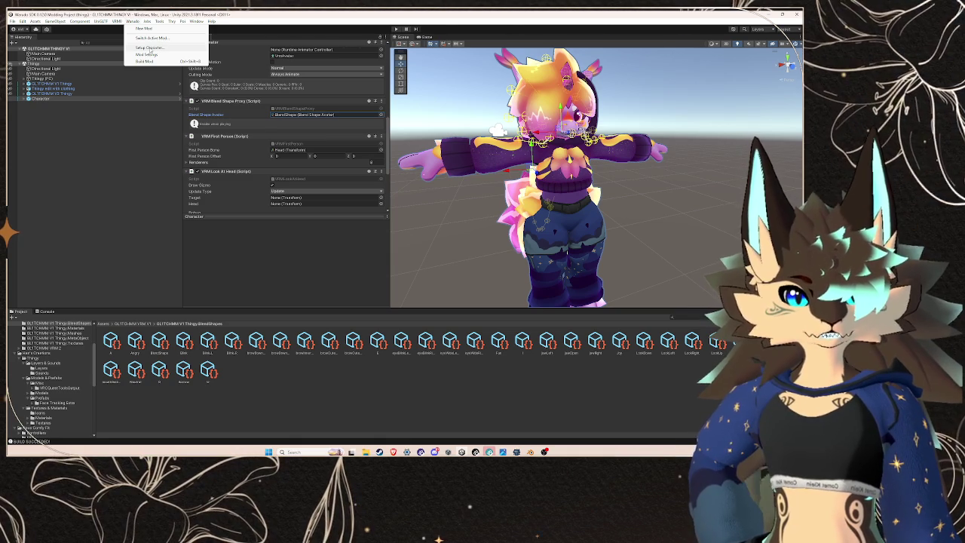
Step: Recreate the Character mod with Setup Character, approving the overwrite, then start Build Mod
click(149, 48)
click(212, 73)
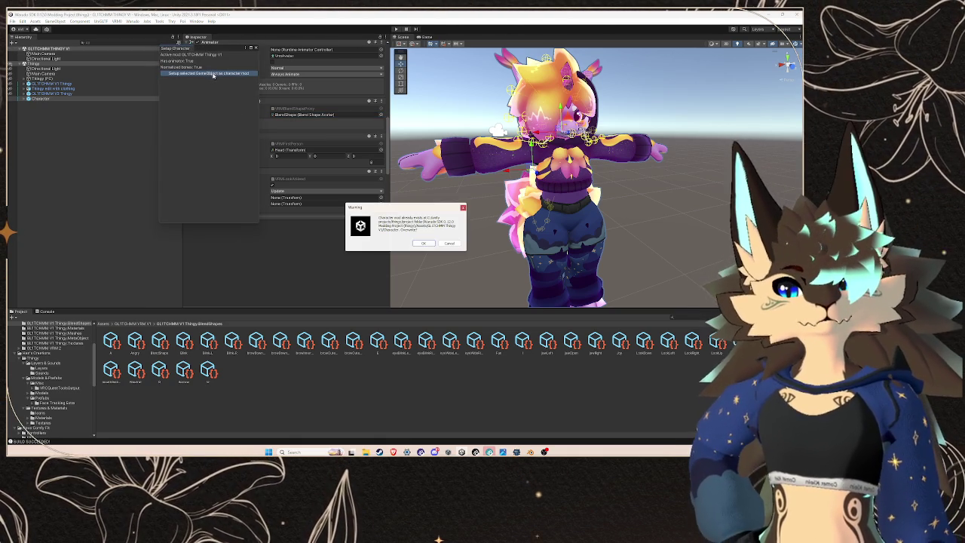
click(423, 242)
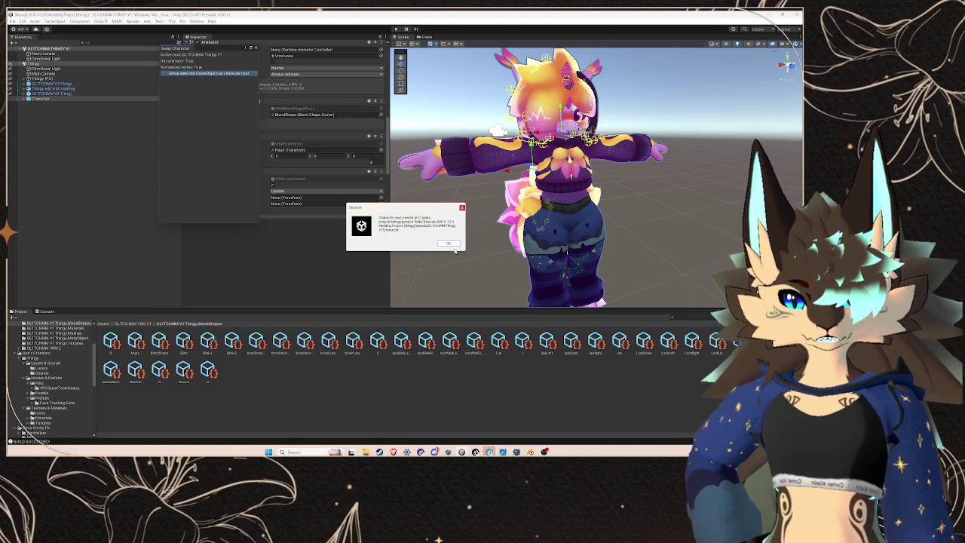
click(450, 244)
click(255, 47)
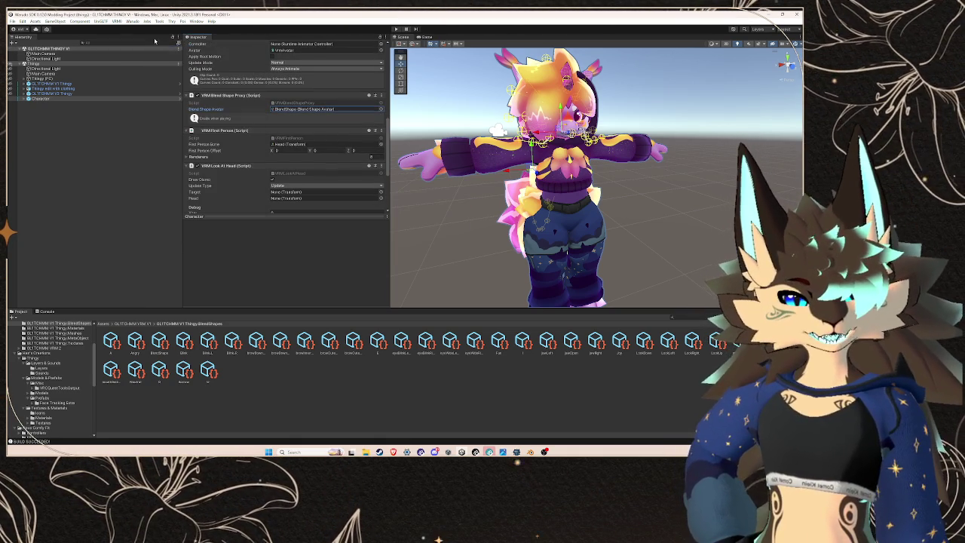
click(132, 21)
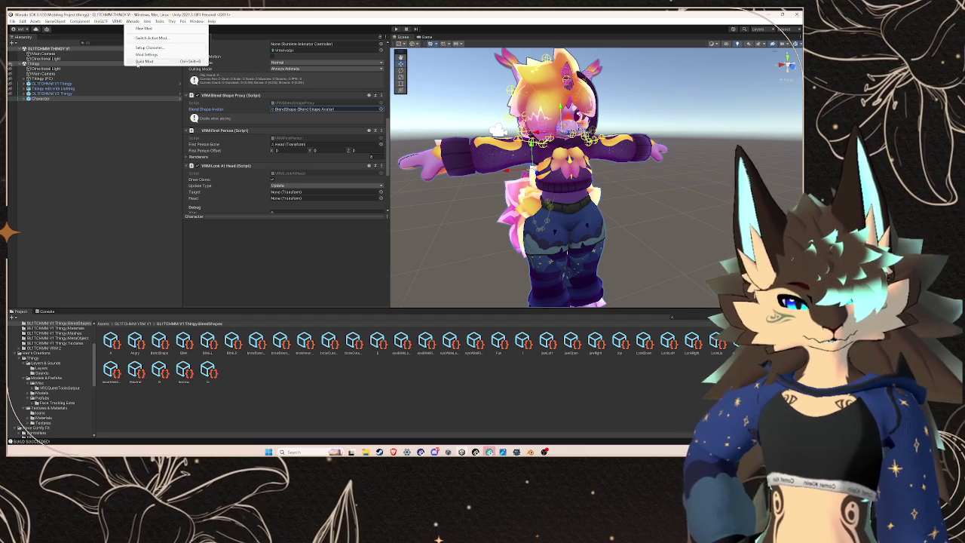
click(144, 61)
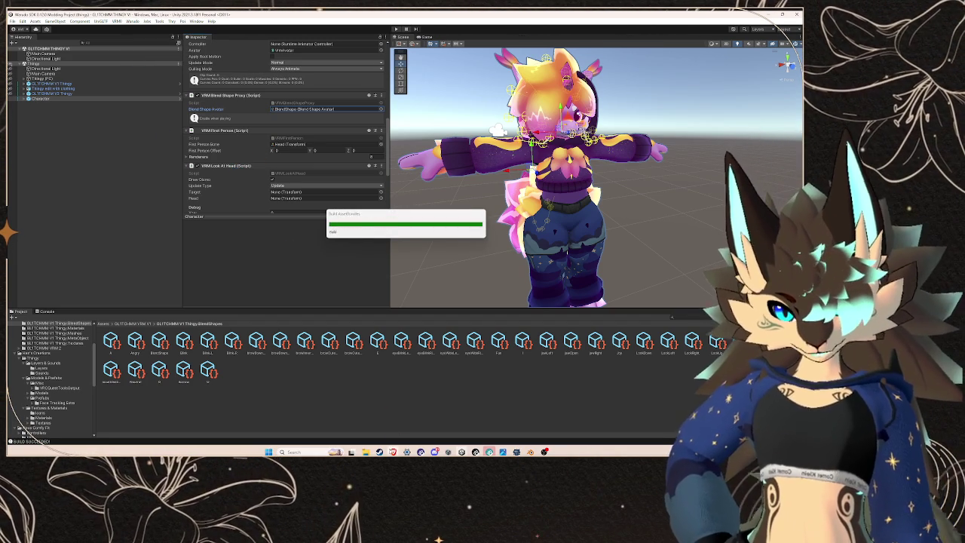
mouse_move(393, 451)
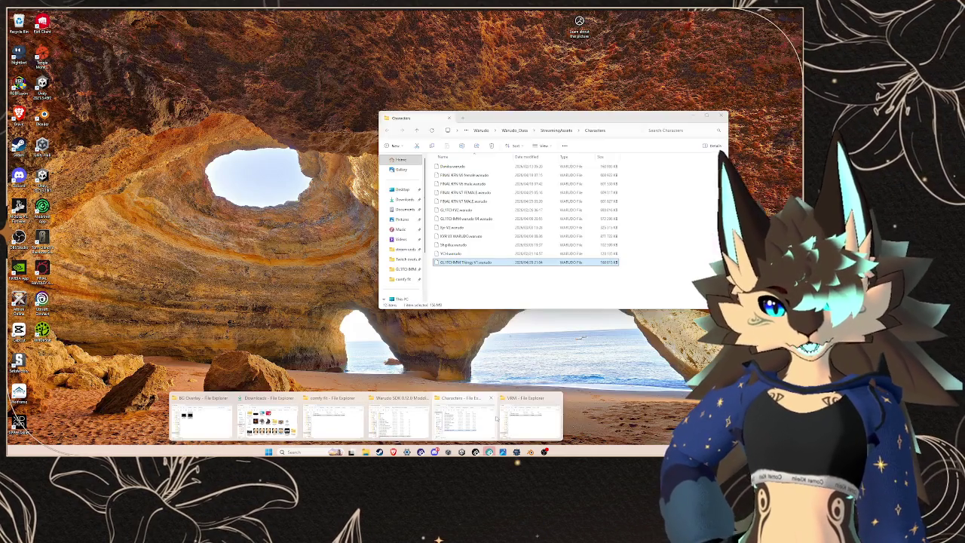
Step: Bring the mod project folder window to the front in File Explorer
click(531, 415)
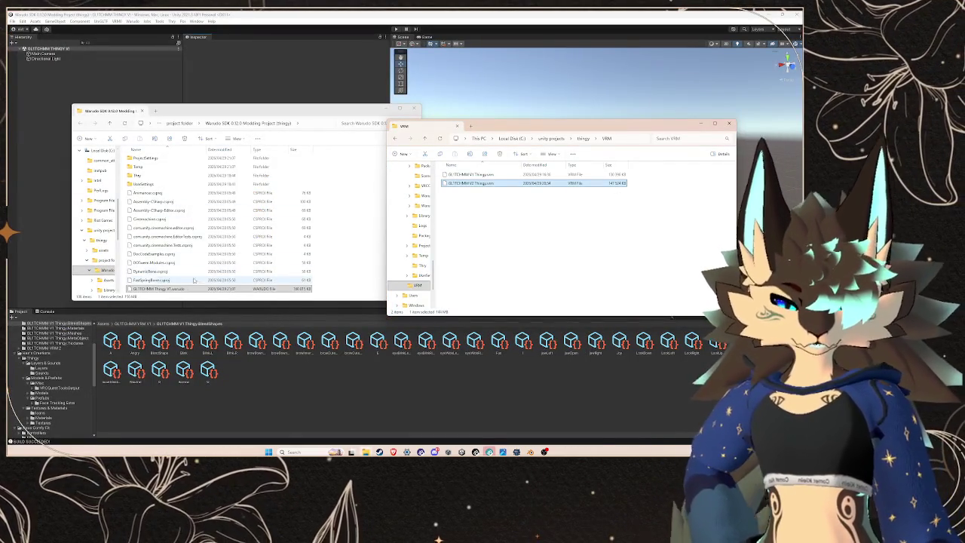
key(super+Tab)
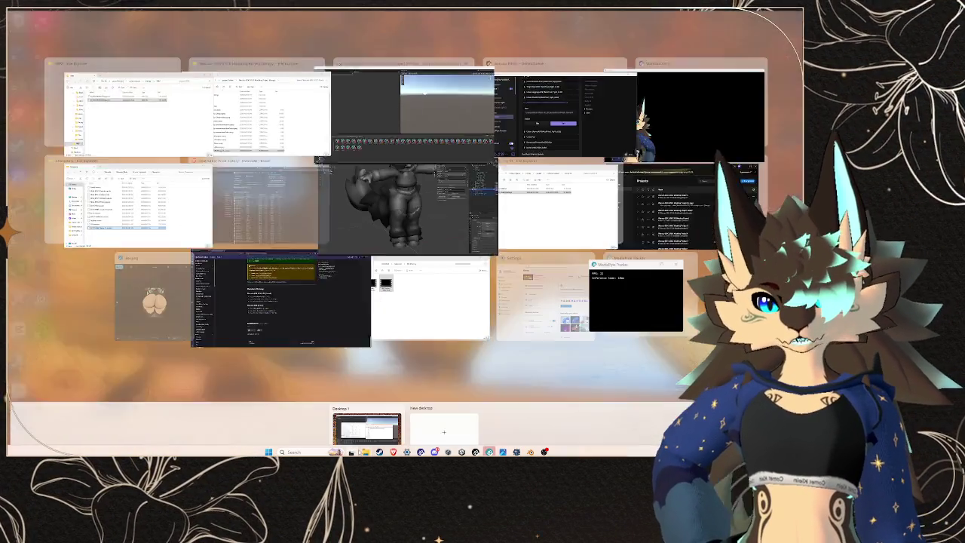
click(682, 106)
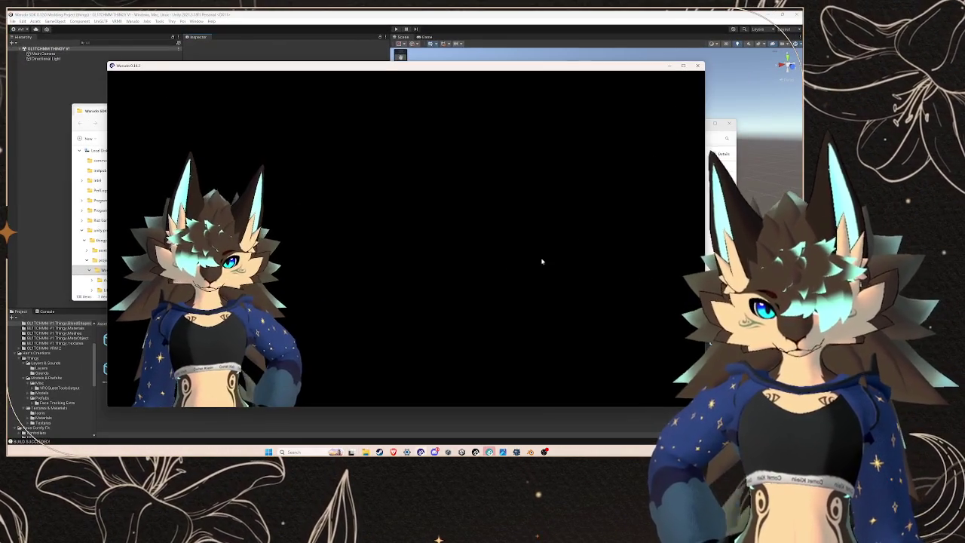
click(48, 280)
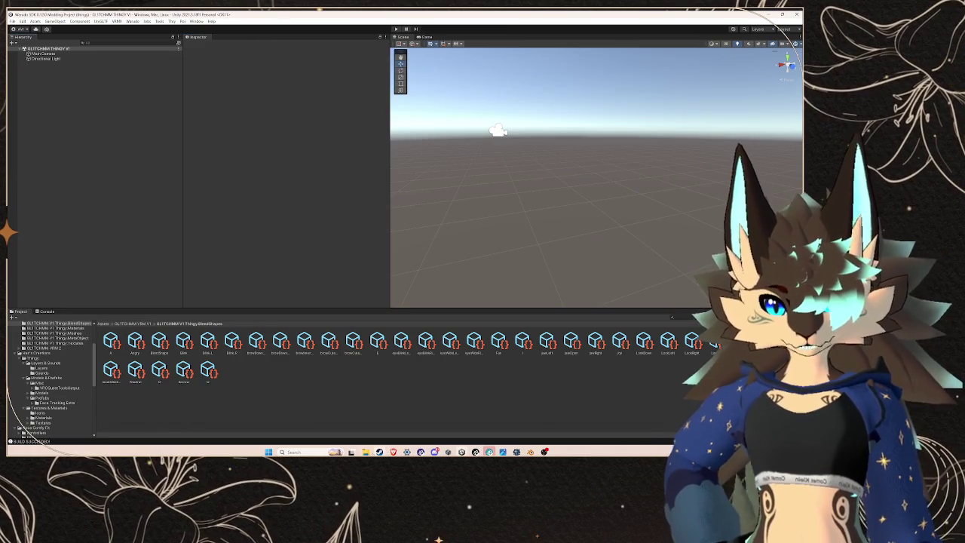
mouse_move(365, 452)
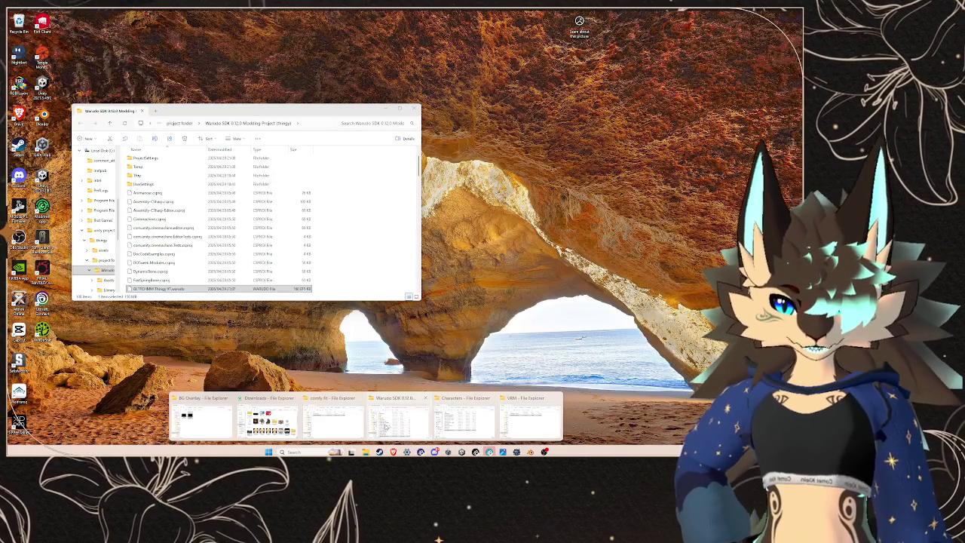
click(386, 427)
Step: Copy GL1TCHMM Thingy V1.warudo into StreamingAssets\Characters, replacing the old file
mouse_move(158, 289)
mouse_down()
mouse_move(496, 269)
mouse_move(453, 248)
mouse_up()
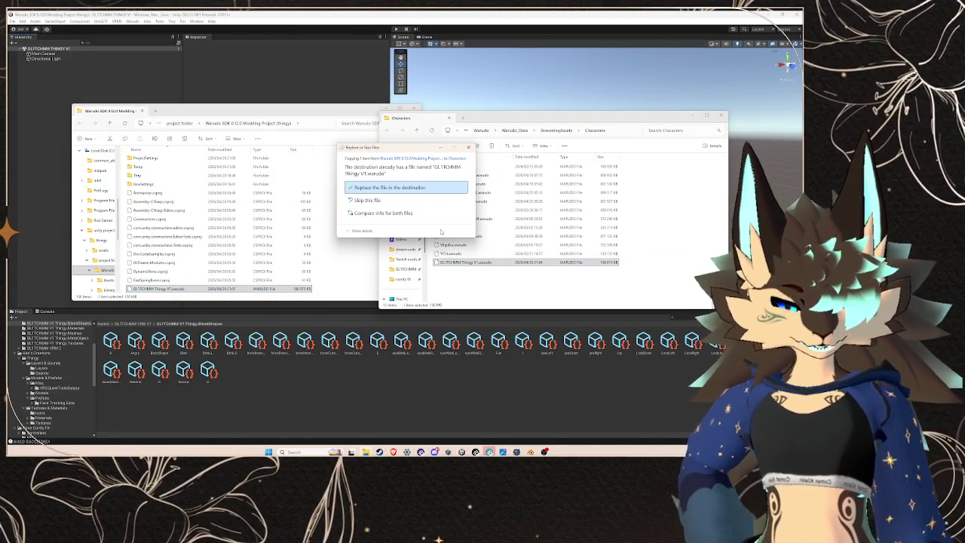
click(431, 188)
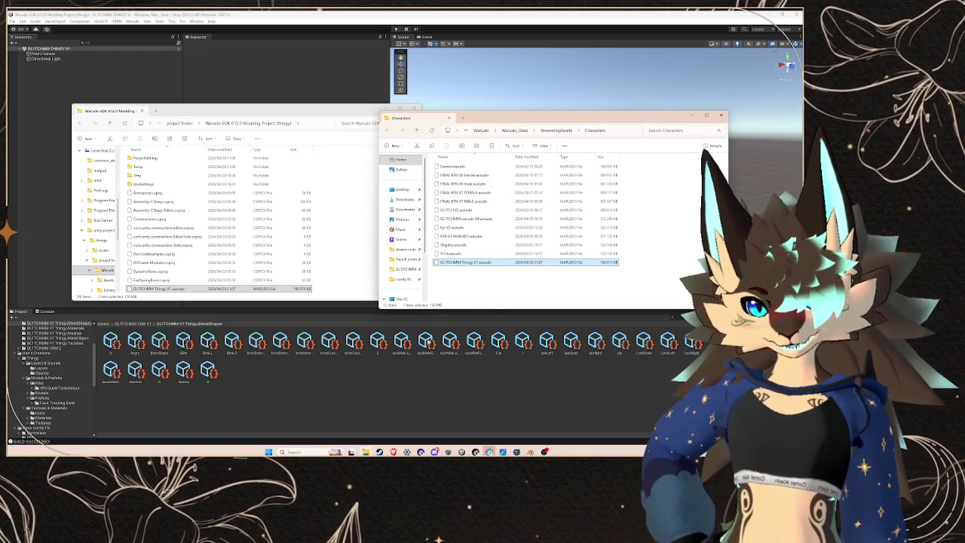
mouse_move(158, 289)
mouse_down()
mouse_move(468, 264)
mouse_move(497, 288)
mouse_up()
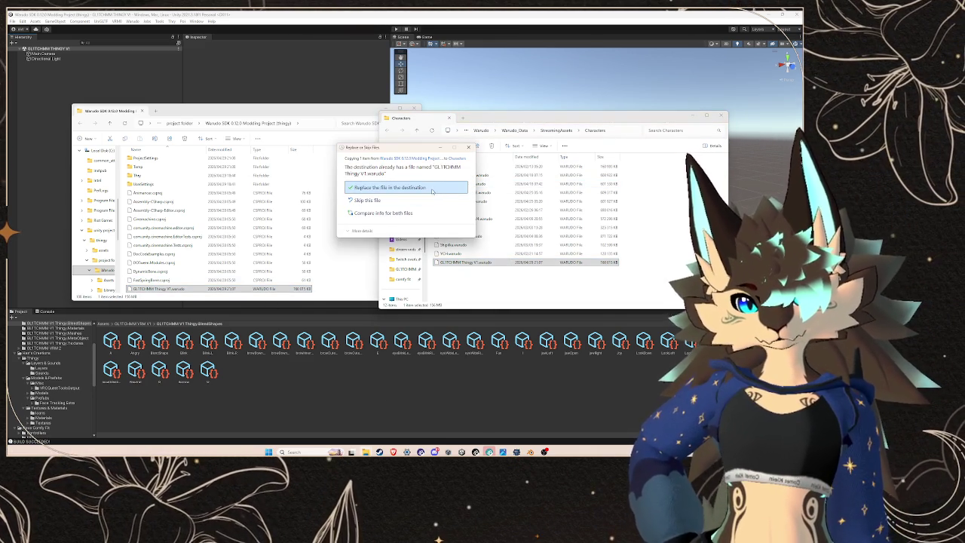
click(389, 187)
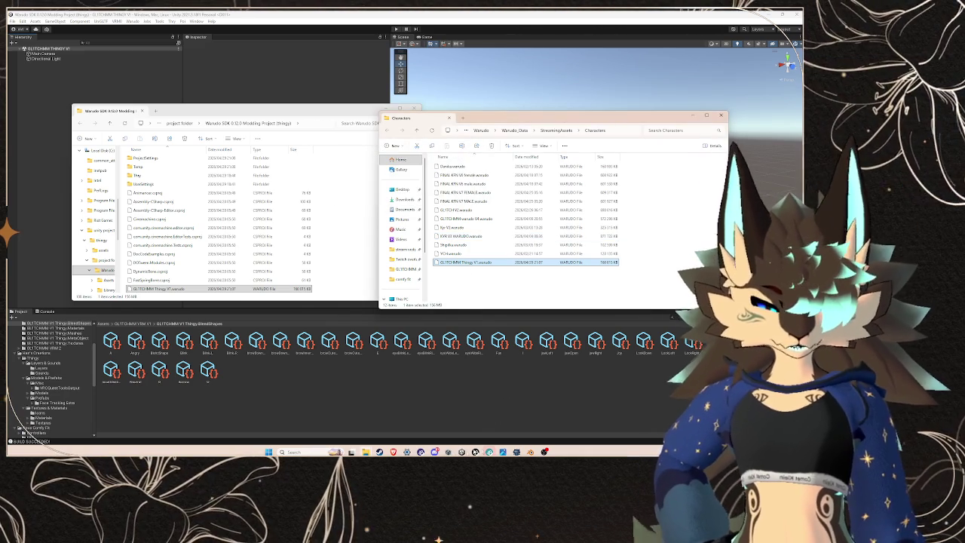
click(420, 451)
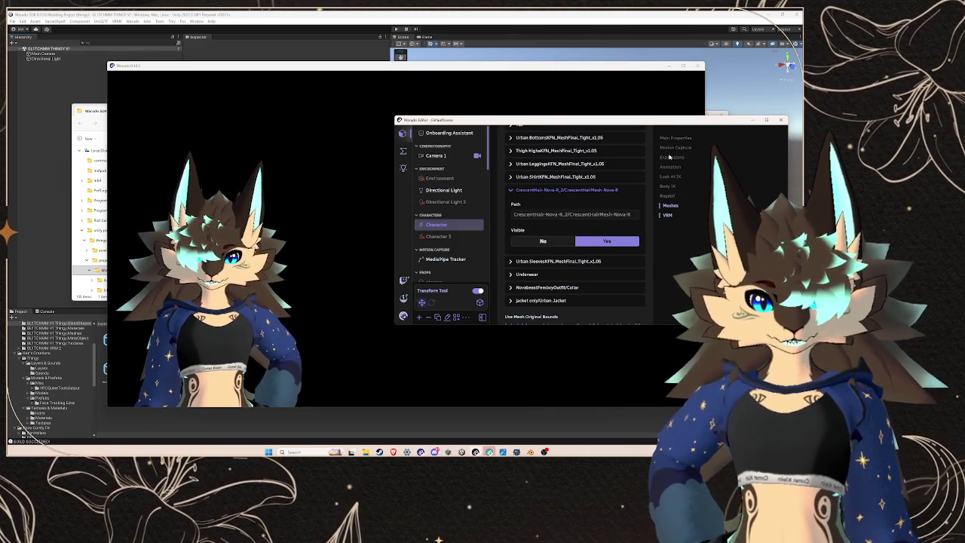
Step: Set the Character's Source to GL1TCHMM Thingy V1 in Main Properties
click(670, 148)
scroll(575, 254, down, 2)
scroll(575, 255, down, 3)
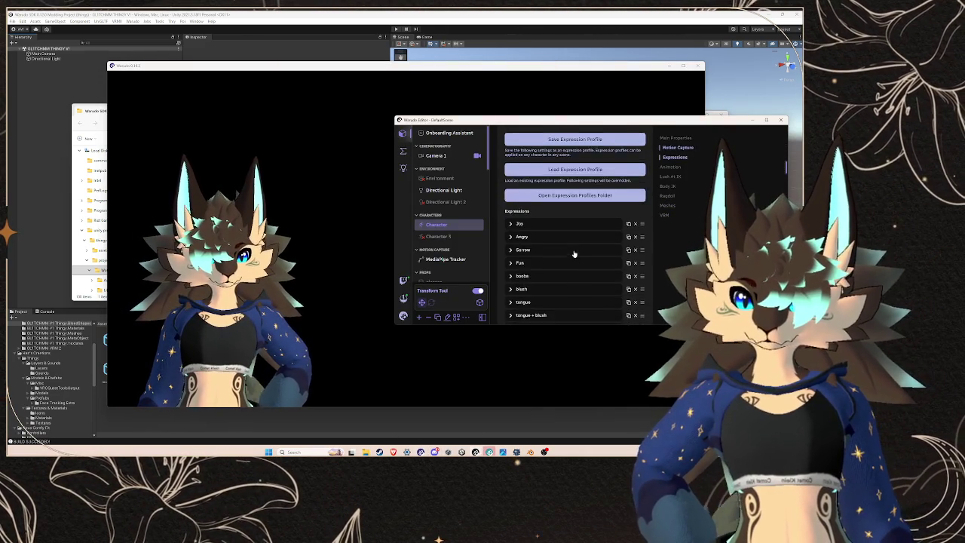
scroll(584, 218, up, 5)
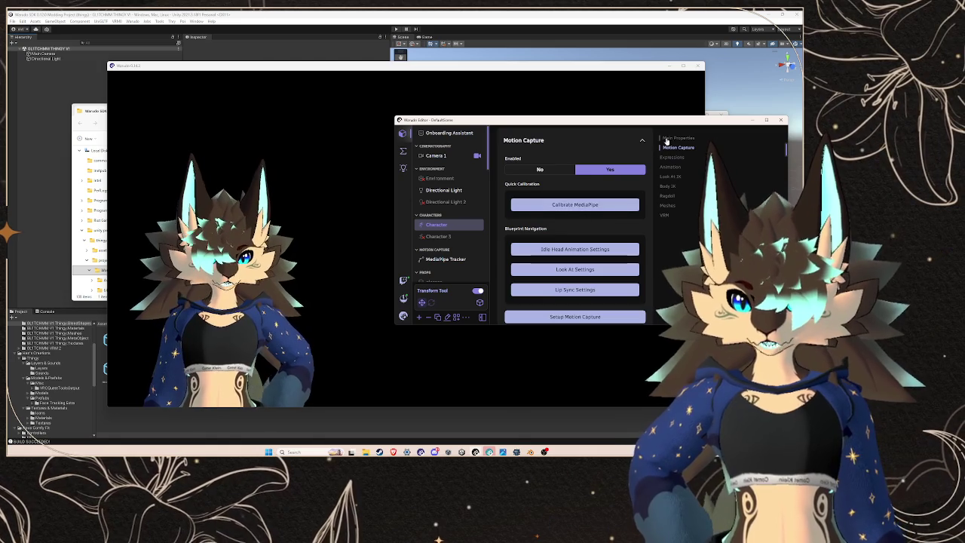
scroll(584, 217, up, 5)
click(541, 278)
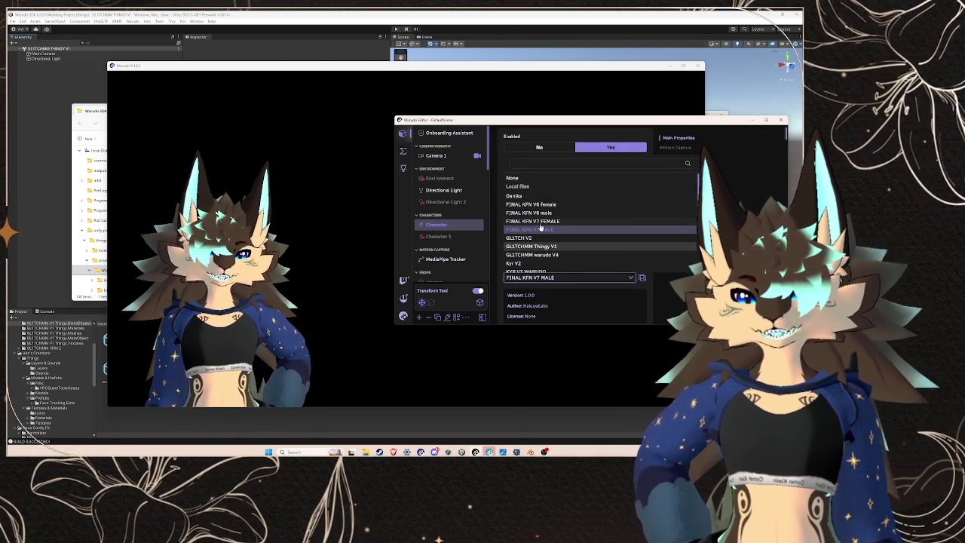
click(543, 246)
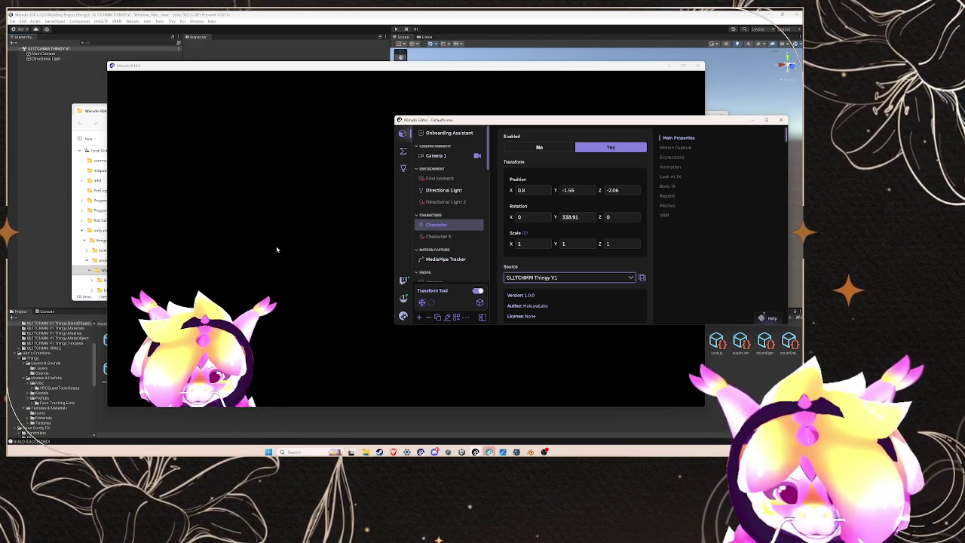
Step: Calibrate MediaPipe tracking for the new GL1TCHMM Thingy V1 model
scroll(611, 226, down, 5)
click(595, 244)
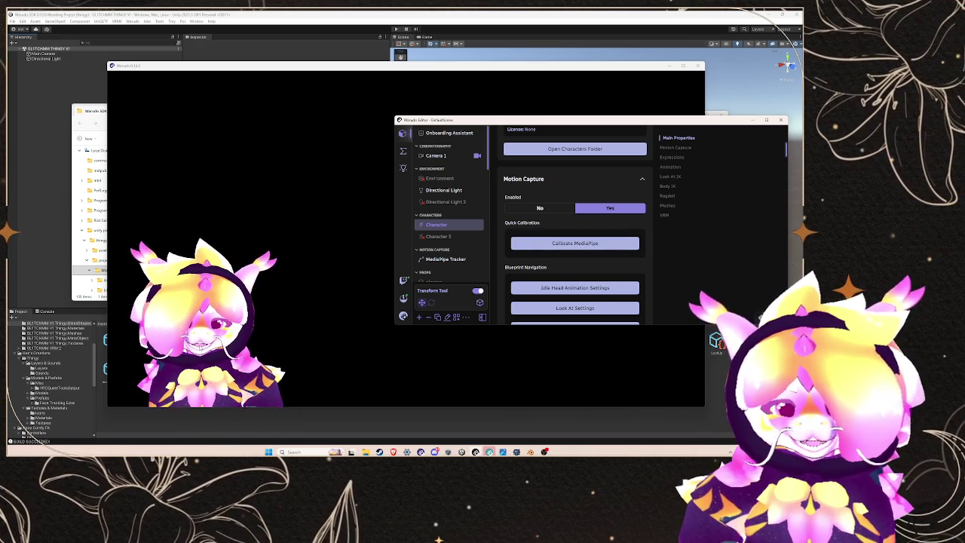
scroll(559, 193, up, 3)
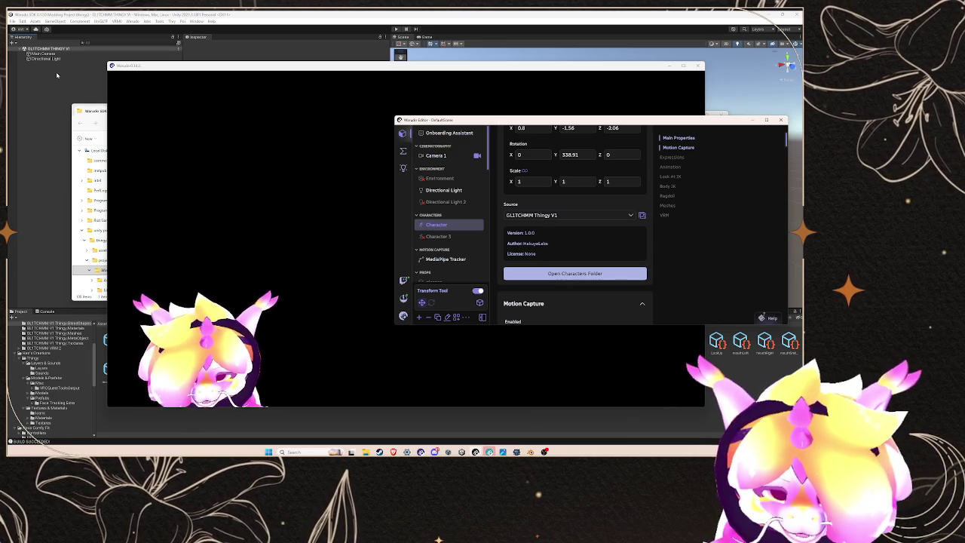
click(77, 114)
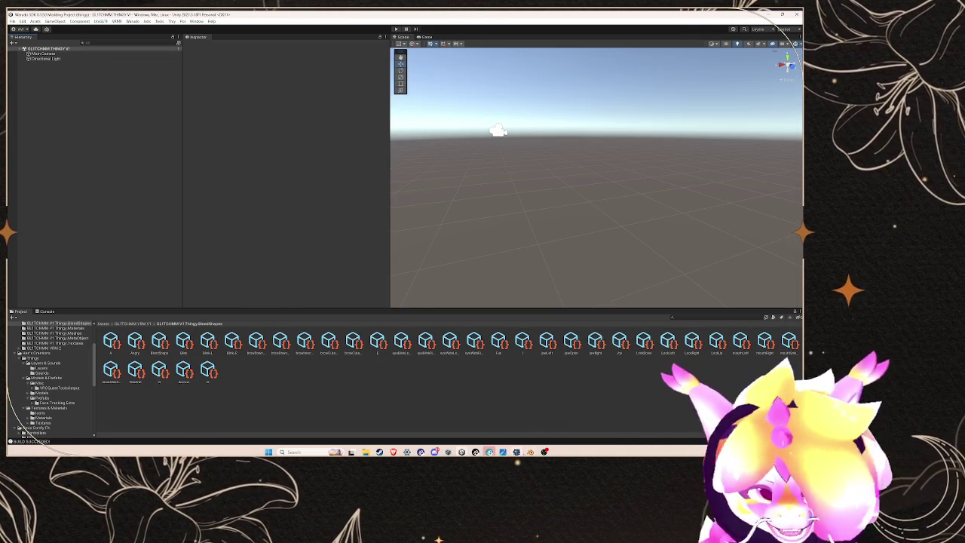
Step: Add the Thingy scene from the Thingy folder to the Hierarchy
mouse_move(517, 451)
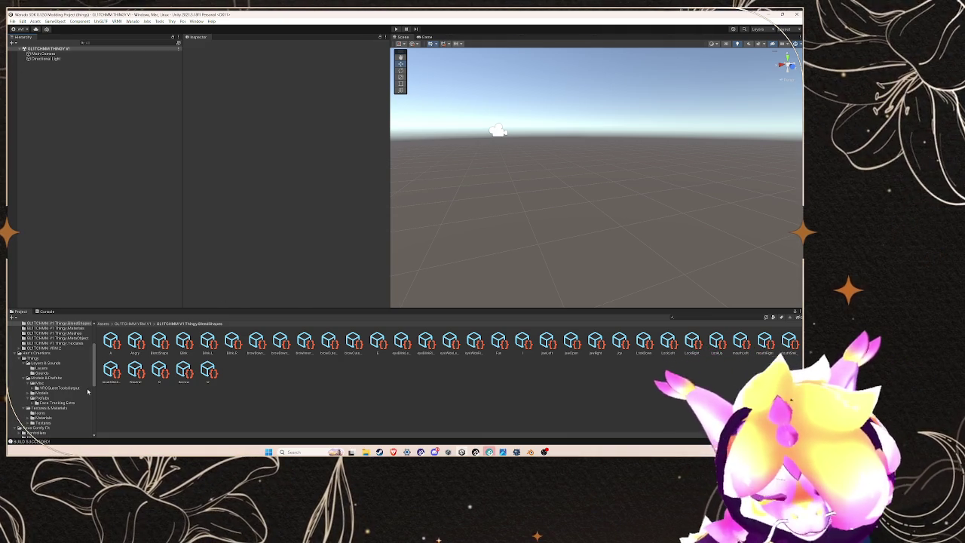
click(50, 356)
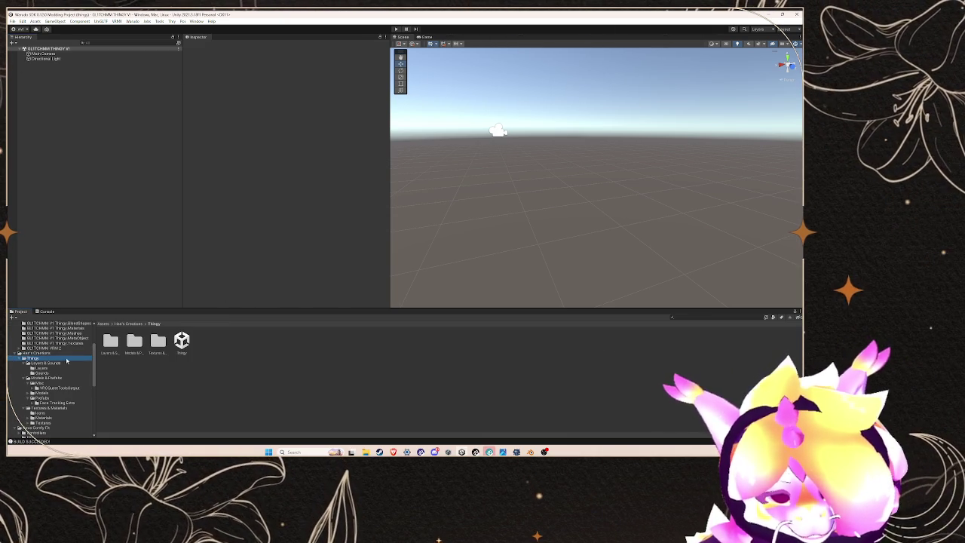
drag(113, 178, 112, 179)
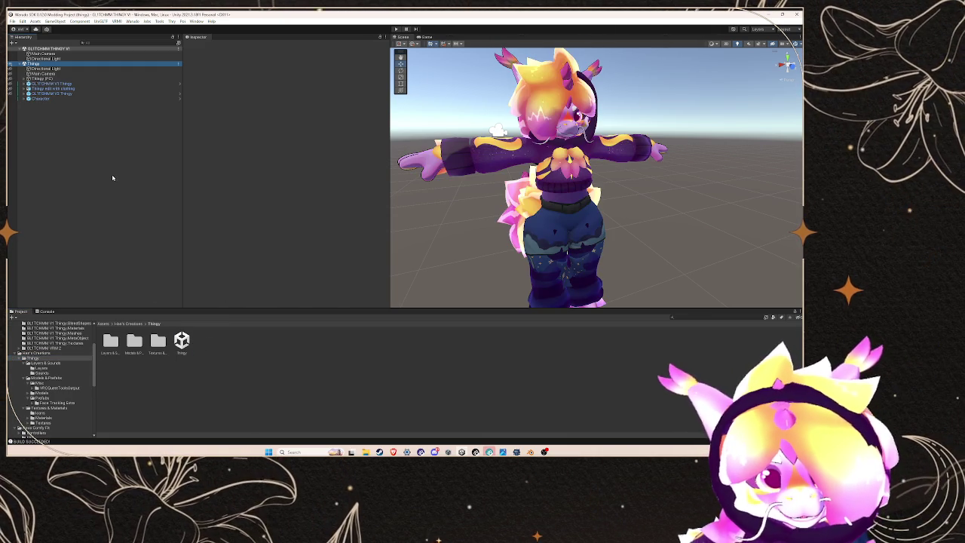
Step: Expand Character > Armature > Hips > Spine > Chest and select the Neck bone
click(27, 99)
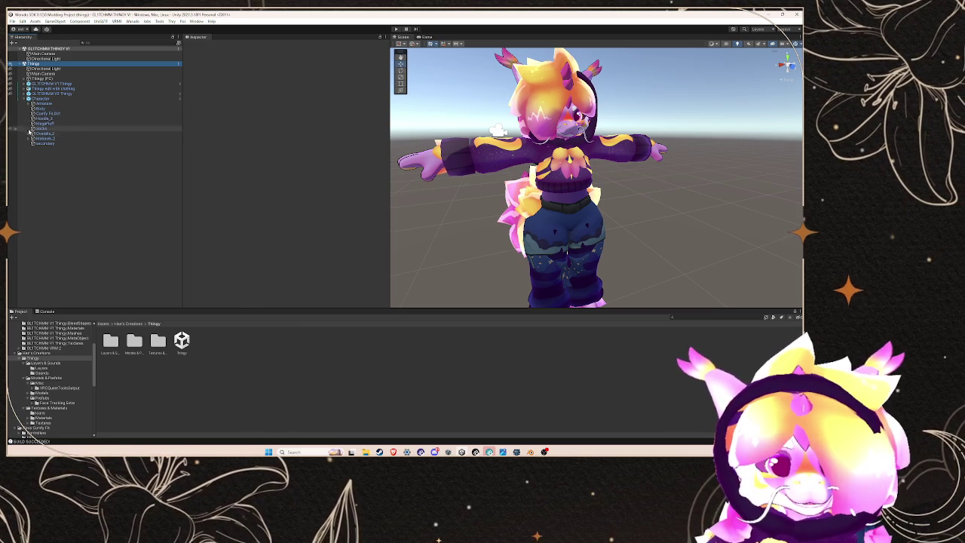
click(32, 103)
click(36, 108)
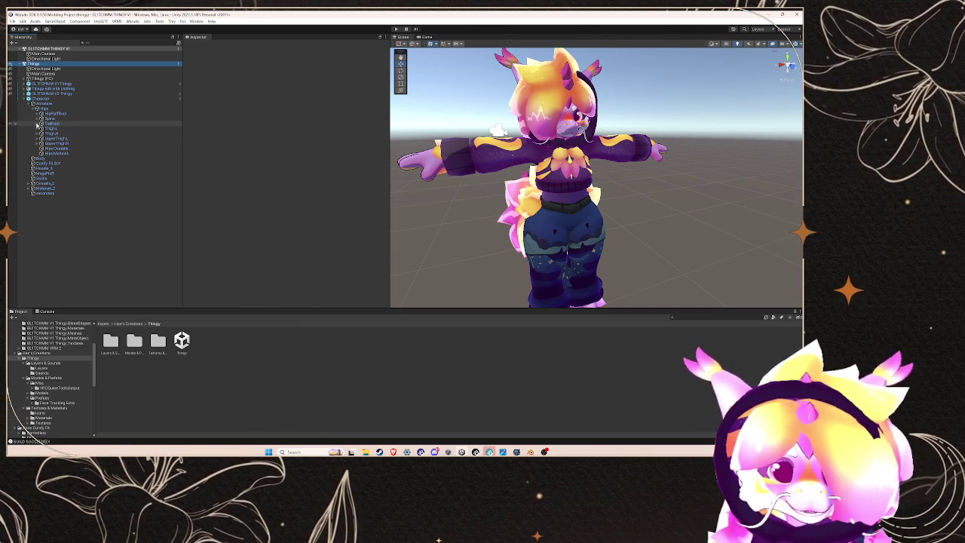
click(37, 119)
click(42, 123)
click(47, 132)
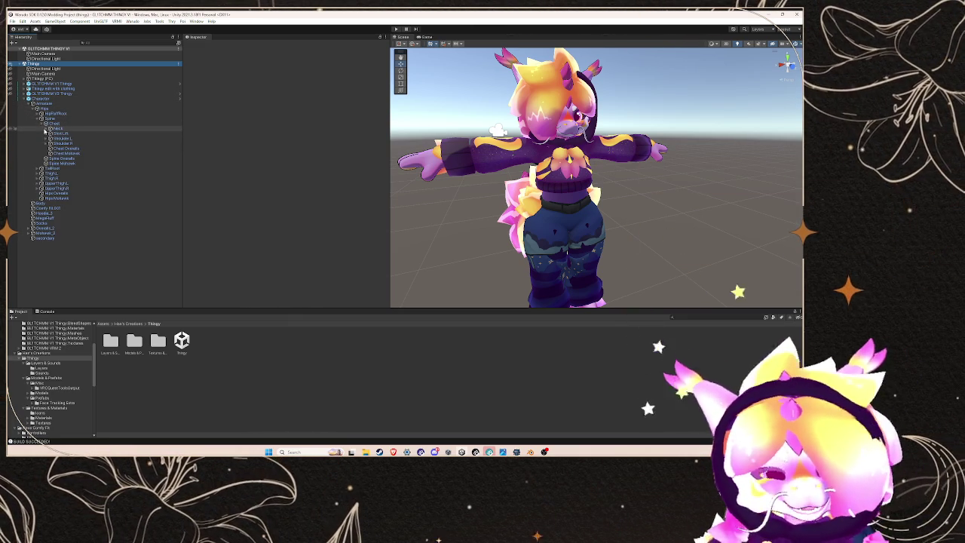
click(45, 129)
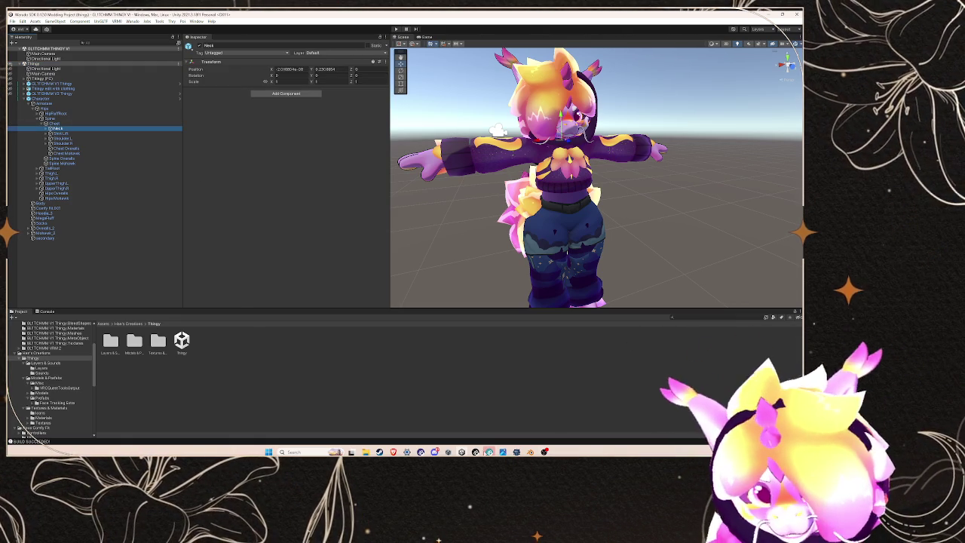
click(503, 452)
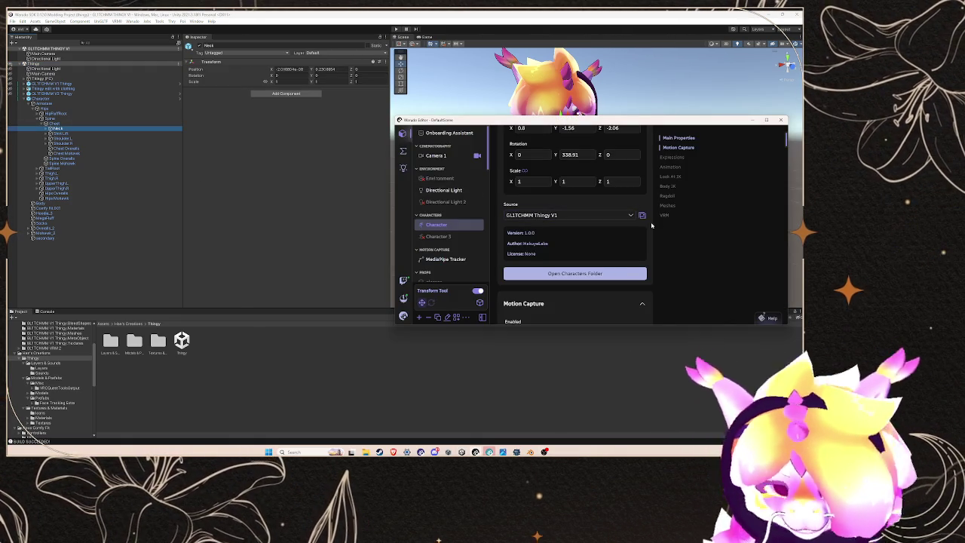
Step: Set the Character's Source to FINAL KFN V7 MALE
click(692, 148)
click(679, 138)
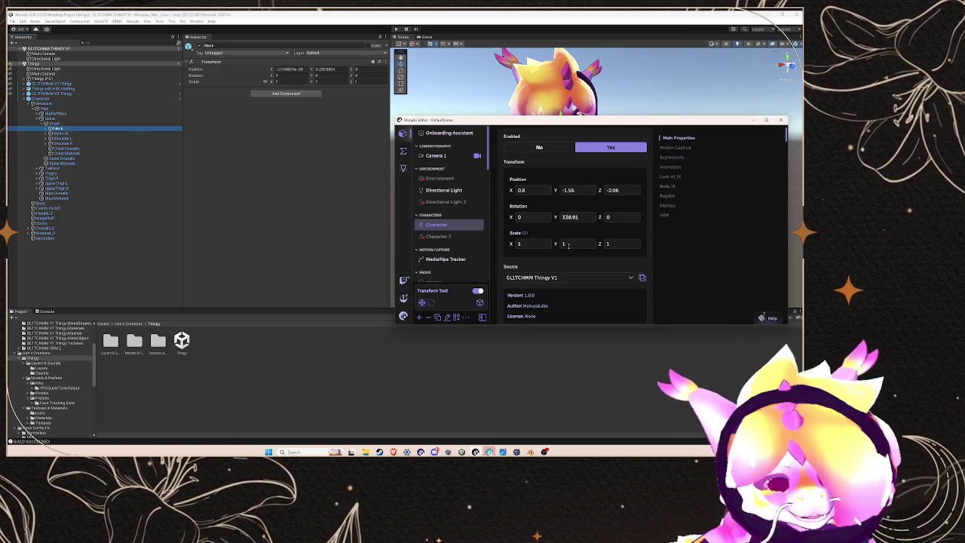
click(552, 279)
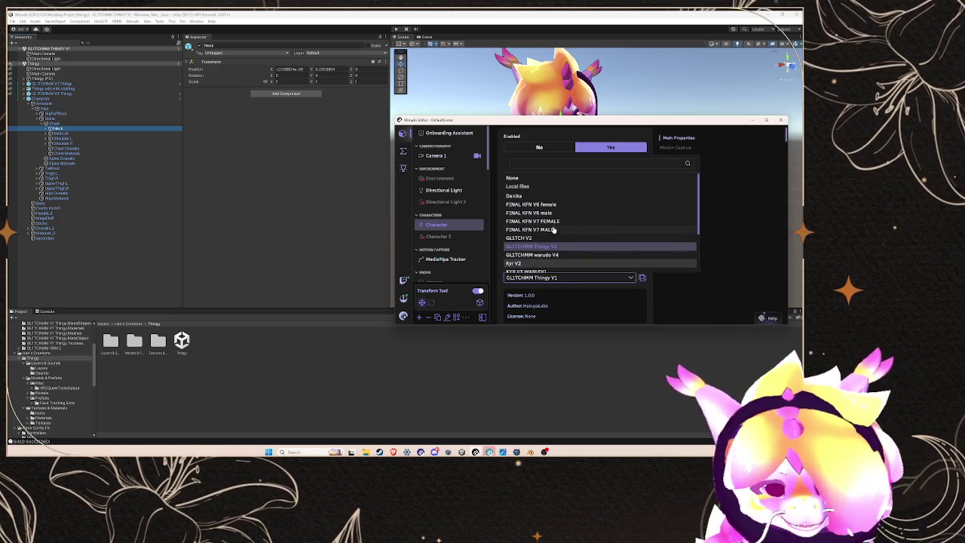
click(555, 229)
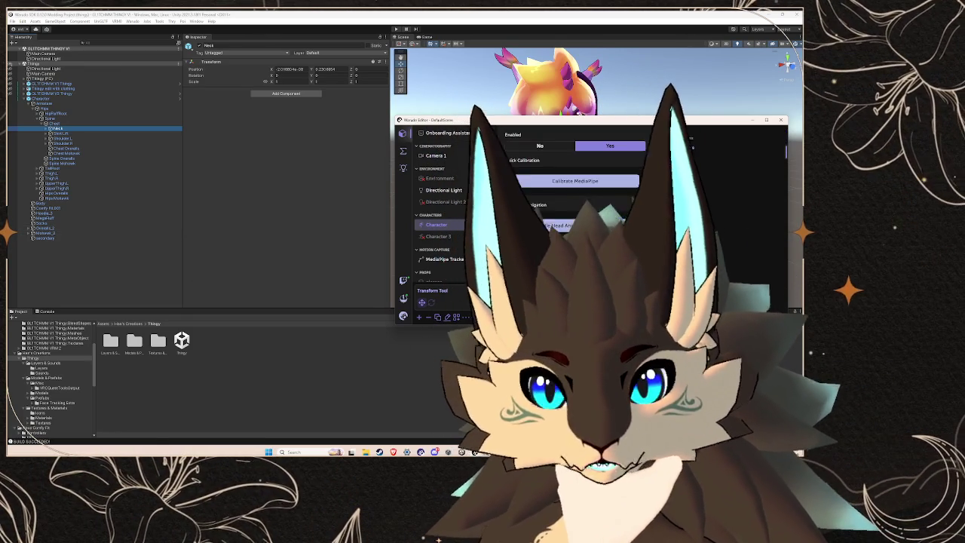
Step: In the Meshes tab, set the Comfy Fit mesh's Visible to Yes
click(670, 205)
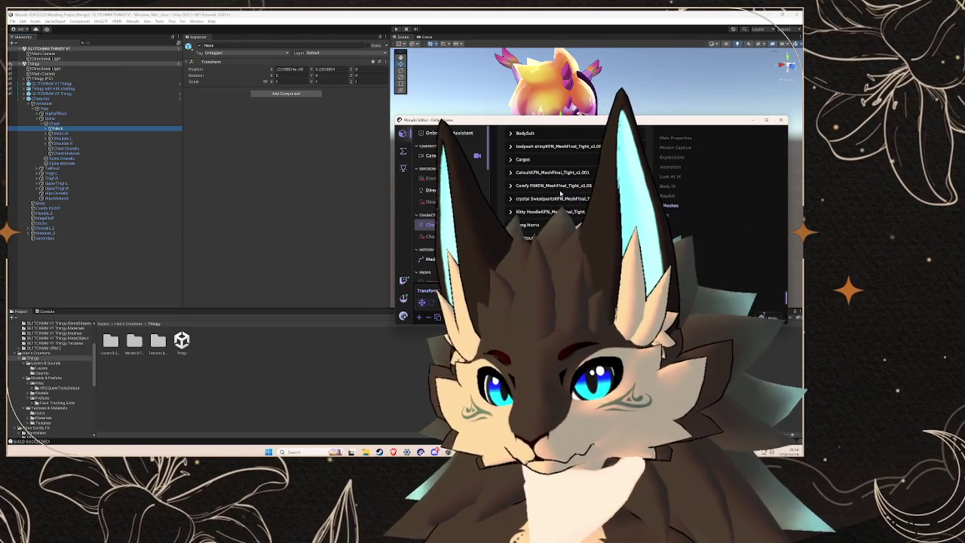
click(558, 185)
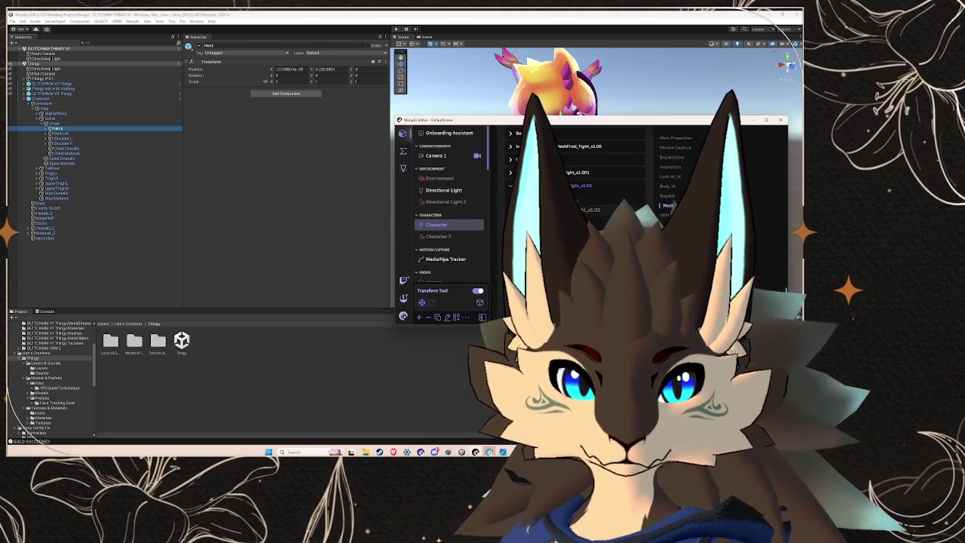
click(595, 239)
click(566, 325)
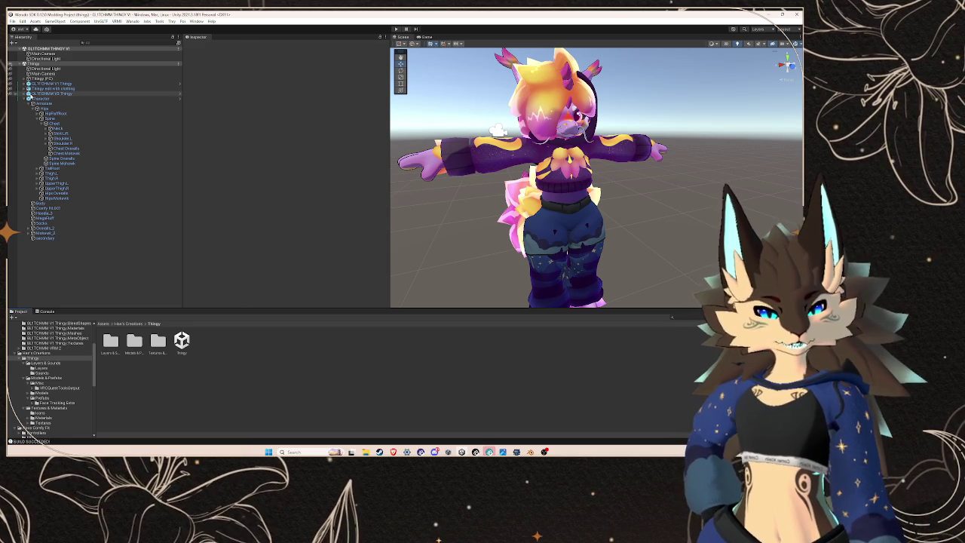
Step: Expand GLITCHMM V1 Thingy's Armature through Hips, Spine and Chest down to Neck
click(46, 94)
click(28, 88)
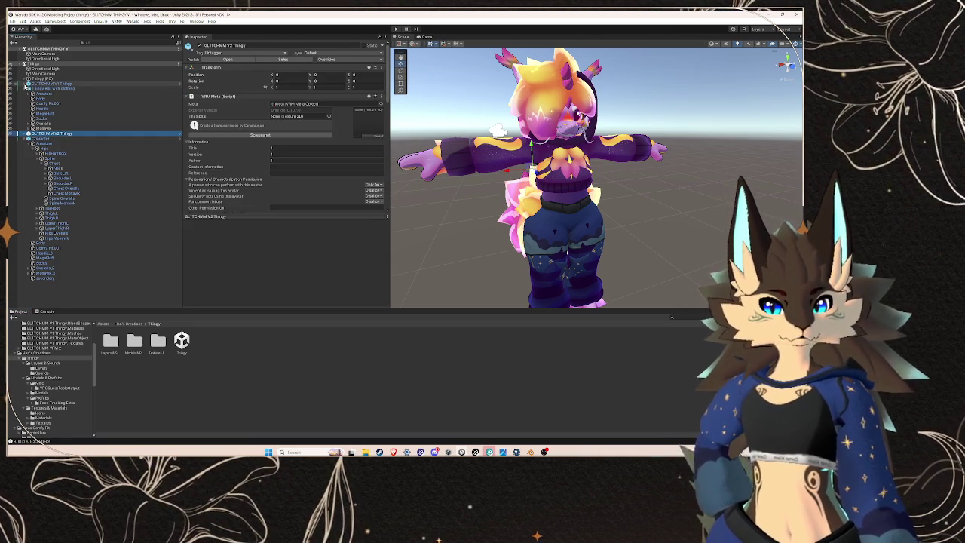
click(28, 83)
click(33, 89)
click(45, 94)
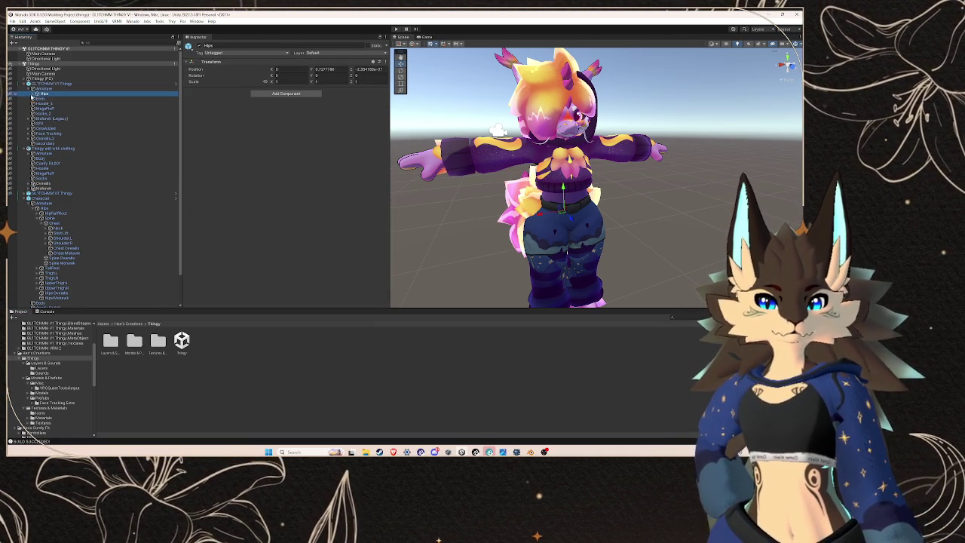
click(37, 94)
click(47, 98)
key(Right)
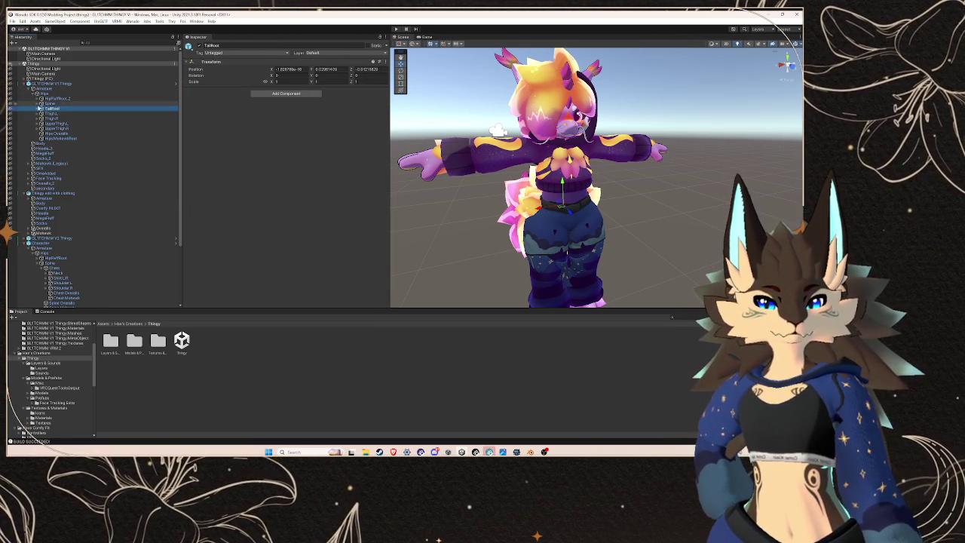
key(Down)
key(Right)
key(Down)
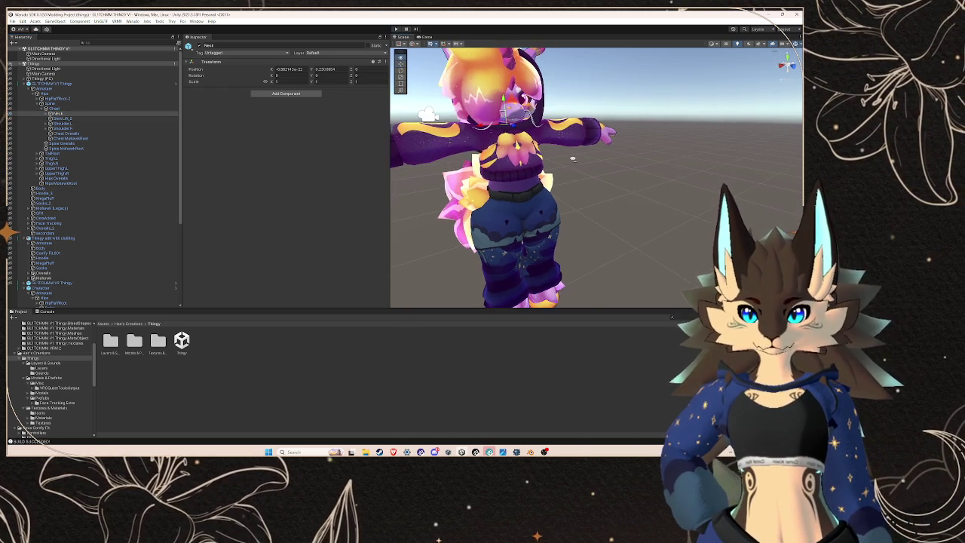
drag(596, 177, 528, 181)
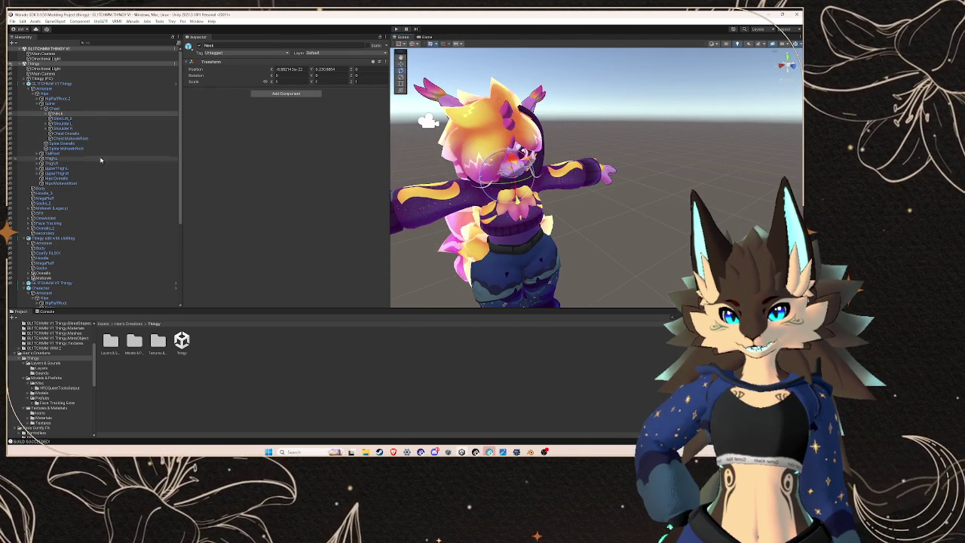
Step: Test-rotate the Head bone under Neck, then undo the rotation
click(49, 113)
click(68, 119)
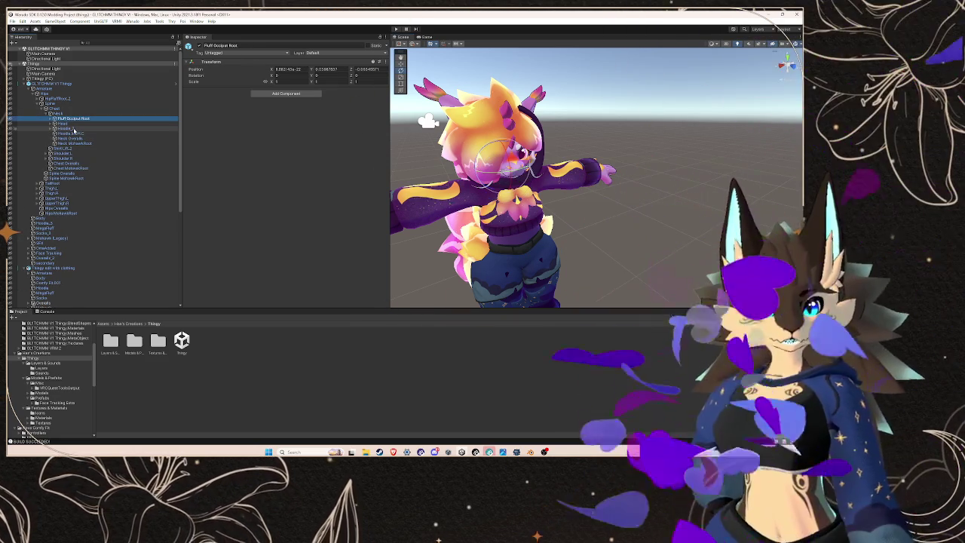
click(64, 123)
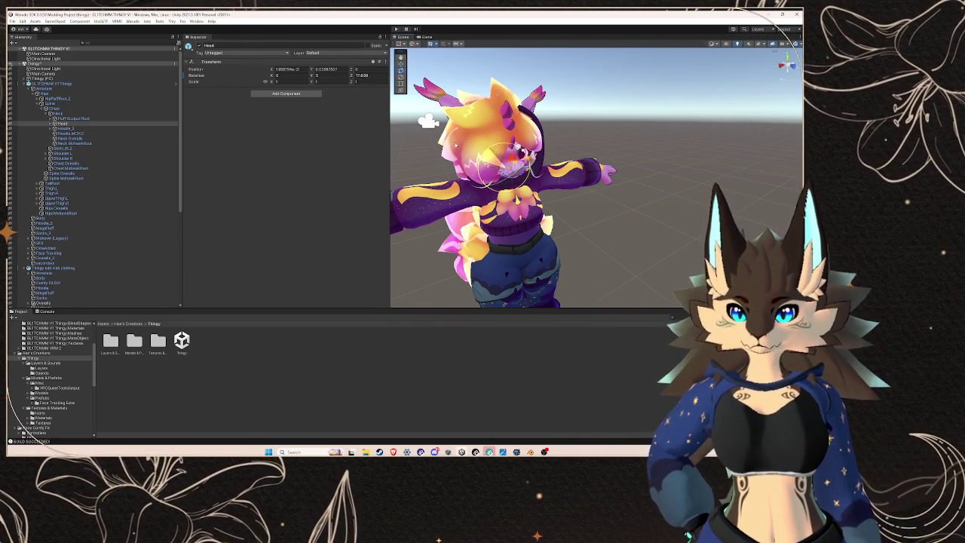
scroll(95, 181, down, 5)
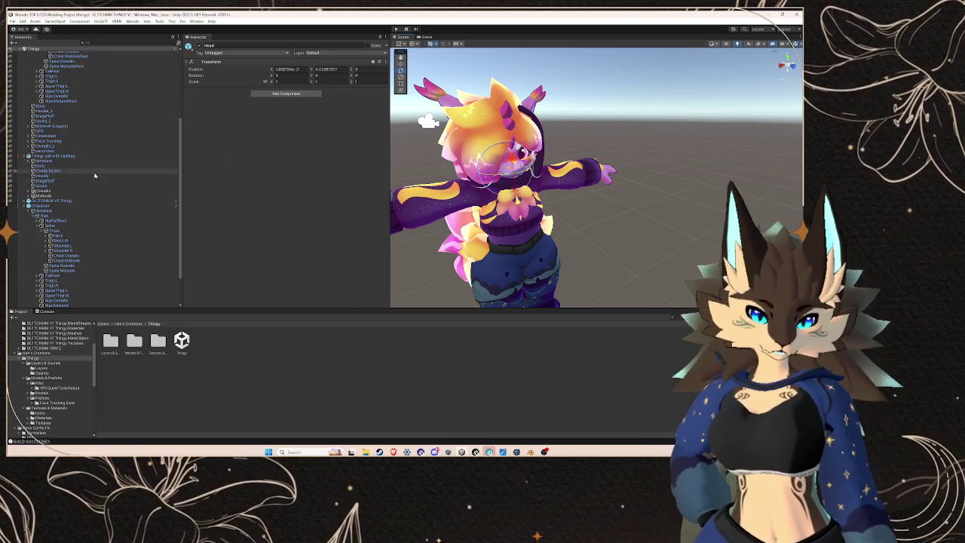
scroll(95, 181, up, 5)
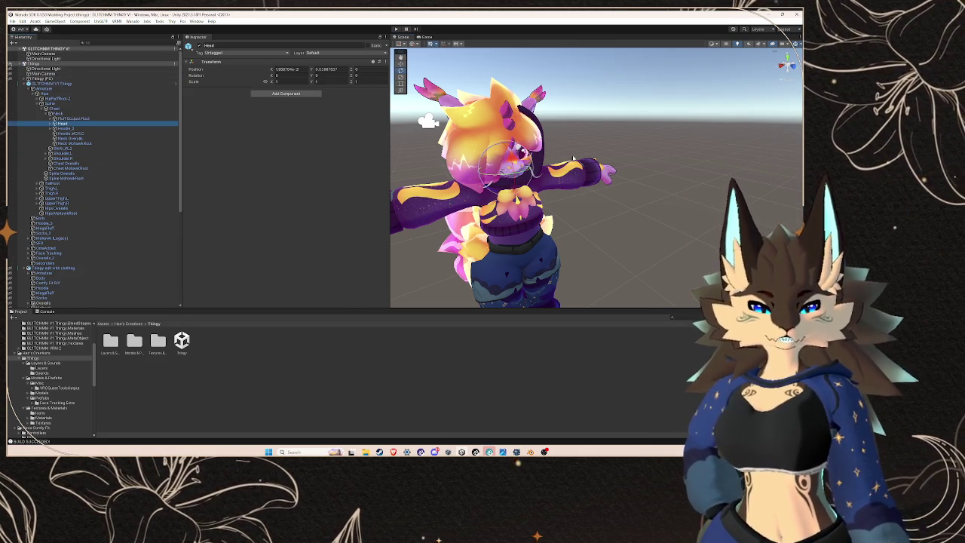
mouse_move(494, 151)
mouse_down()
mouse_move(501, 155)
mouse_move(400, 162)
mouse_move(426, 166)
mouse_up()
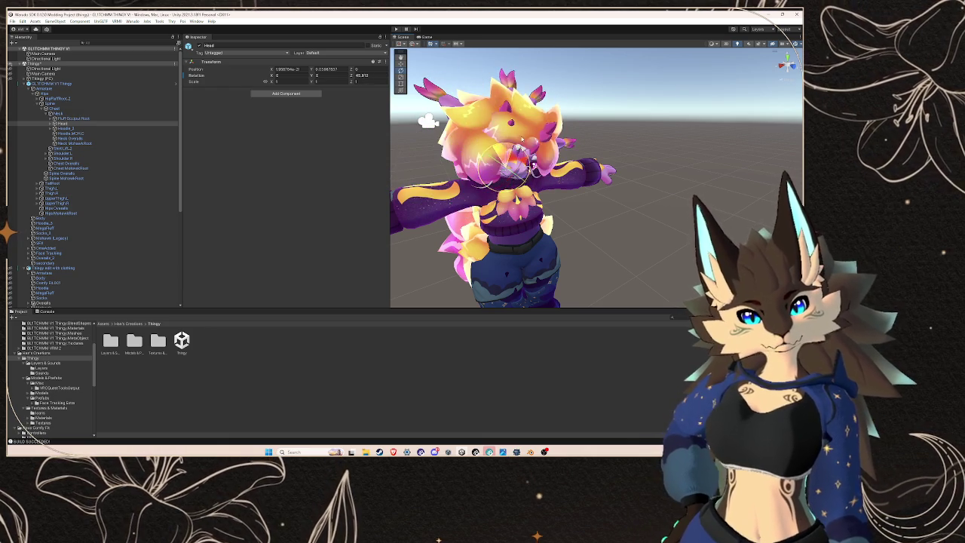
key(ctrl+z)
Step: Test-rotate the Hoodie_3 bone, then undo the rotation
click(53, 128)
click(80, 129)
drag(497, 164, 532, 160)
key(ctrl+z)
Step: Select the GLITCHMM V1 Thingy root, then the Character's Neck bone
click(62, 84)
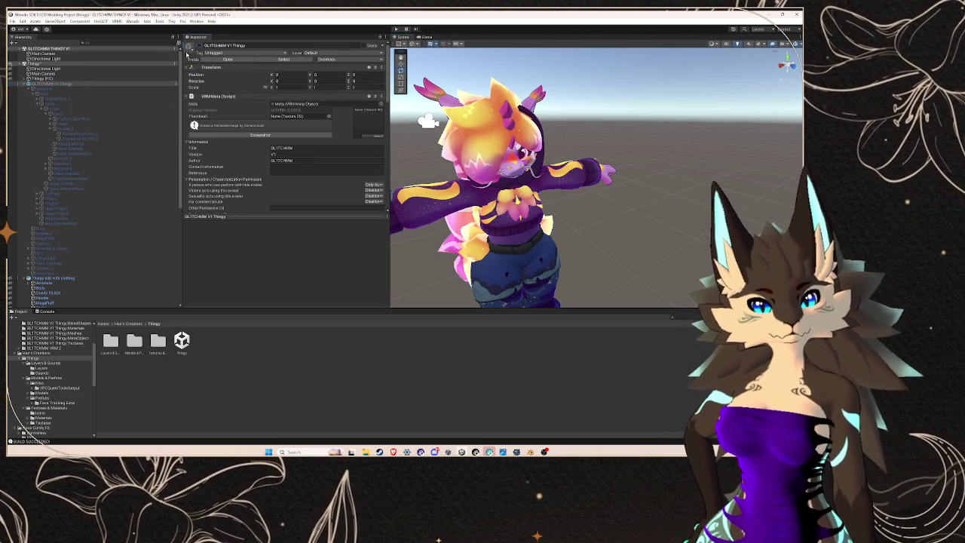
scroll(104, 183, down, 5)
click(75, 172)
Step: Test-rotate the left HoodieOut bone under Hoodie_3, undoing each rotation
click(74, 200)
click(47, 196)
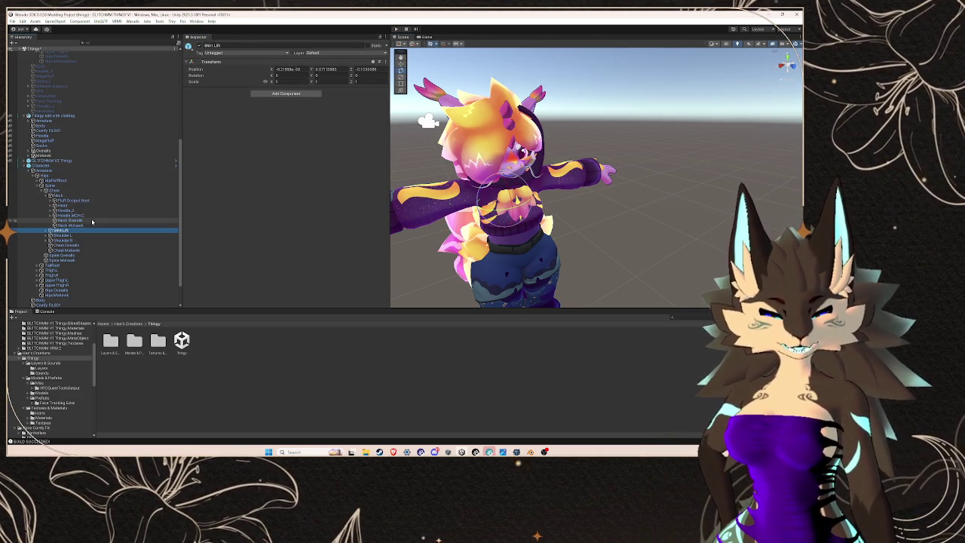
click(50, 211)
click(68, 210)
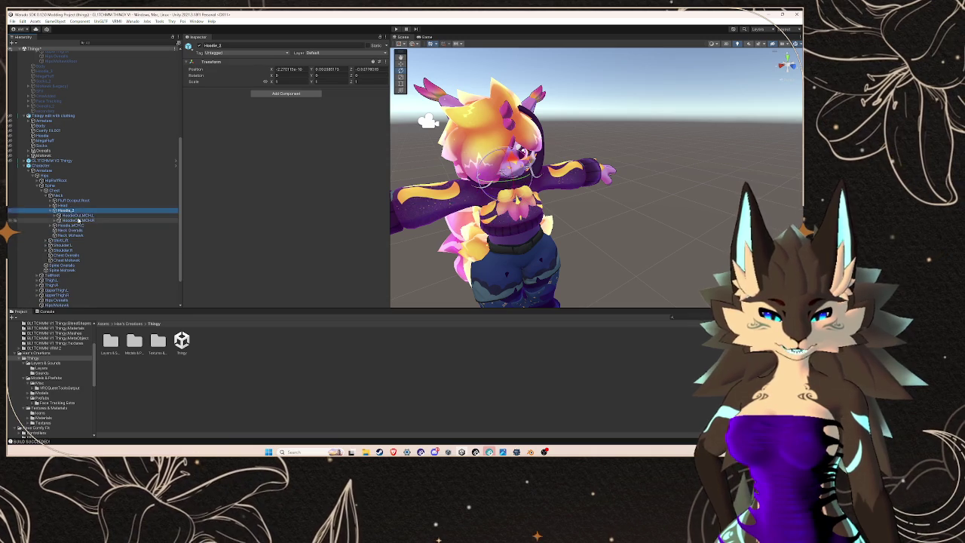
click(78, 216)
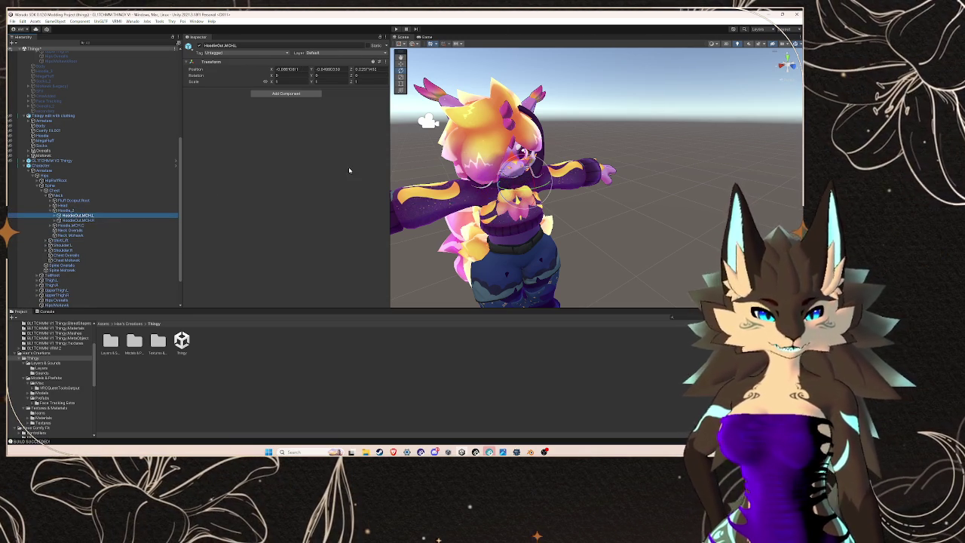
mouse_move(595, 181)
mouse_down()
mouse_move(527, 174)
mouse_move(498, 142)
mouse_move(478, 175)
mouse_move(575, 132)
mouse_up()
key(ctrl+z)
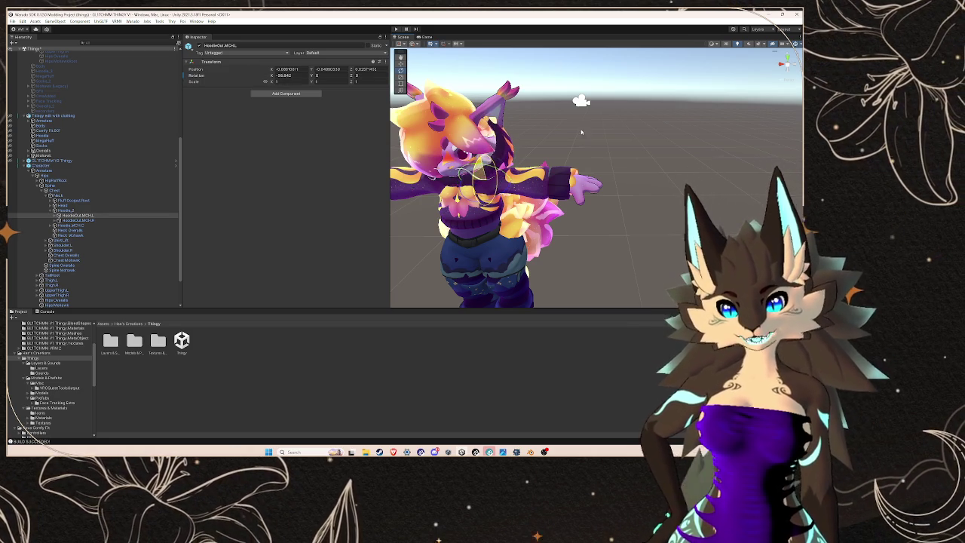
drag(520, 121, 492, 151)
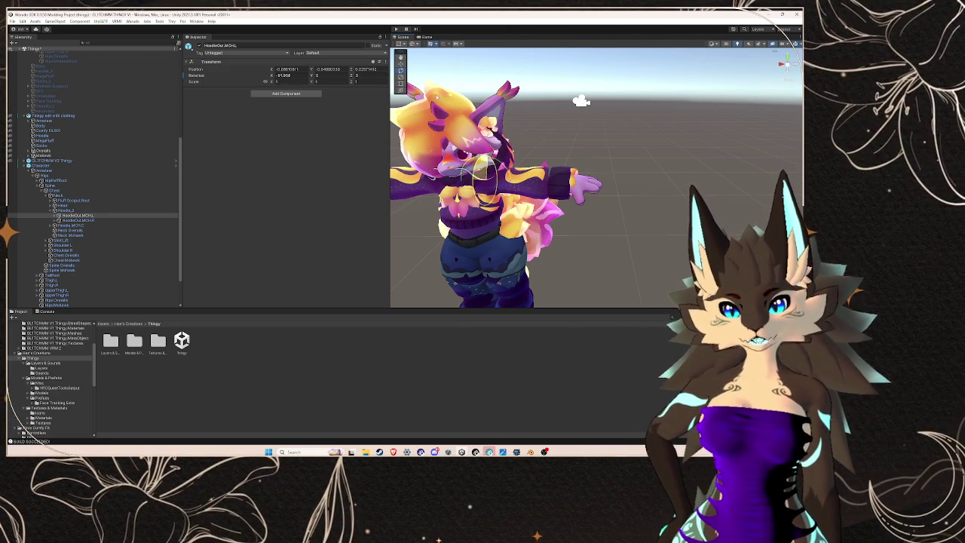
key(ctrl+z)
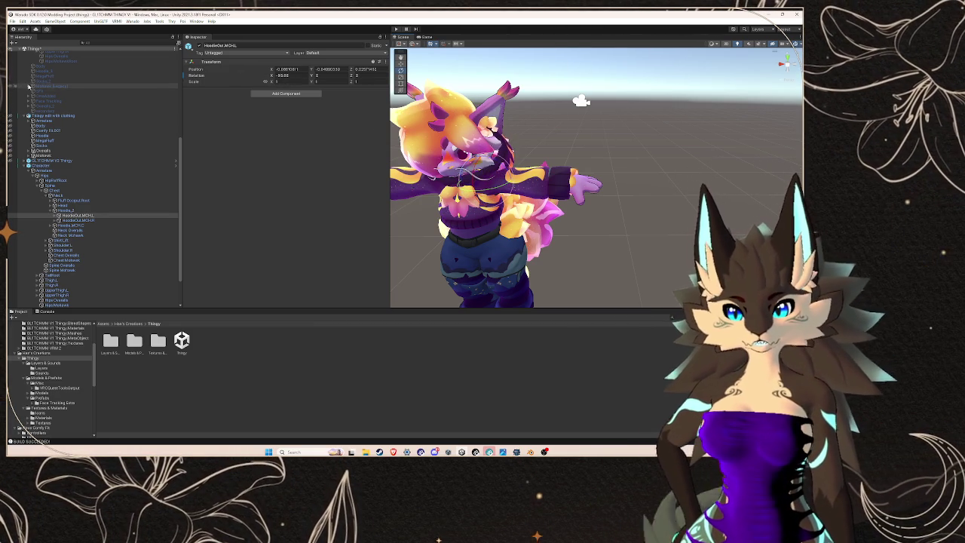
Step: Select the Body mesh under Character to show its Skinned Mesh Renderer
click(39, 165)
click(61, 171)
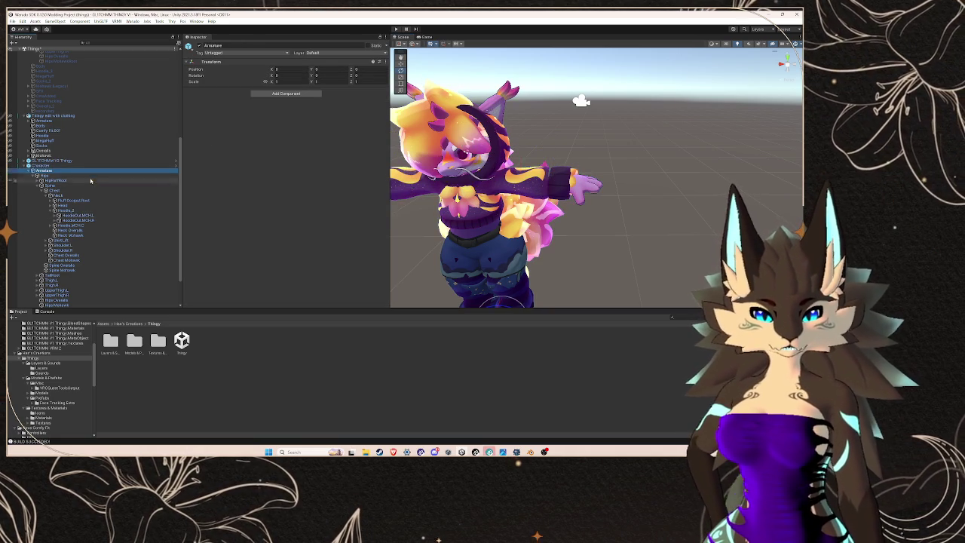
scroll(88, 270, down, 2)
click(80, 270)
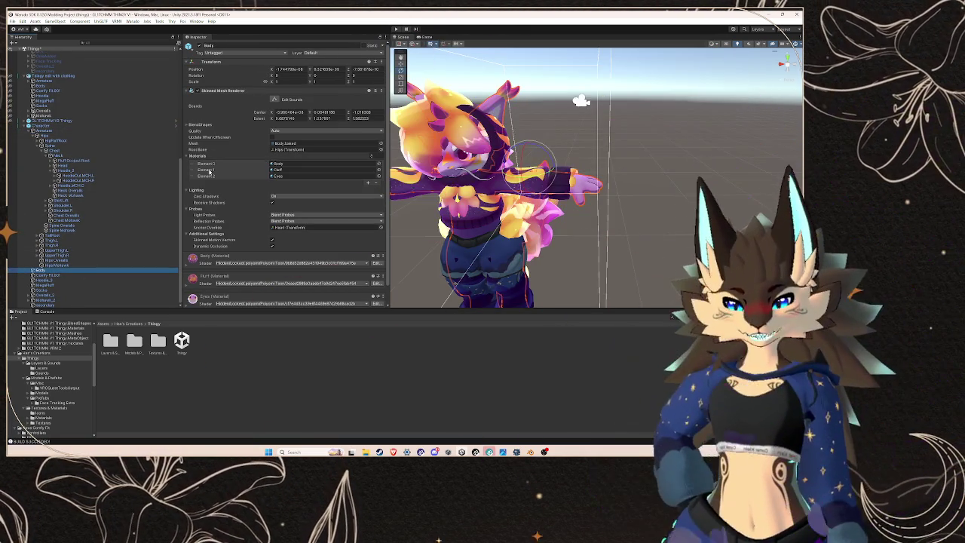
Step: Expand the Body mesh's BlendShapes and set the hooves blendshape to 0
click(187, 125)
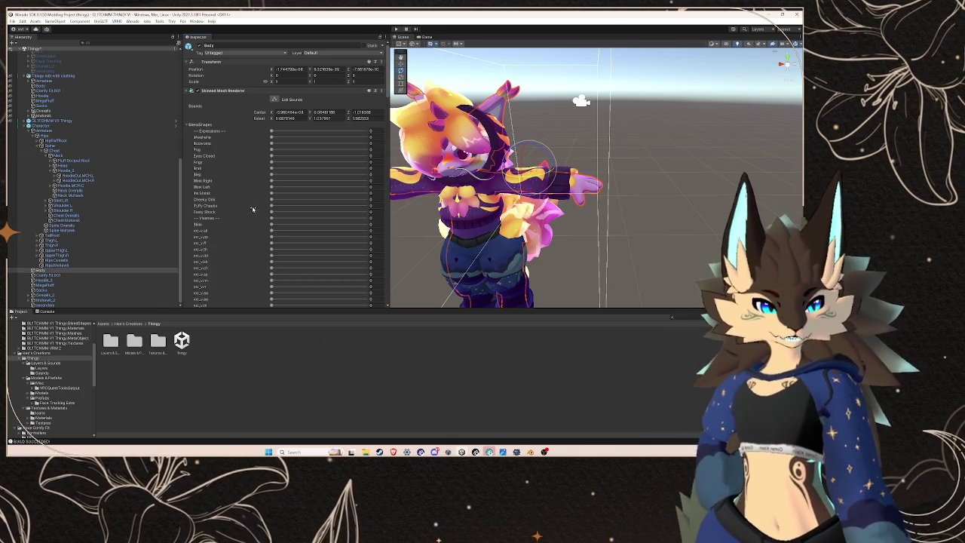
scroll(249, 223, down, 3)
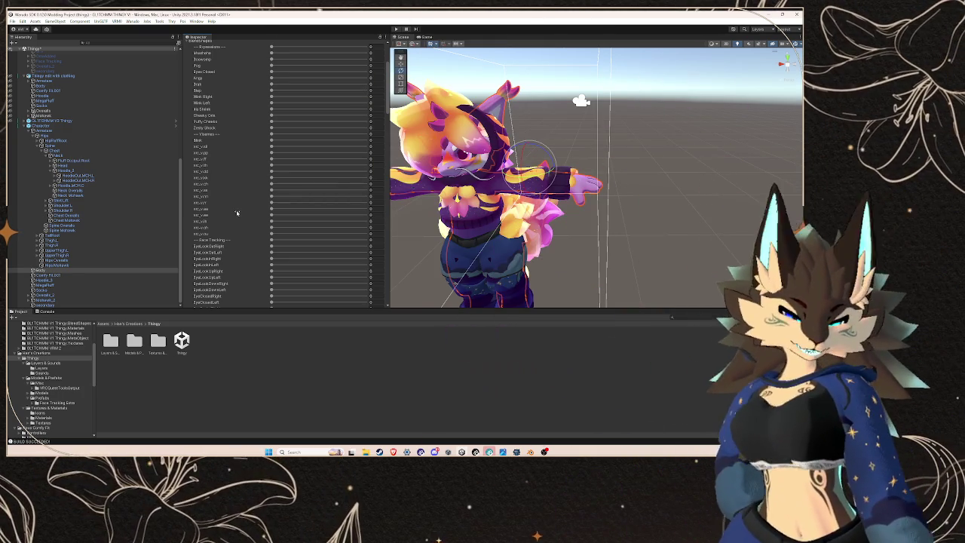
scroll(241, 222, down, 10)
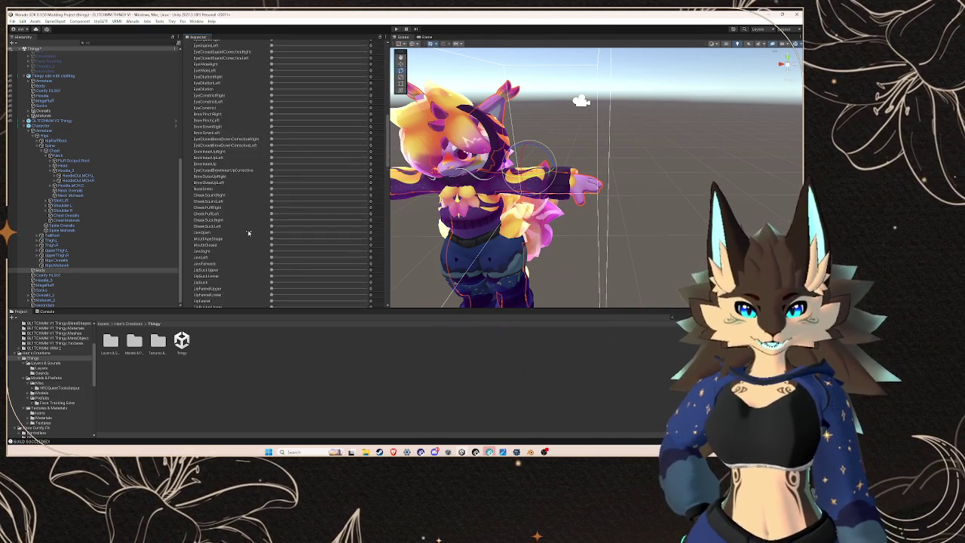
scroll(246, 230, down, 15)
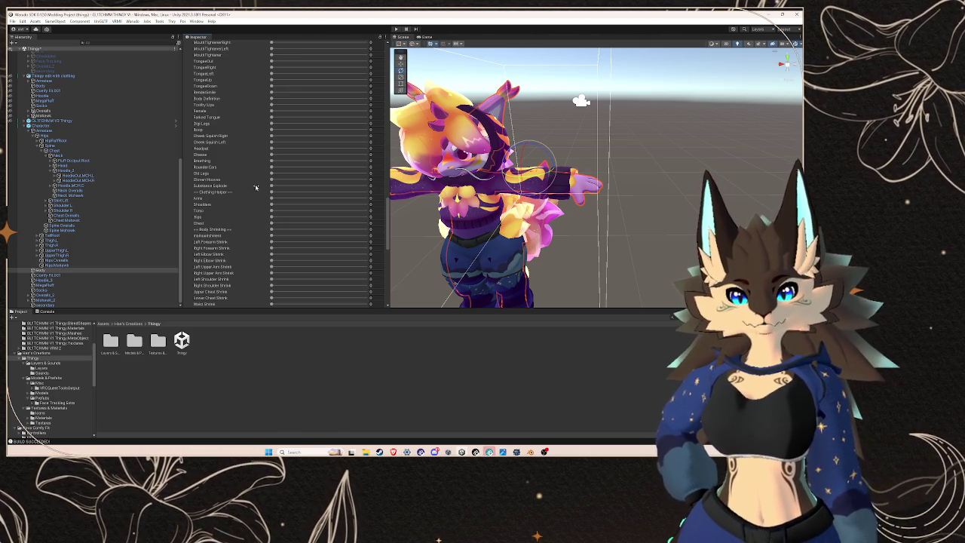
drag(530, 301, 531, 234)
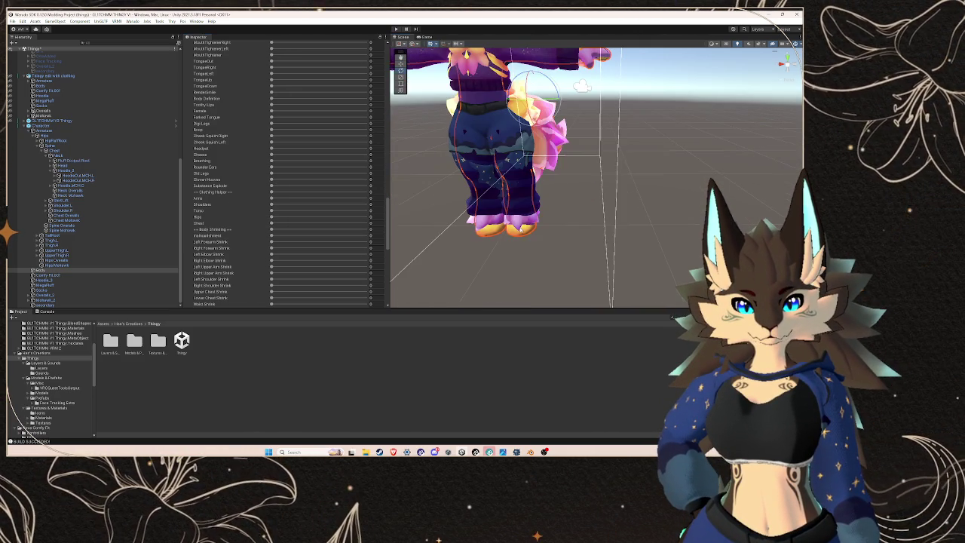
click(271, 179)
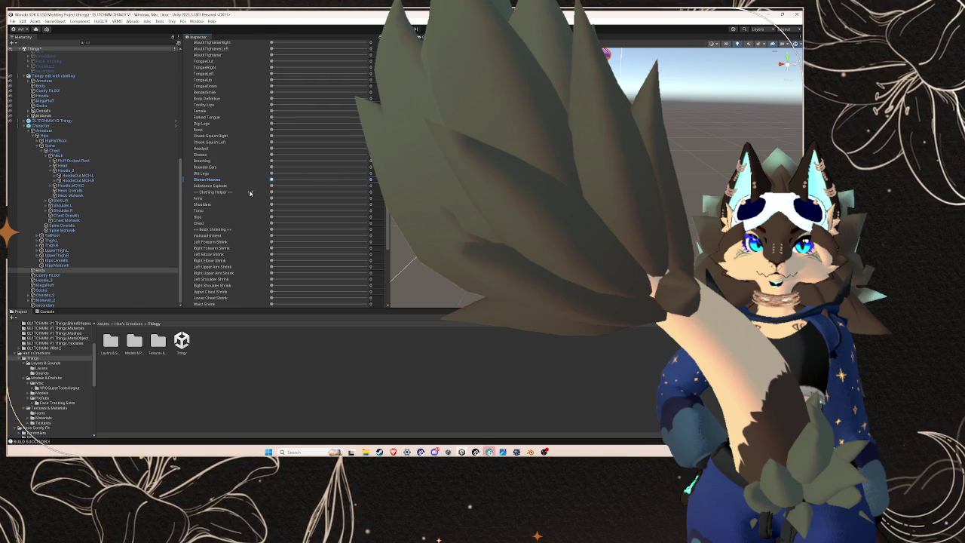
Step: Review the blend shape list, all at 0, and reframe the whole avatar
scroll(267, 172, down, 1)
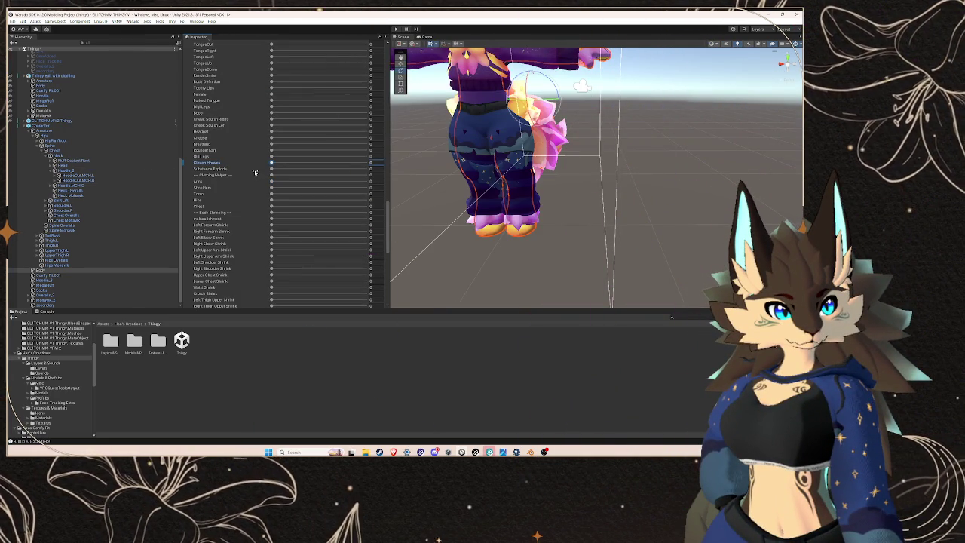
scroll(247, 188, down, 10)
scroll(241, 219, up, 10)
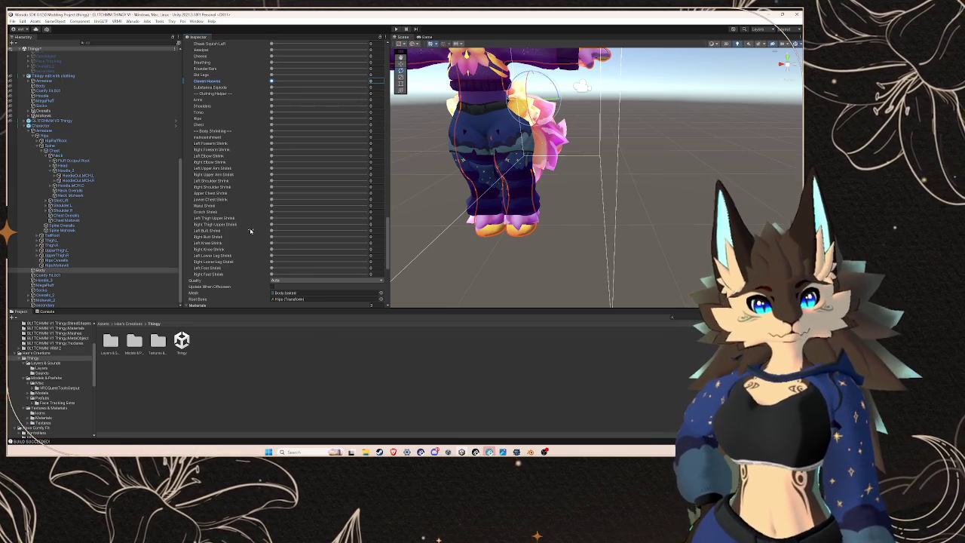
scroll(250, 231, up, 2)
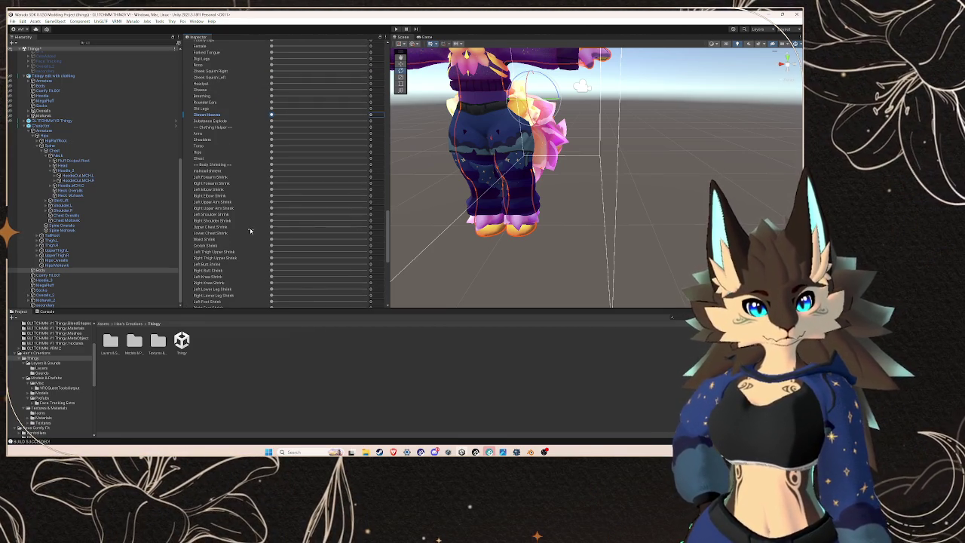
scroll(250, 231, up, 2)
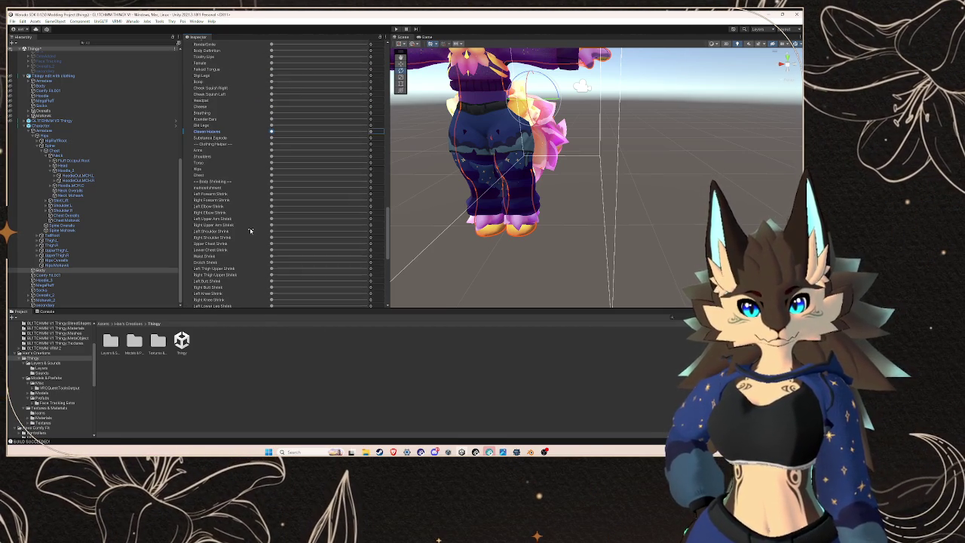
scroll(251, 231, up, 2)
scroll(251, 231, up, 1)
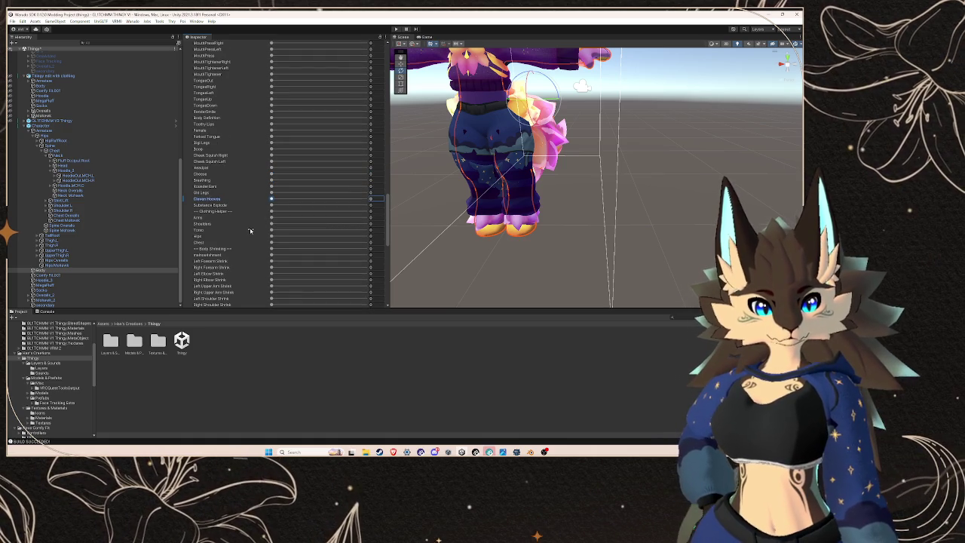
scroll(251, 231, up, 2)
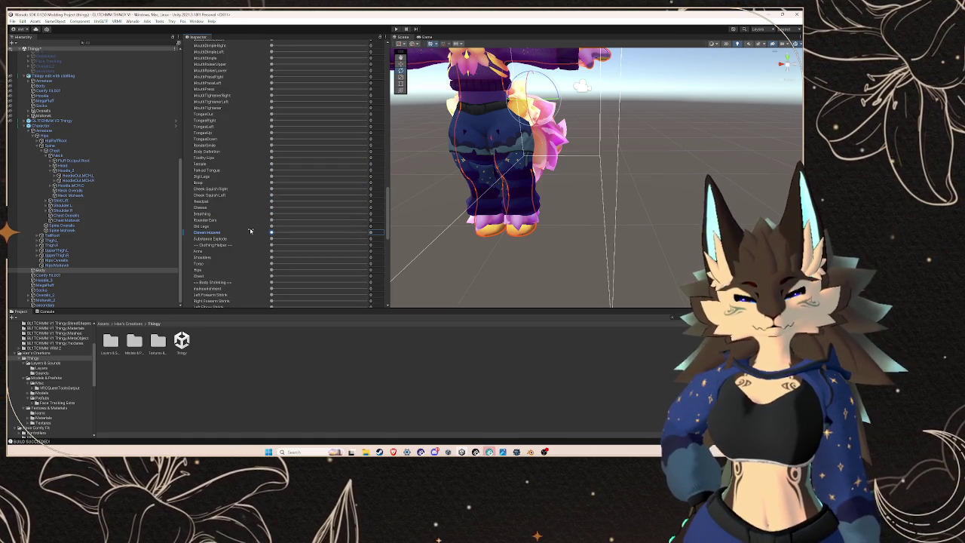
scroll(251, 230, up, 1)
scroll(251, 231, up, 3)
scroll(251, 230, up, 15)
scroll(251, 230, up, 20)
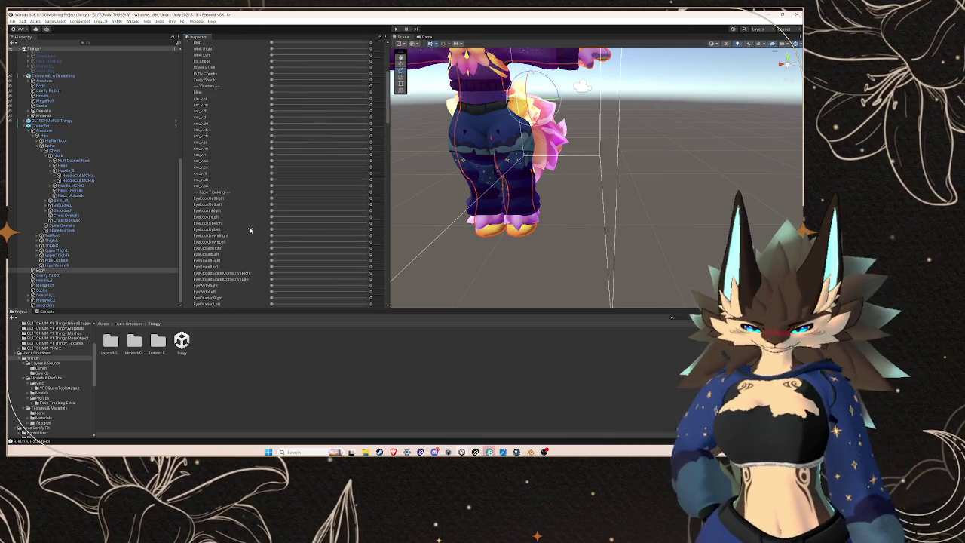
scroll(250, 230, up, 6)
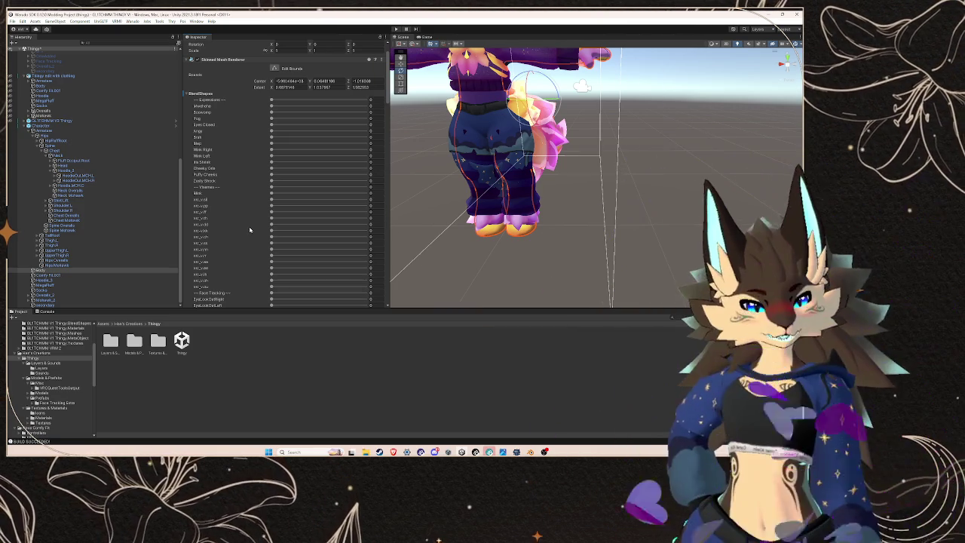
mouse_move(460, 154)
mouse_down()
mouse_move(588, 162)
mouse_move(573, 143)
mouse_move(513, 154)
mouse_up()
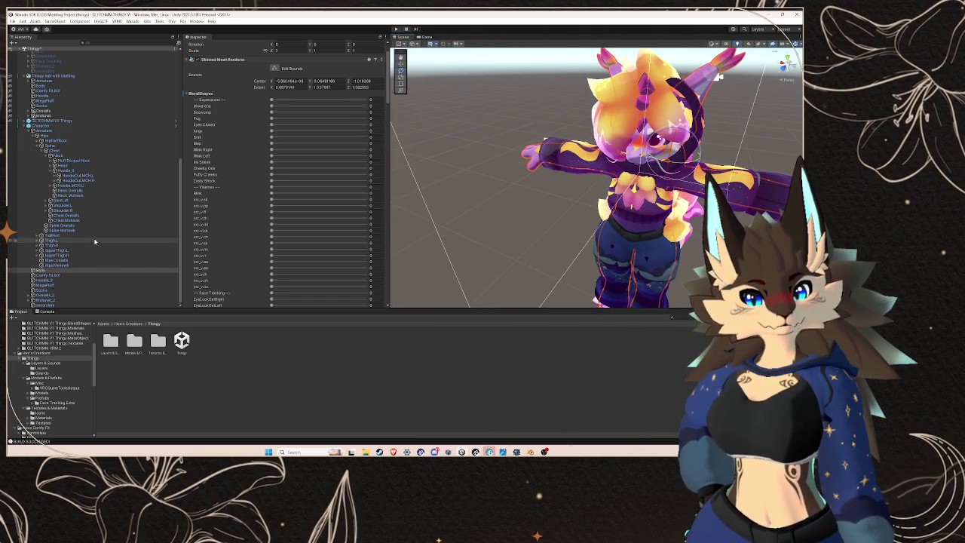
Step: Use the Character context menu, then select Malewek under 'Thingy with clothing' to view its Transform
click(94, 175)
click(76, 126)
right_click(76, 125)
click(47, 126)
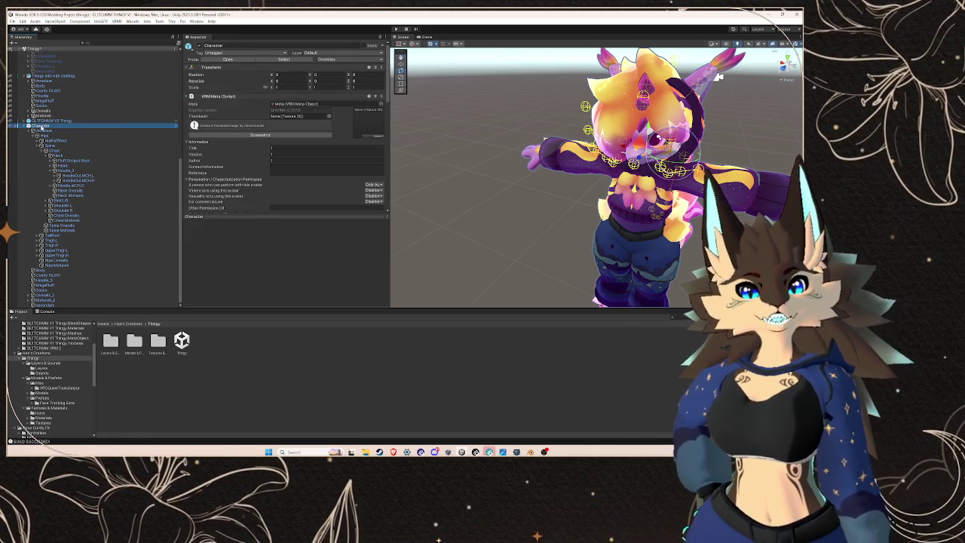
right_click(40, 126)
click(57, 174)
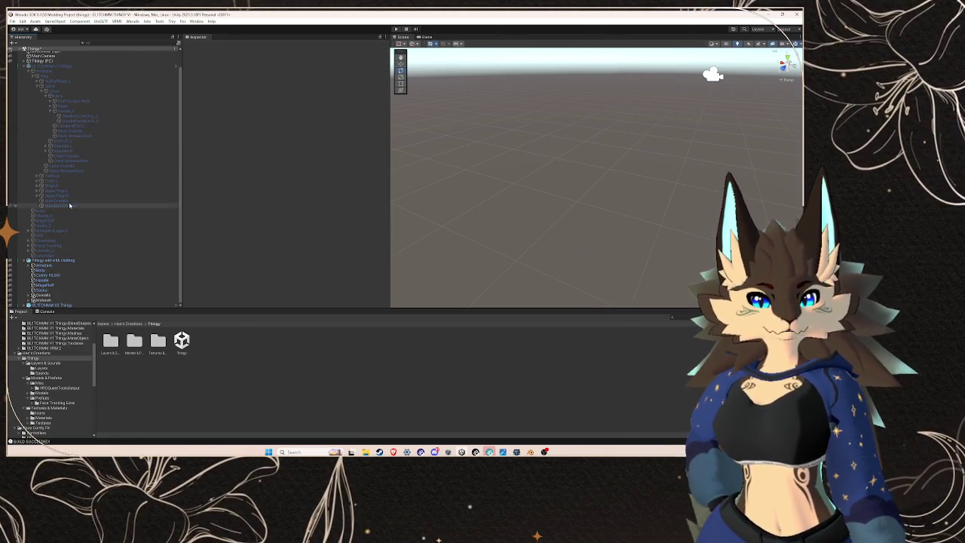
click(65, 301)
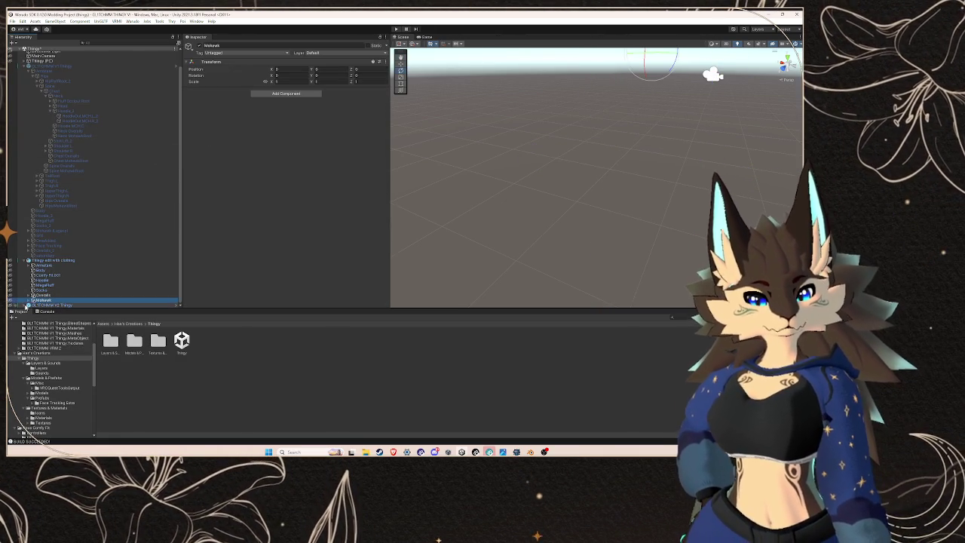
scroll(83, 250, down, 3)
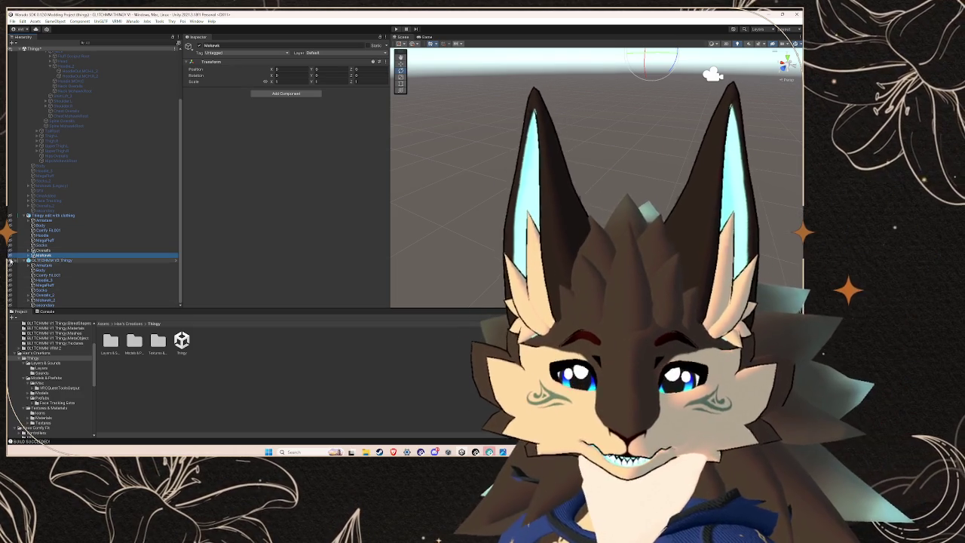
mouse_move(399, 443)
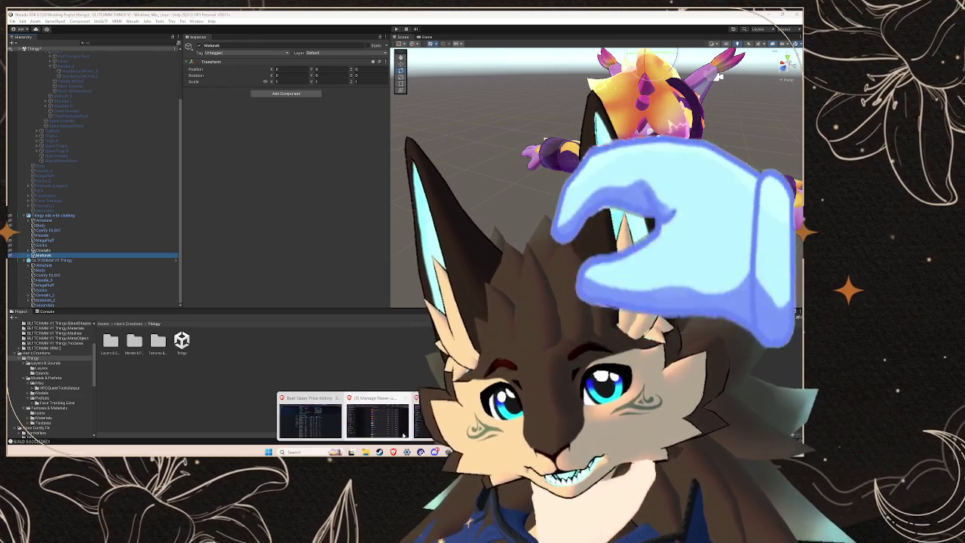